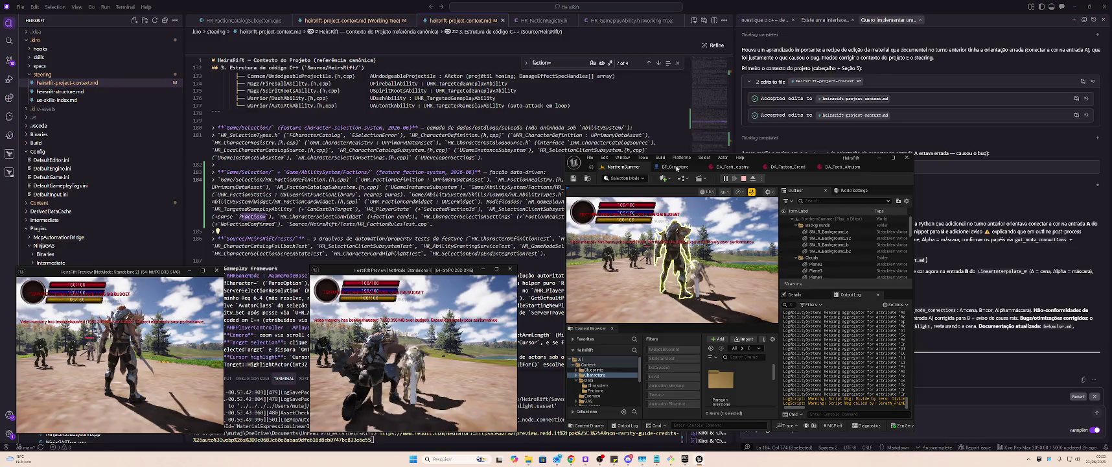
Step: Replace BP_Greystone's Execute Console Command text with the pasted faction-aware command and commit it
left_click(676, 167)
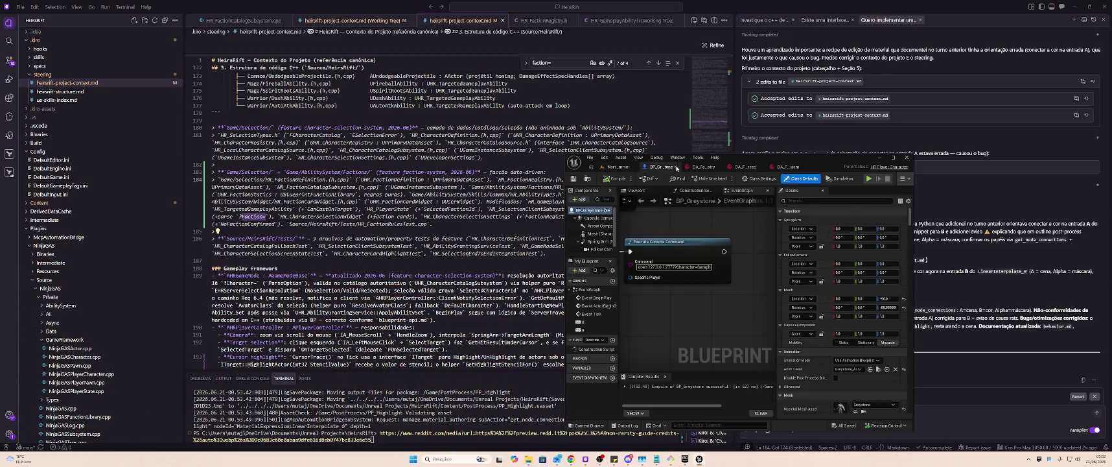
left_click(700, 166)
left_click(621, 167)
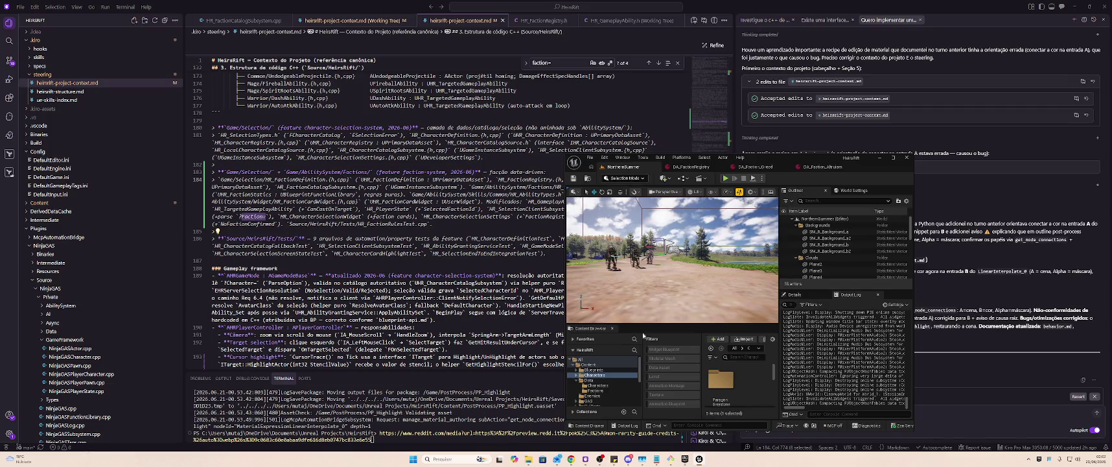
scroll(734, 381, "down", 3)
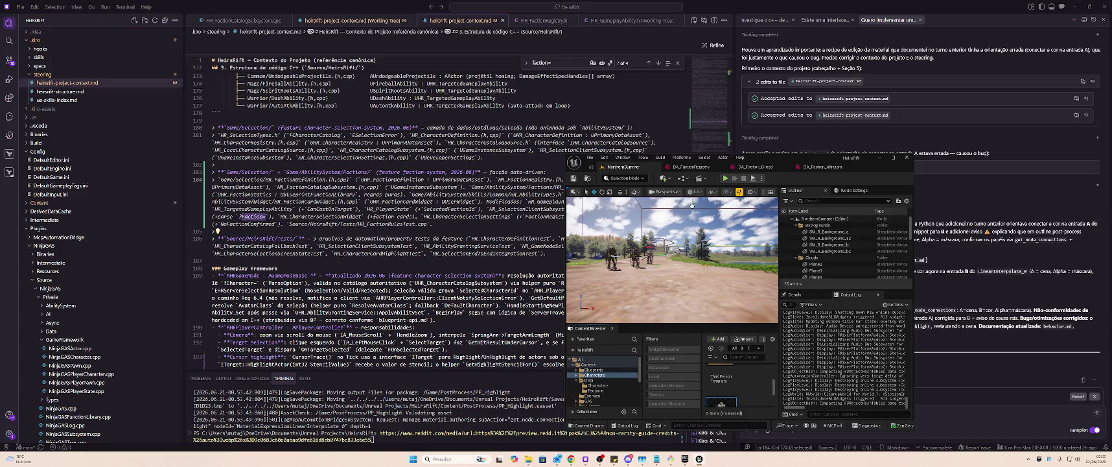
key("ctrl+a")
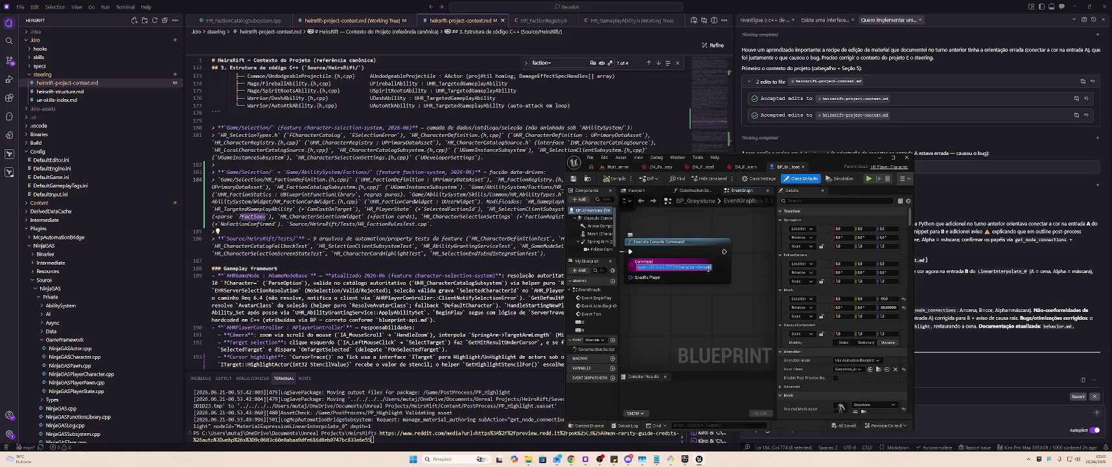
key("ctrl+v")
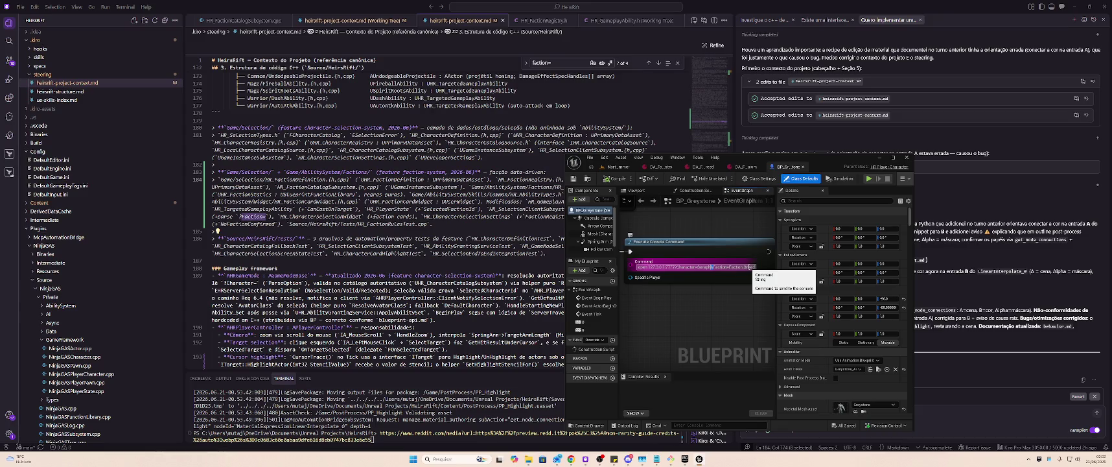
key("Return")
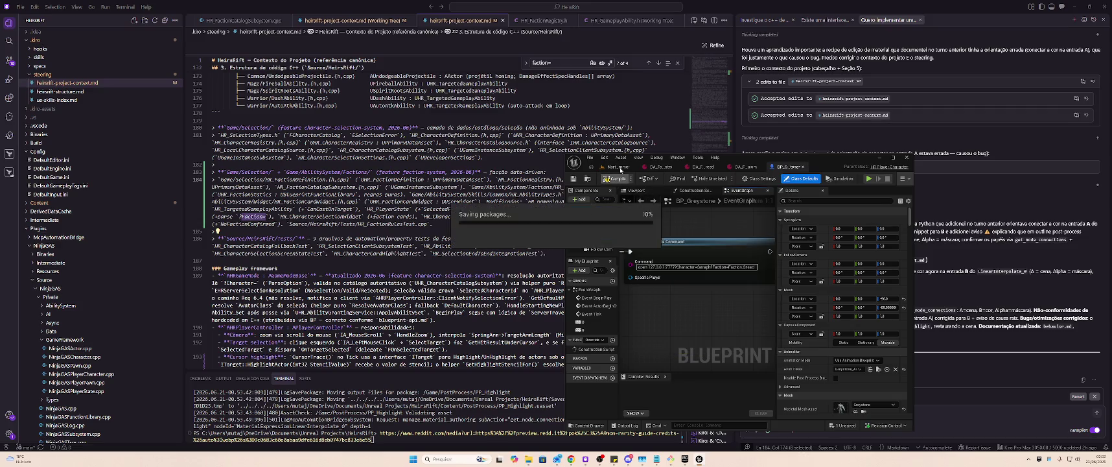
left_click(618, 167)
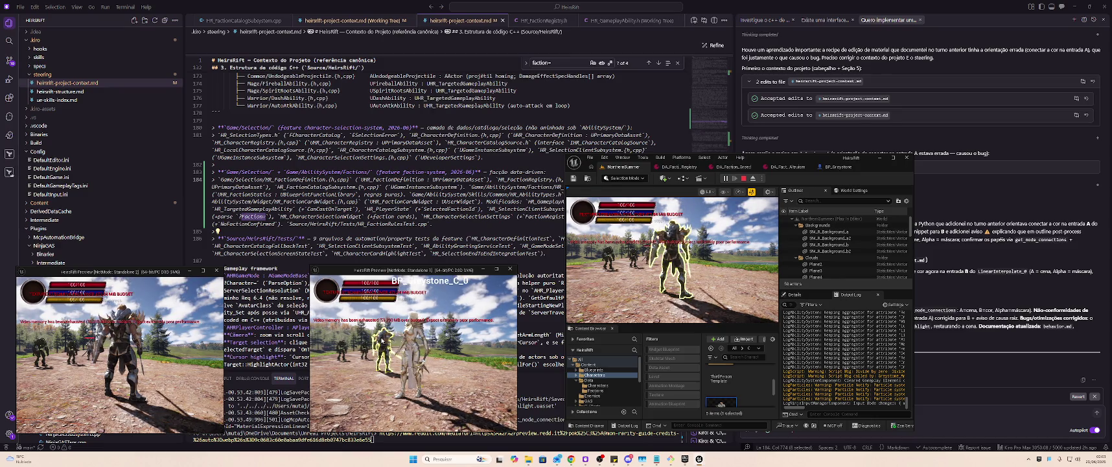
Step: Bring the Open Level node into view in BP_Greystone's Event Graph and edit its Options value
left_click(829, 166)
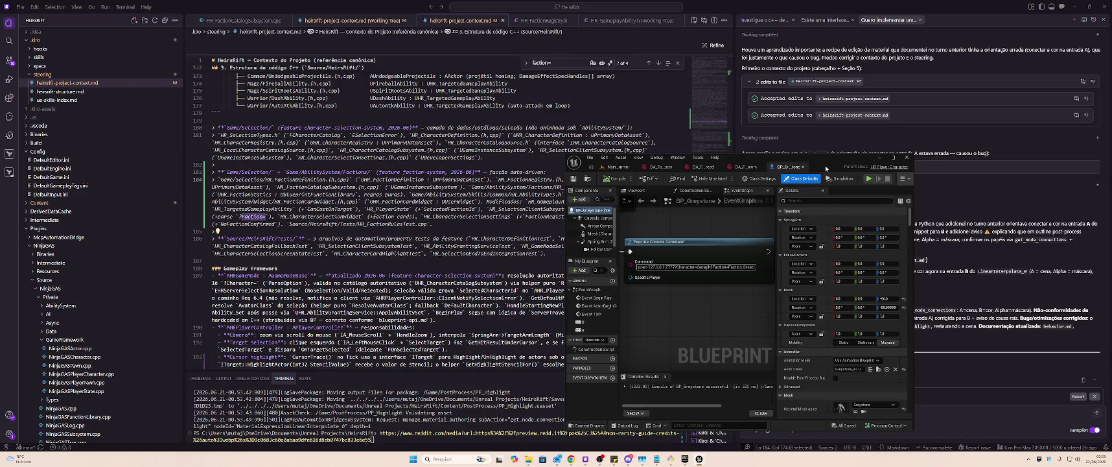
left_click_drag(675, 231, 807, 303)
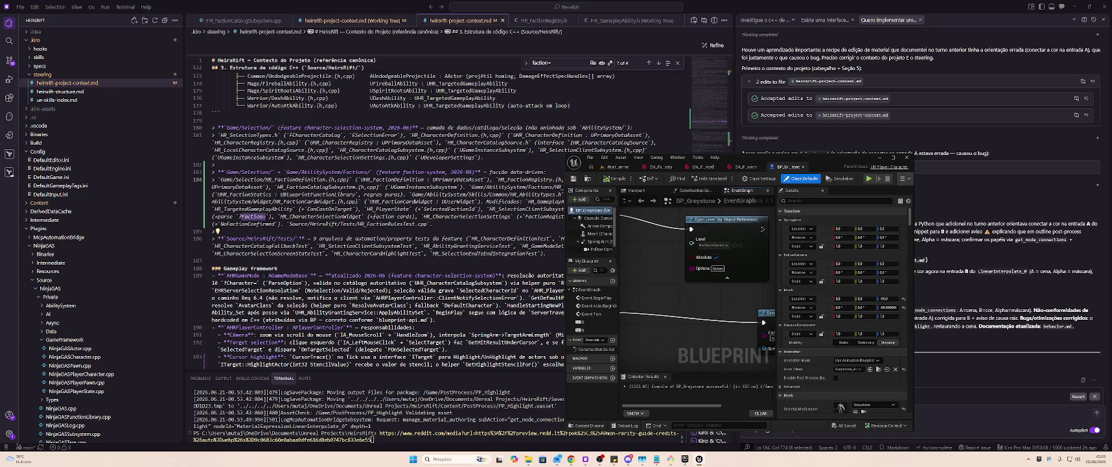
mouse_move(676, 307)
left_mouse_down()
mouse_move(677, 293)
mouse_move(654, 312)
mouse_move(624, 288)
mouse_move(665, 282)
mouse_move(699, 337)
left_mouse_up()
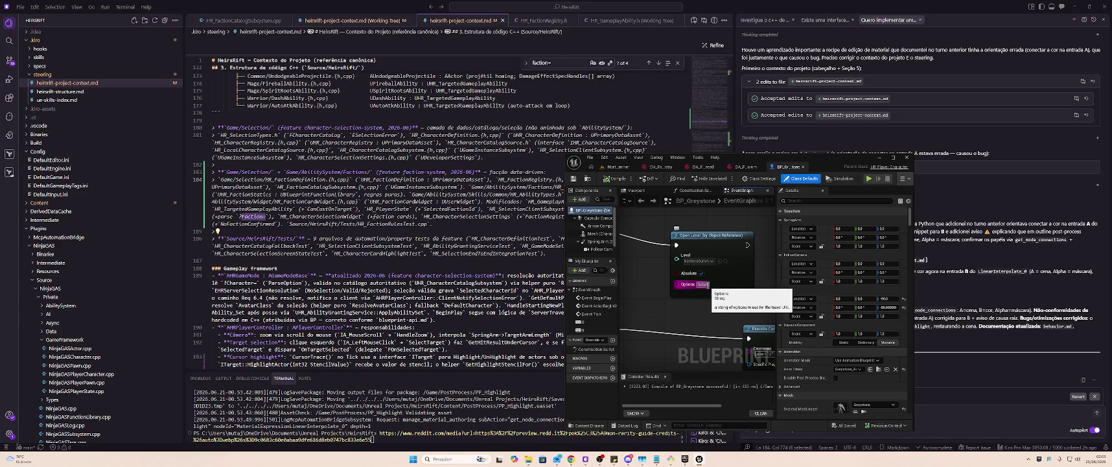
left_click(764, 273)
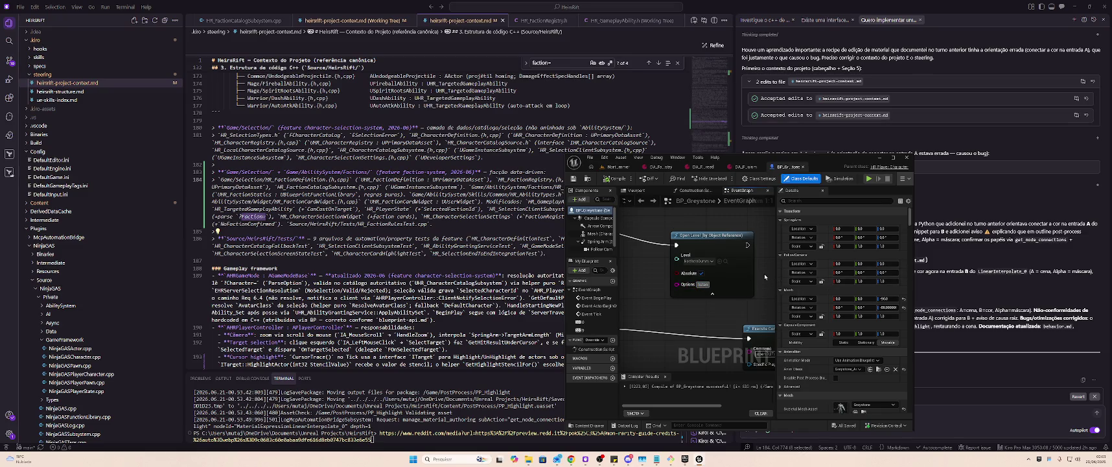
Step: Start a connection wire from the Open Level node's Options input
key("alt+Tab")
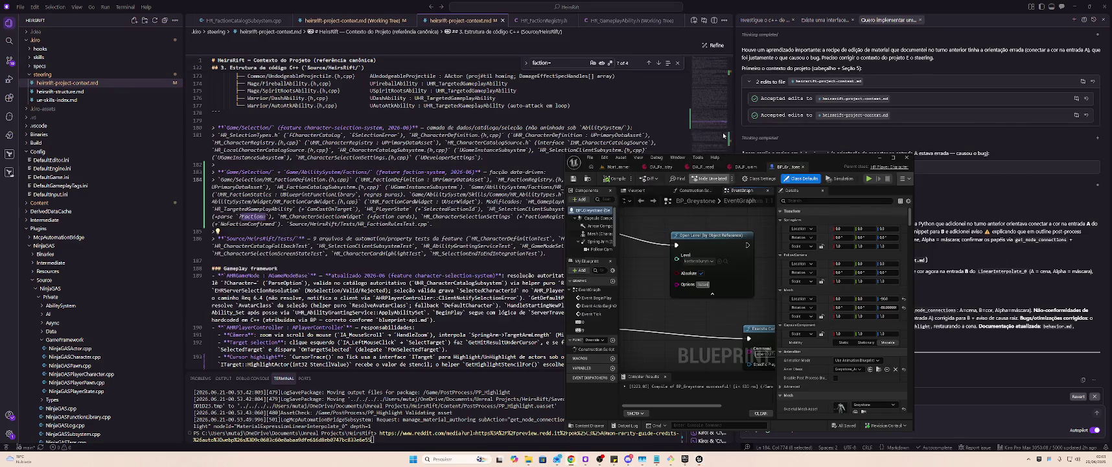
mouse_move(571, 459)
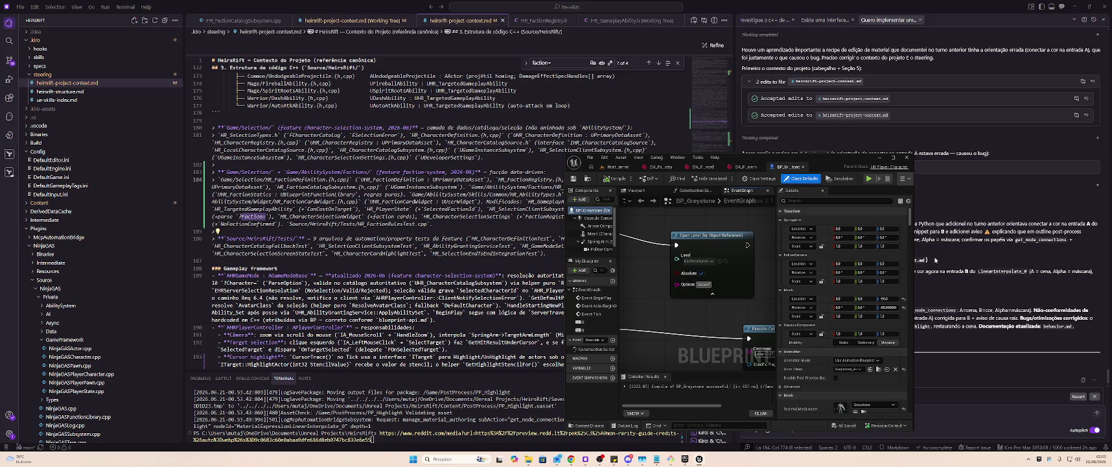
left_click(716, 271)
mouse_move(676, 283)
left_mouse_down()
mouse_move(643, 302)
mouse_move(651, 290)
left_mouse_up()
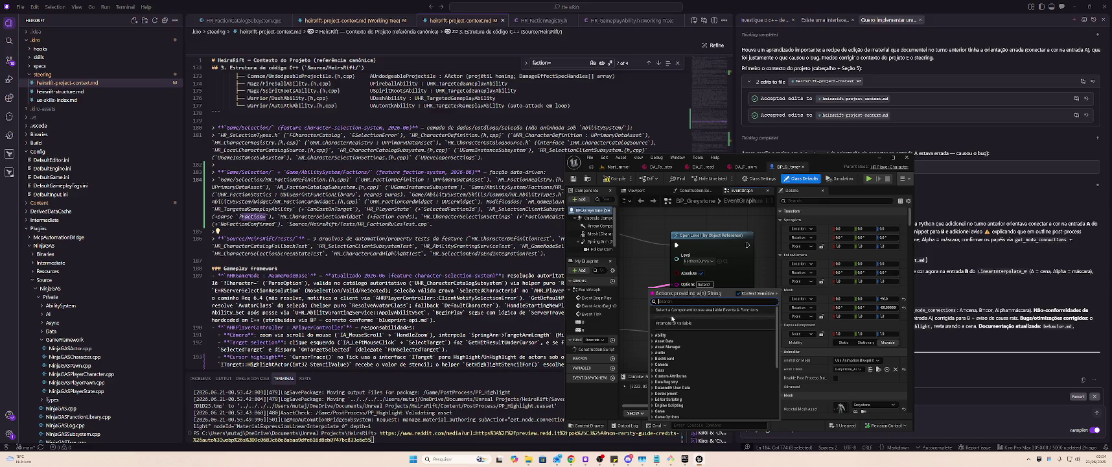
Step: Set the Open Level Options to Character=Seraph, then compile and save BP_Greystone
left_click(711, 285)
left_click_drag(712, 287, 686, 277)
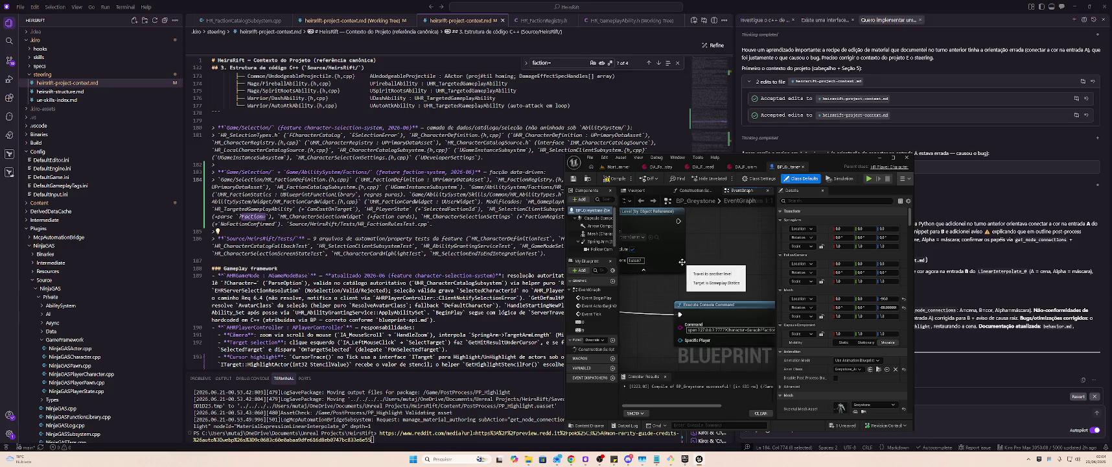
left_click(635, 260)
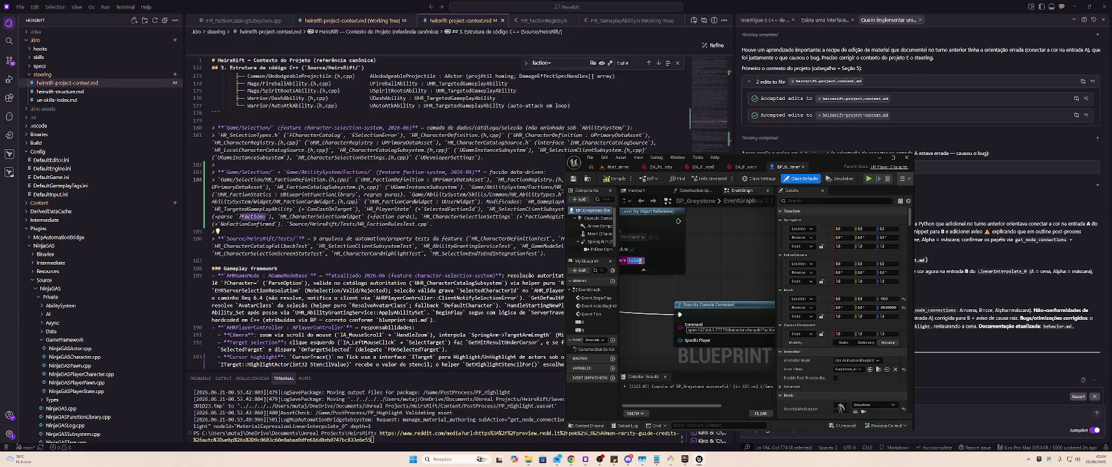
type("Charact")
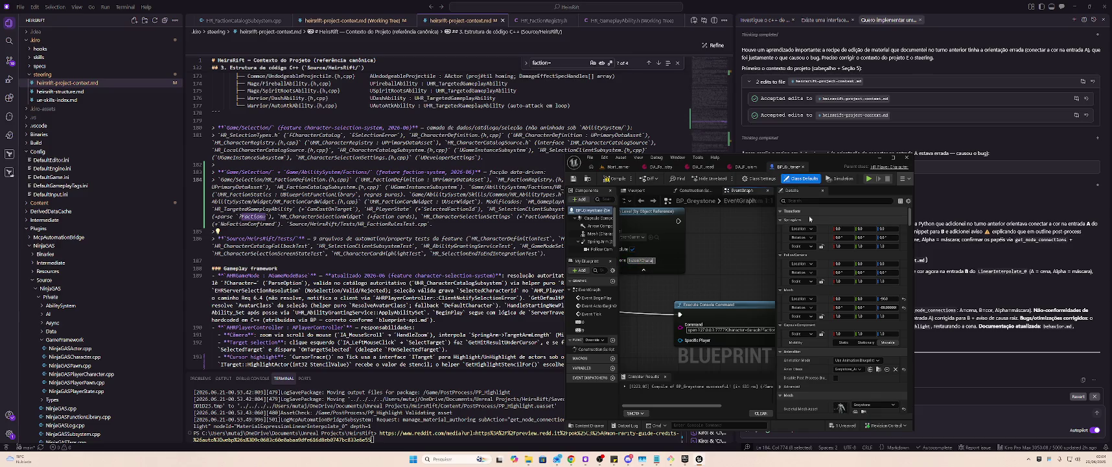
type("er=Seraph")
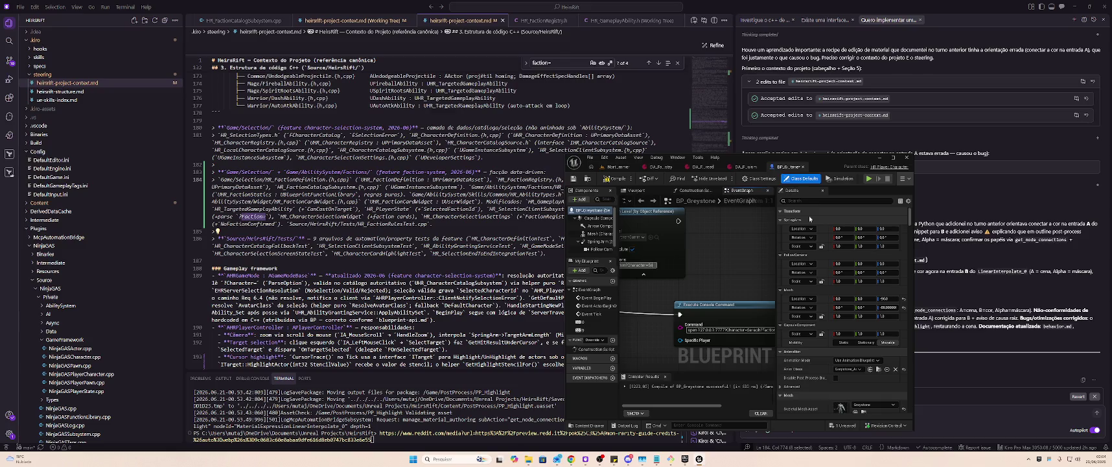
left_click(614, 178)
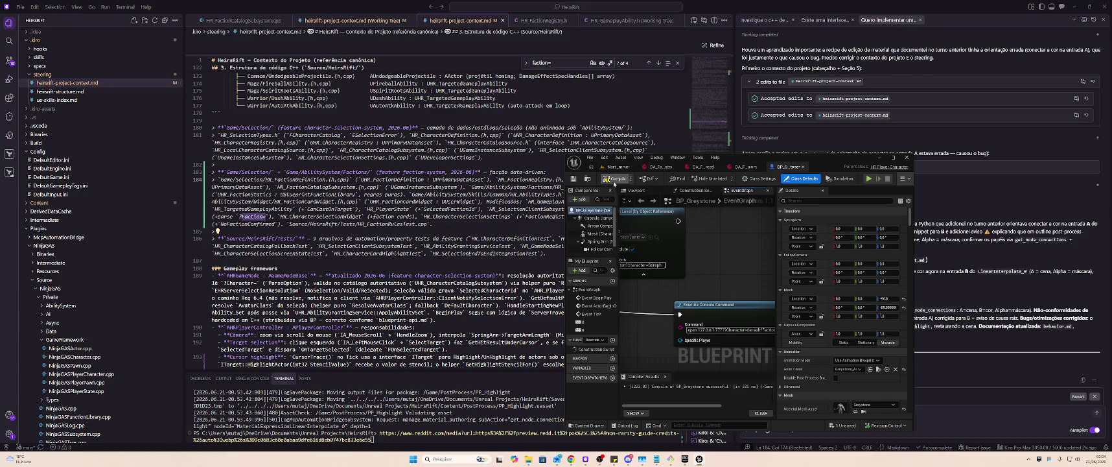
left_click(618, 167)
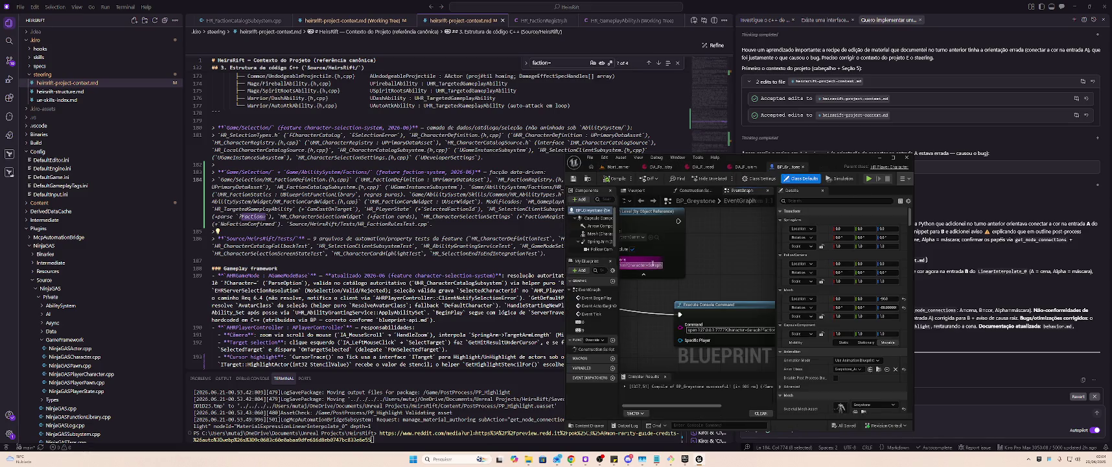
Step: Change the character to Greystone and paste the character and faction options into Open Level Options
type("Greystone?")
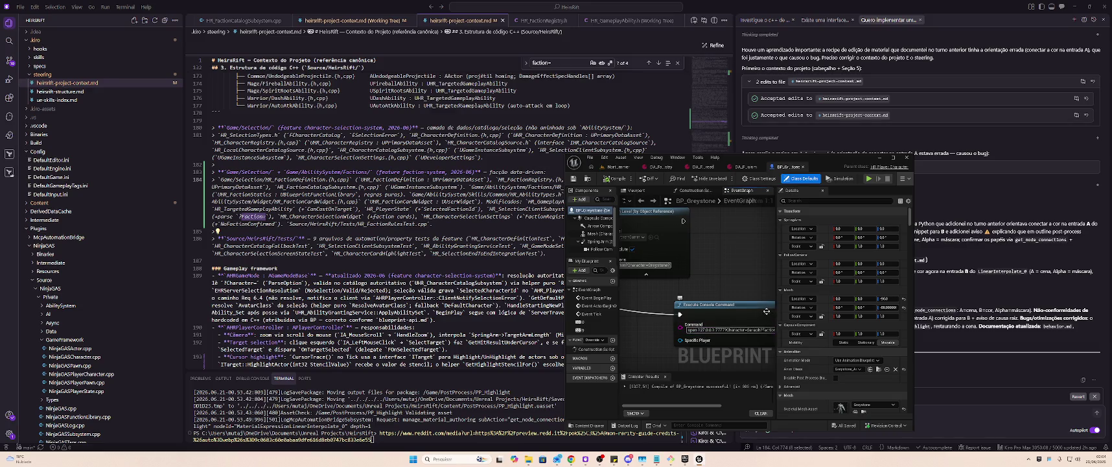
left_click_drag(764, 274, 701, 257)
left_click_drag(701, 316, 769, 315)
left_click_drag(731, 273, 810, 306)
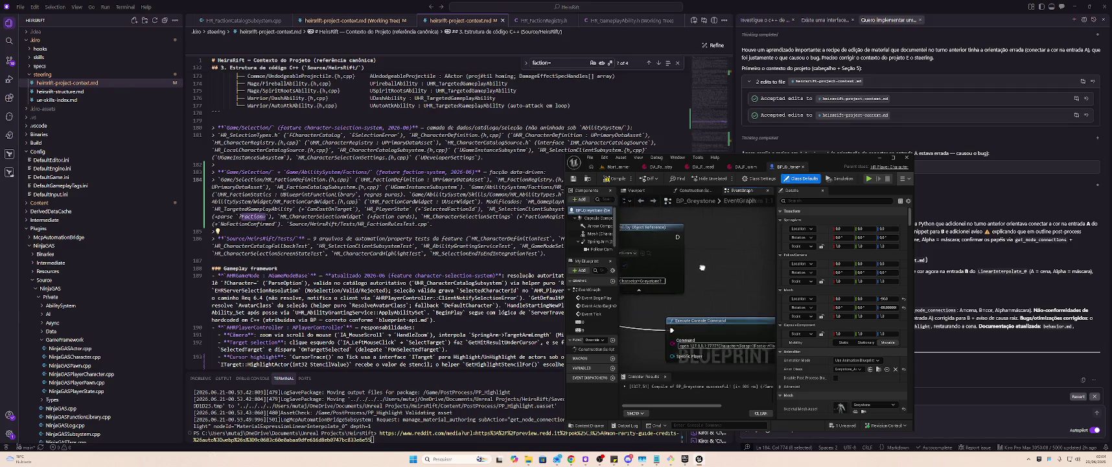
left_click(694, 284)
type("?Faction=Faction.Greed")
key("Return")
Step: Swap Greed for Altruism in the Options and verify the Altruism asset's FactionId
key("ctrl+shift+Left")
key("Escape")
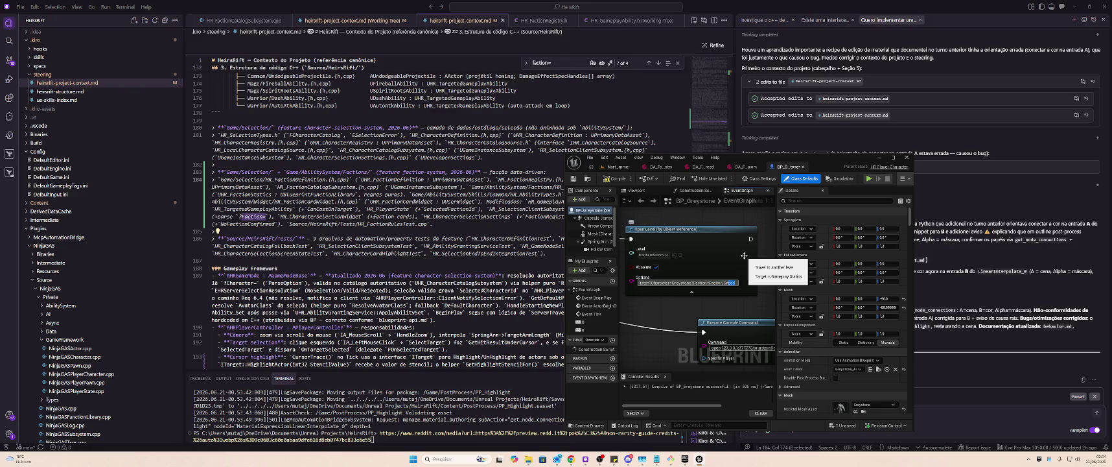
type("Altruism")
left_click(746, 166)
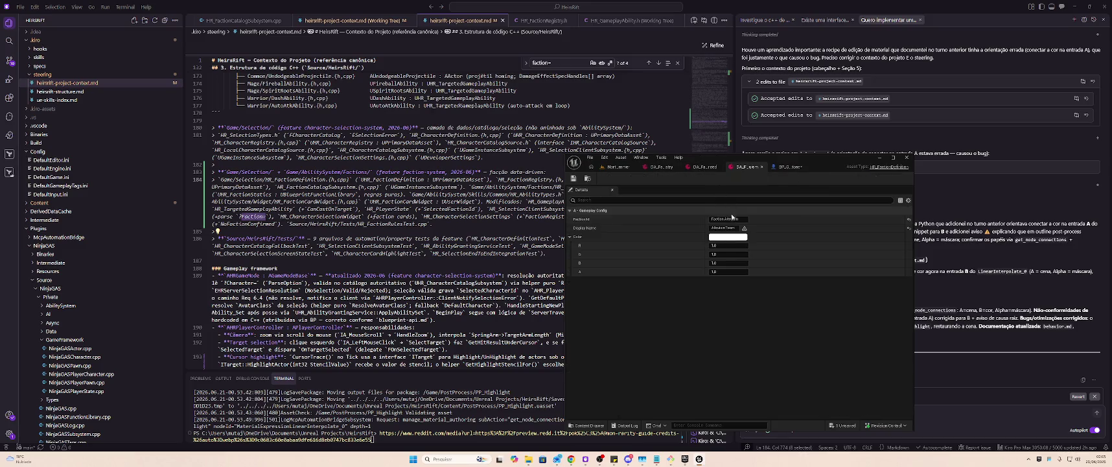
left_click(734, 217)
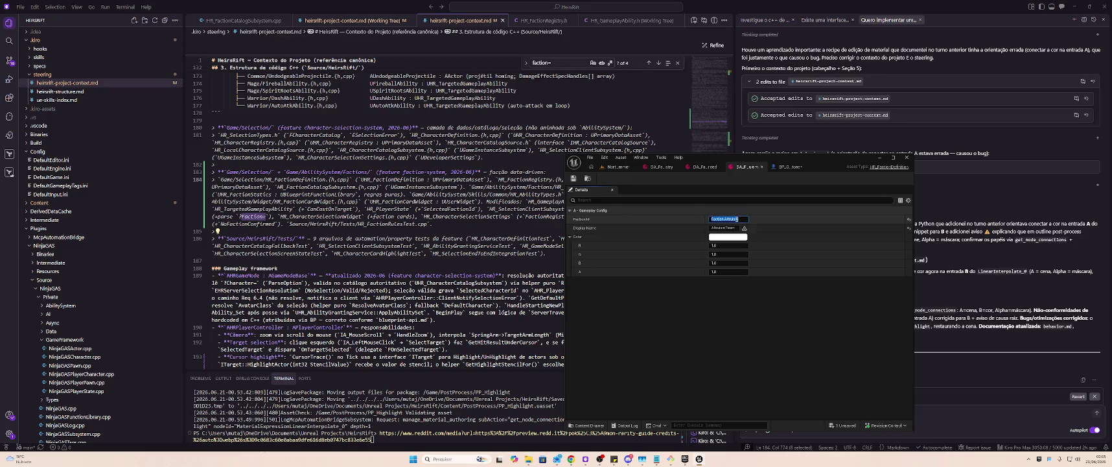
left_click(780, 167)
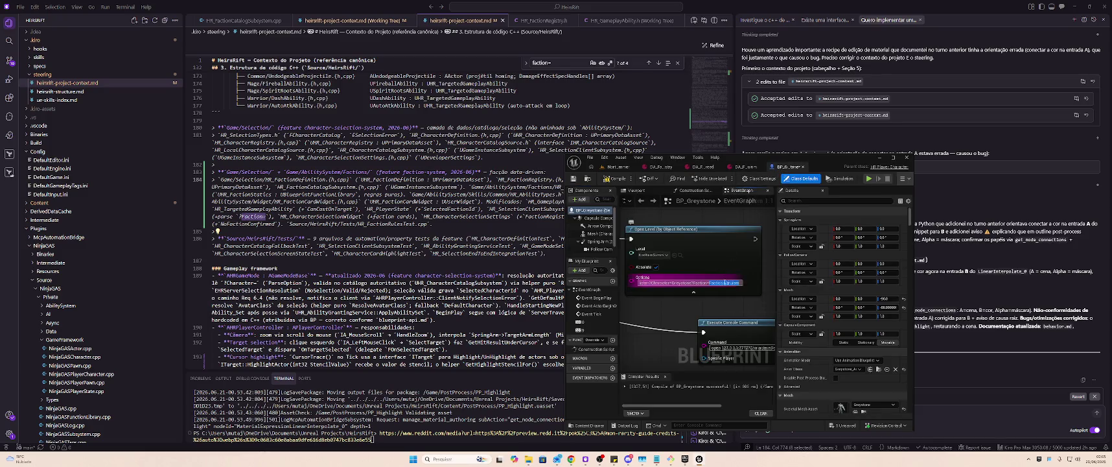
mouse_move(744, 277)
left_mouse_down()
mouse_move(732, 248)
mouse_move(763, 211)
mouse_move(771, 241)
mouse_move(743, 258)
left_mouse_up()
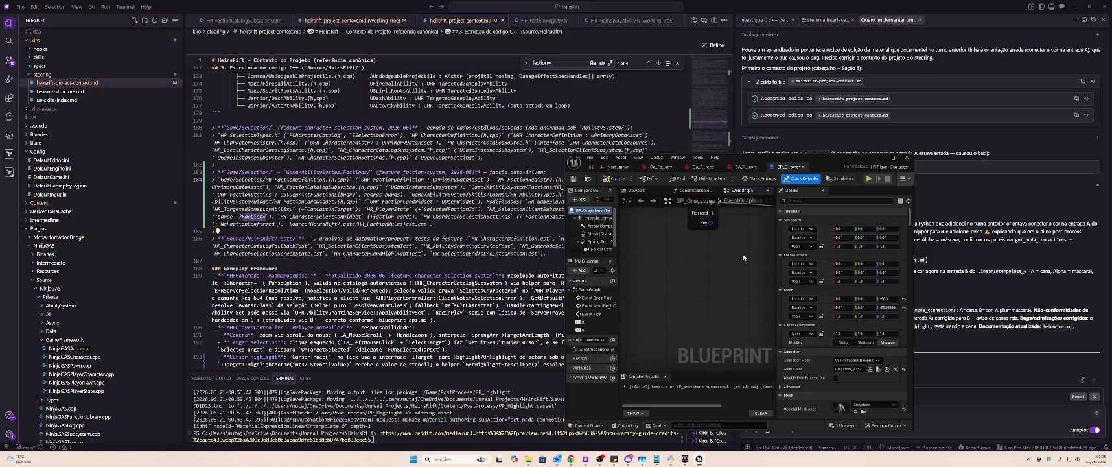
Step: Add a Keyboard 8 event and wire a pasted Execute Console Command node to it
right_click(678, 271)
type("key")
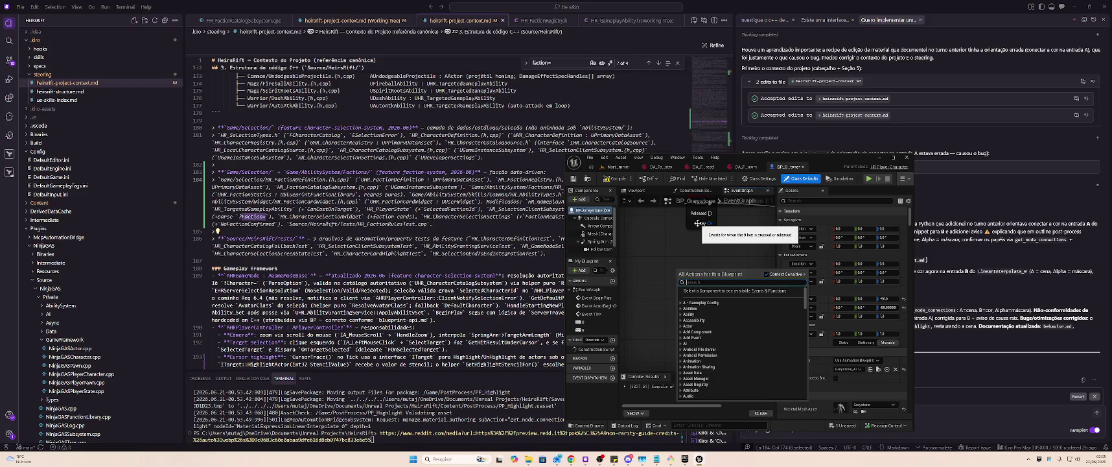
type("board 8")
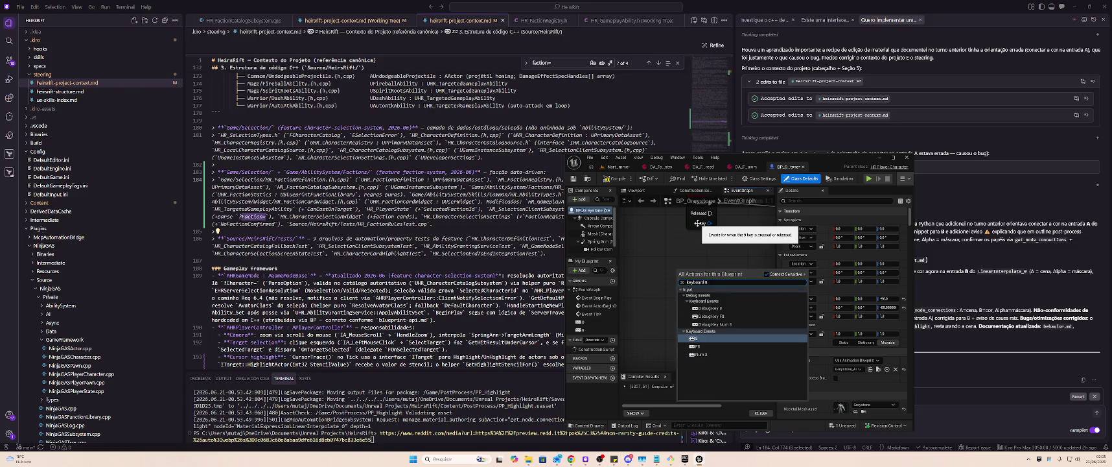
key("Return")
mouse_move(655, 308)
left_mouse_down()
mouse_move(773, 253)
mouse_move(692, 246)
mouse_move(752, 299)
mouse_move(702, 268)
left_mouse_up()
key("ctrl+v")
left_click_drag(629, 278, 689, 272)
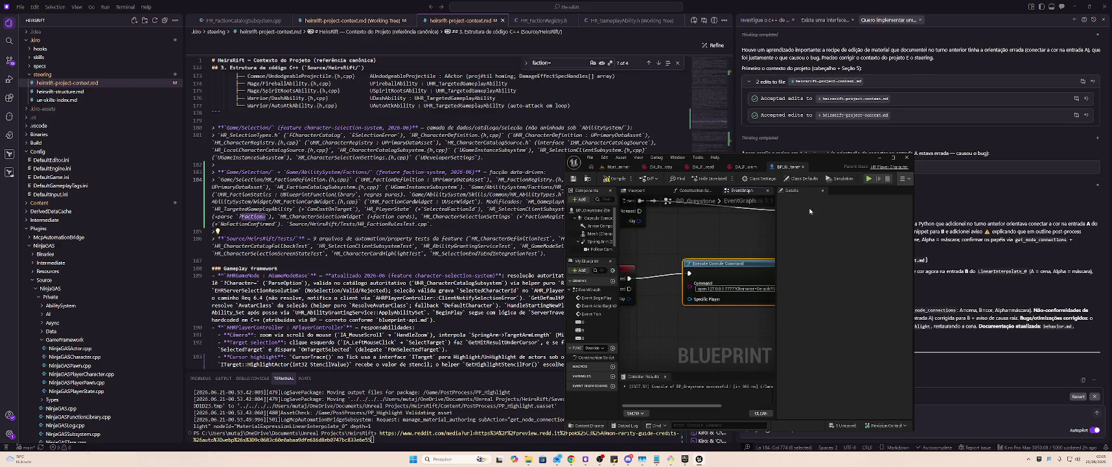
Step: Make the new node's command end in Faction.Altruism by copying it from the Open Level options
double_click(825, 159)
mouse_move(342, 189)
left_mouse_down()
mouse_move(360, 211)
mouse_move(506, 258)
left_mouse_up()
left_click(483, 229)
double_click(501, 101)
key("ctrl+c")
double_click(481, 228)
key("ctrl+v")
key("Return")
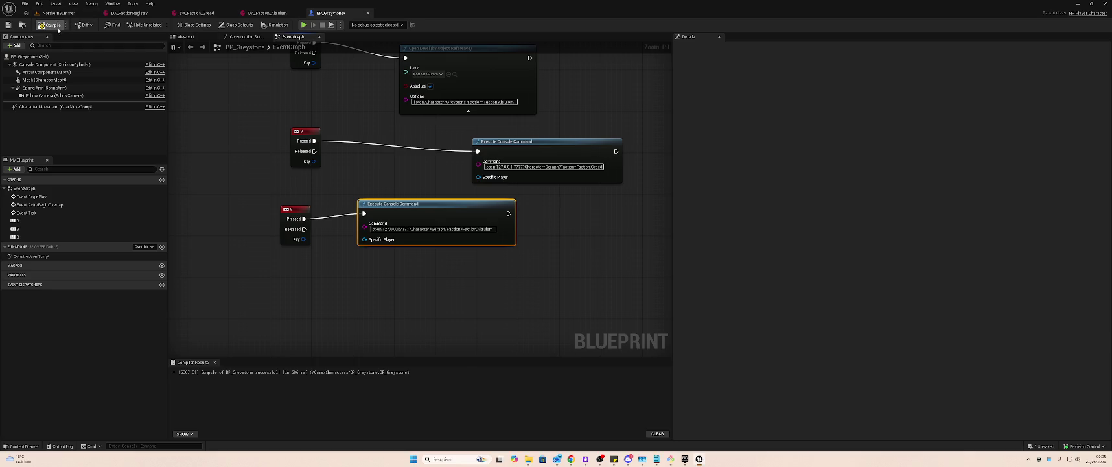
mouse_move(58, 13)
left_mouse_down()
mouse_move(492, 9)
mouse_move(811, 142)
left_mouse_up()
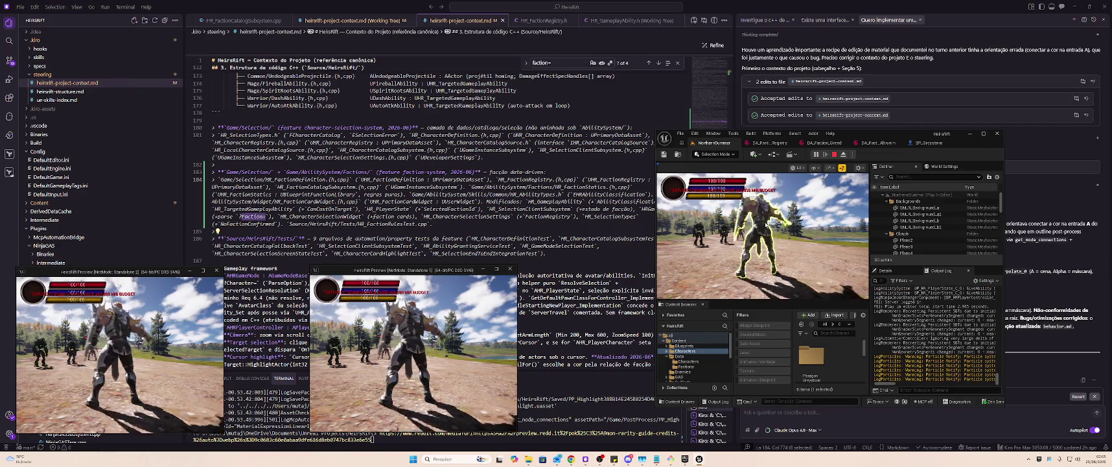
Step: Take control of a player character in the standalone game preview
left_click(767, 222)
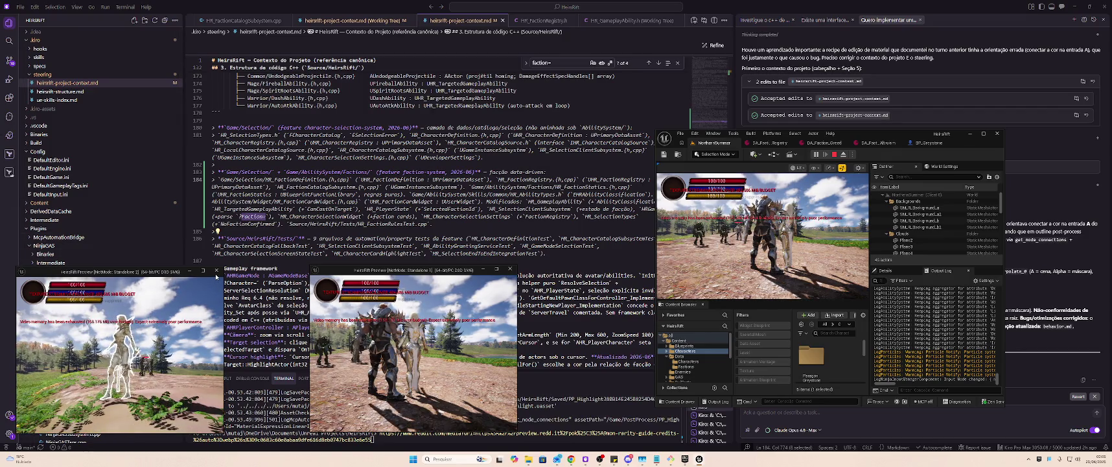
Step: Close the game previews and review each changed file's diff in Source Control
left_click(216, 271)
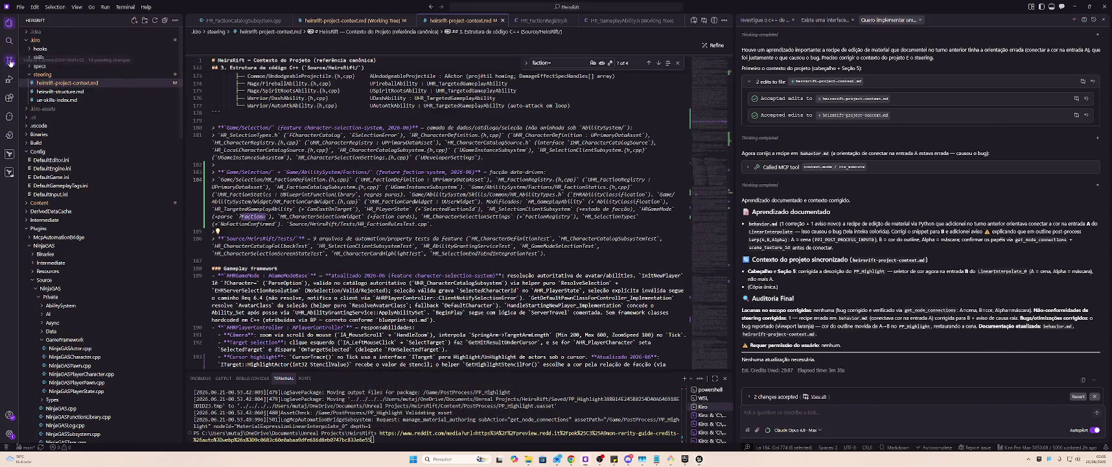
left_click(9, 61)
left_click(65, 161)
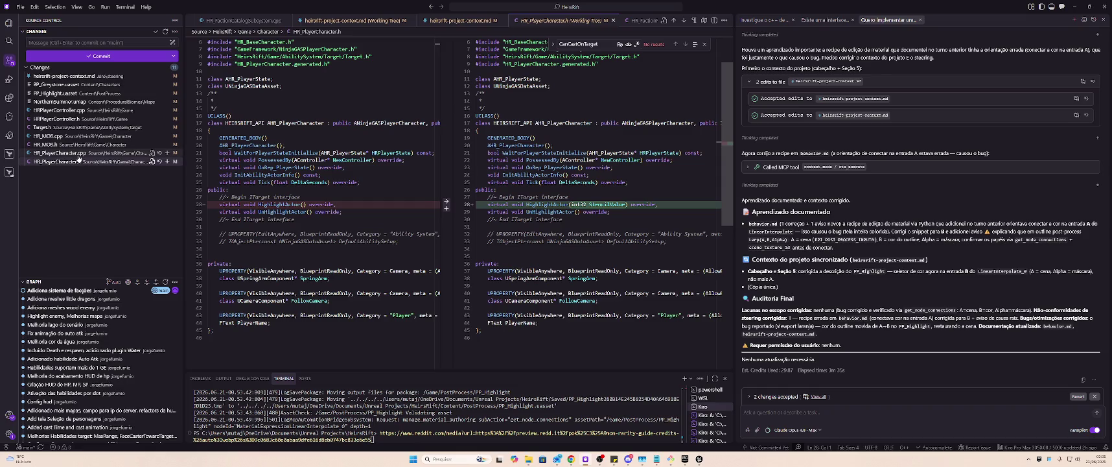
left_click(79, 153)
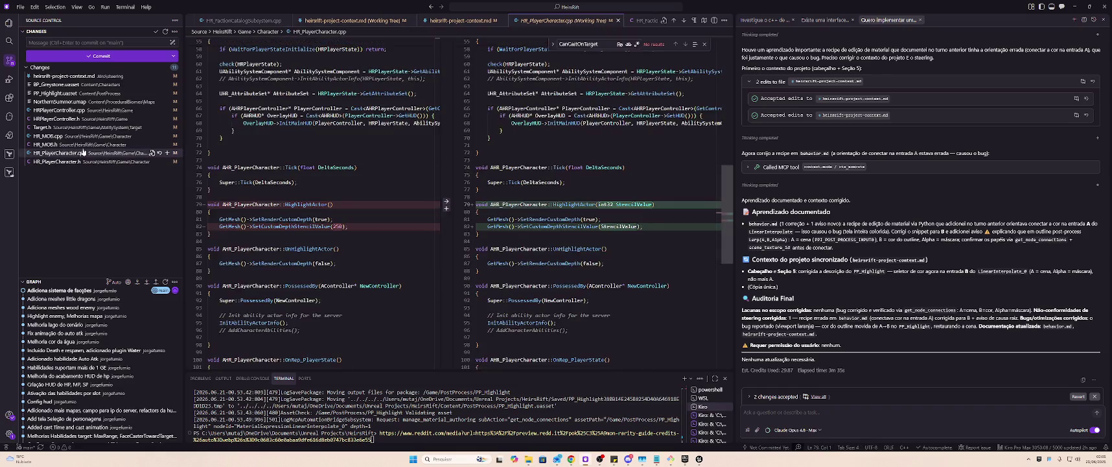
left_click(85, 144)
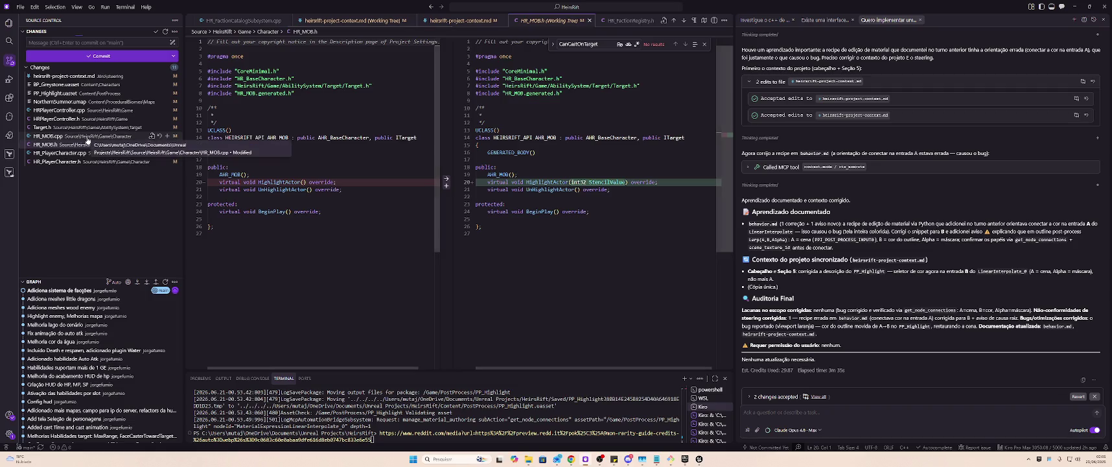
left_click(87, 136)
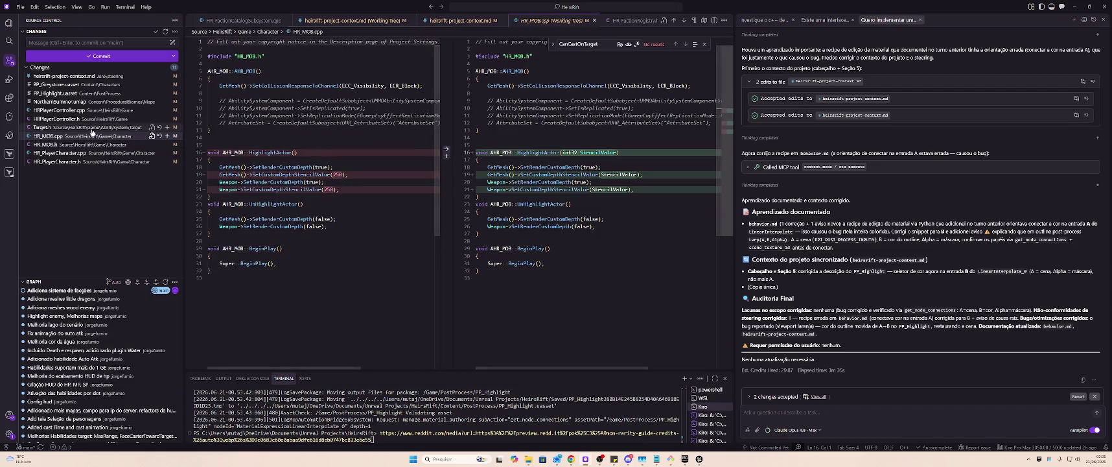
left_click(92, 127)
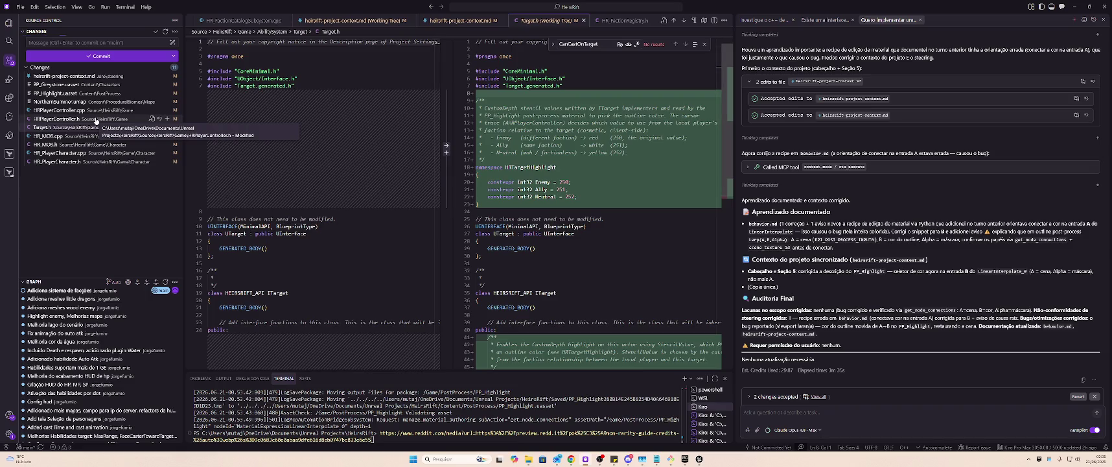
left_click(96, 119)
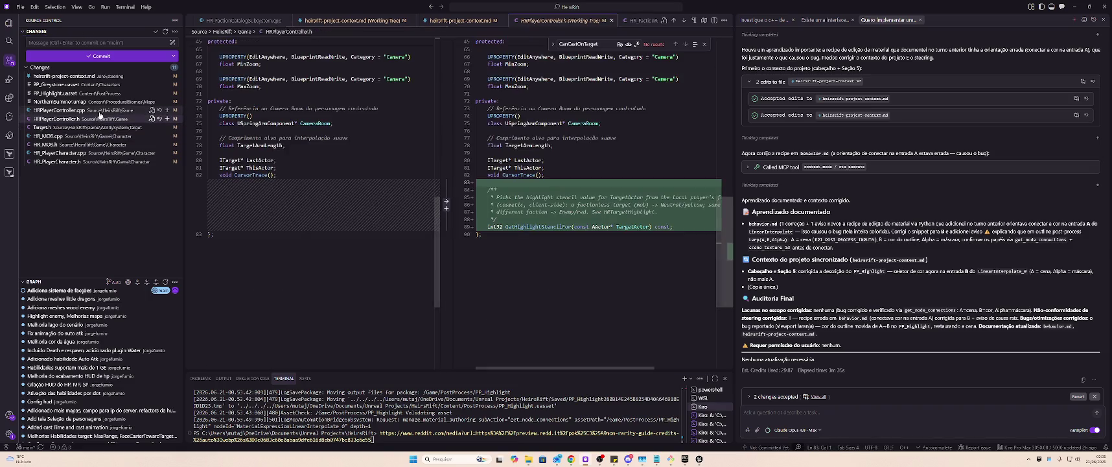
left_click(100, 111)
left_click(101, 93)
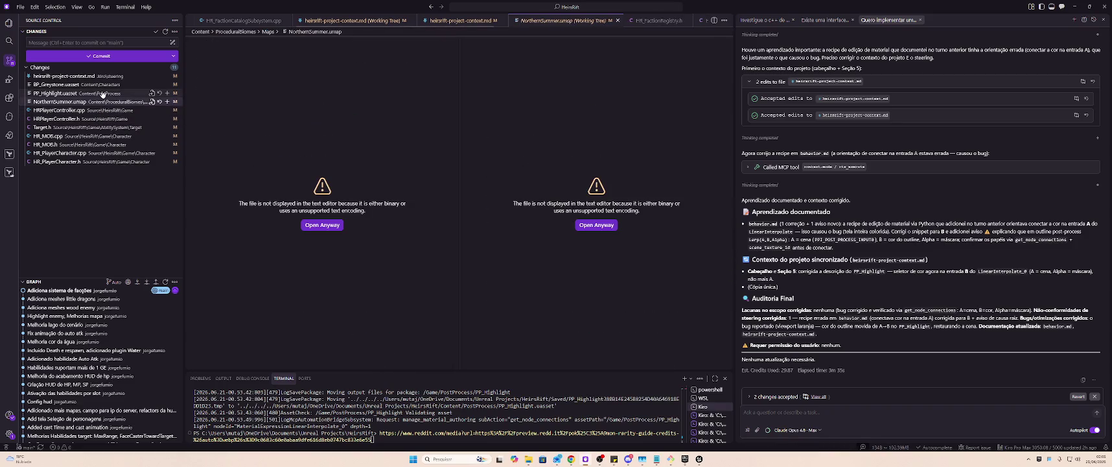
left_click(102, 85)
left_click(105, 77)
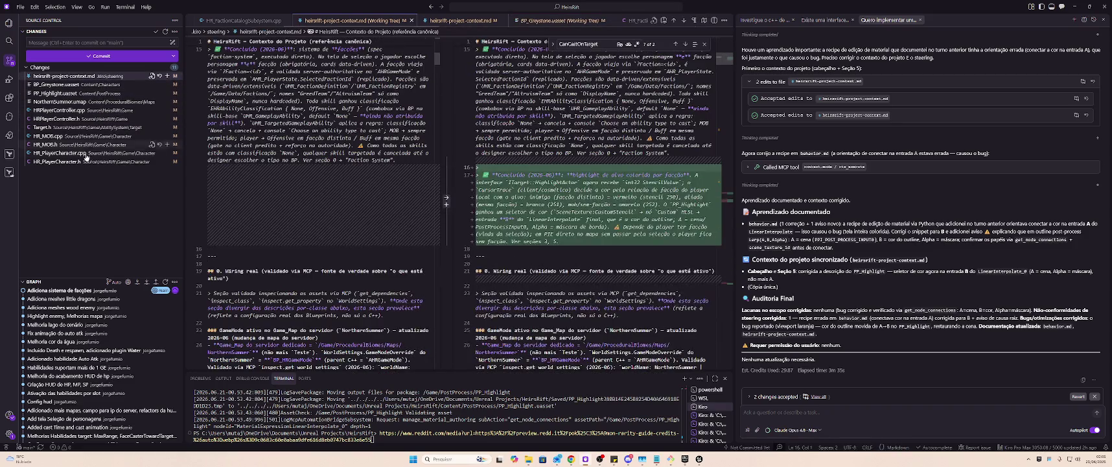
Step: Re-check the HR_PlayerCharacter, HR_MOB, HRPlayerController.h and Target.h diffs, then return to Unreal
left_click(82, 162)
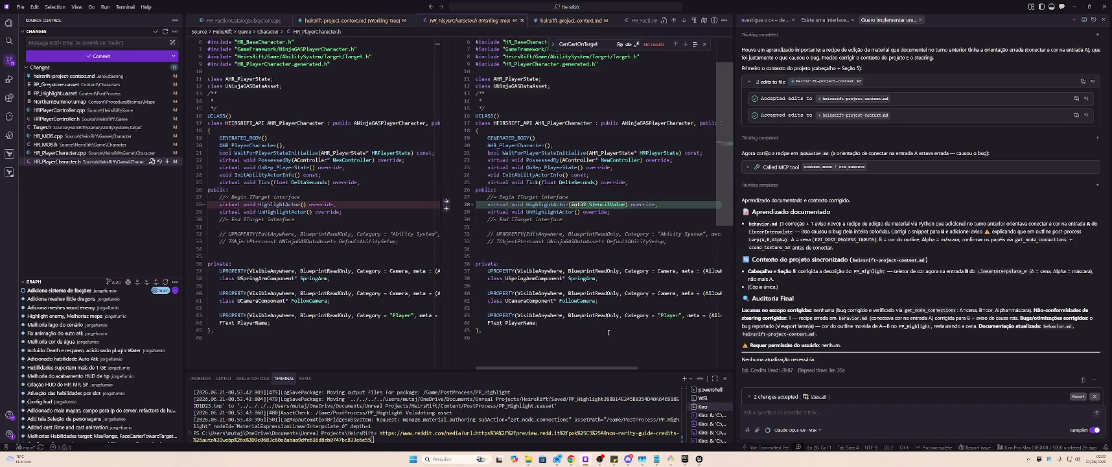
left_click(101, 153)
left_click(97, 144)
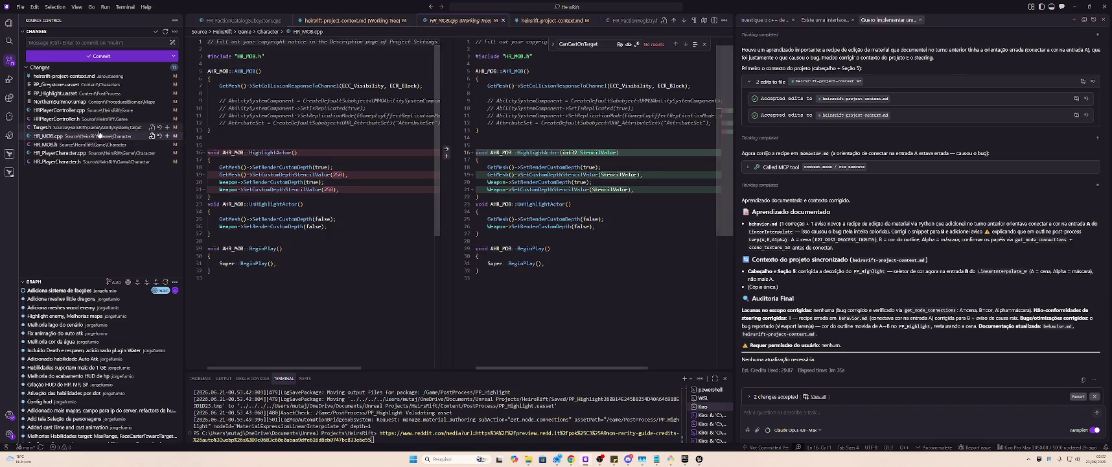
left_click(99, 120)
left_click(94, 128)
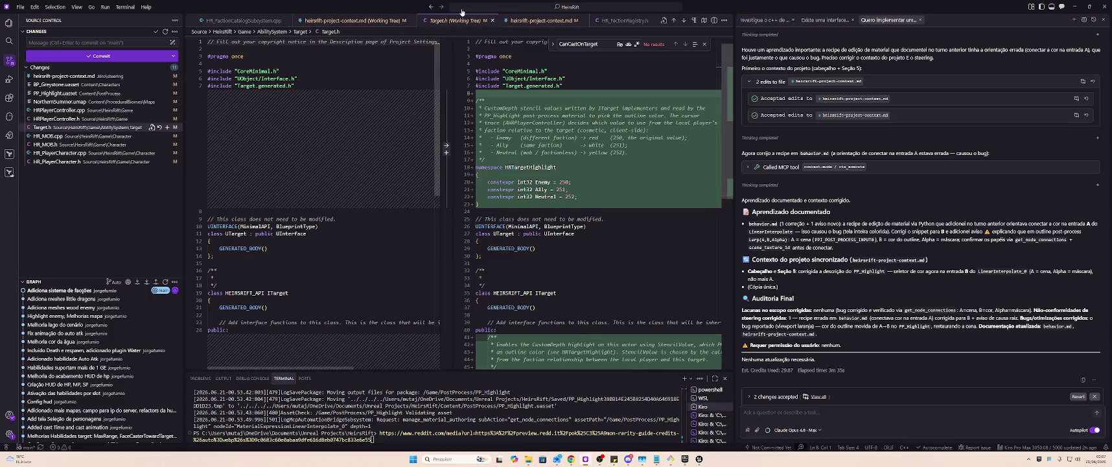
left_click(699, 459)
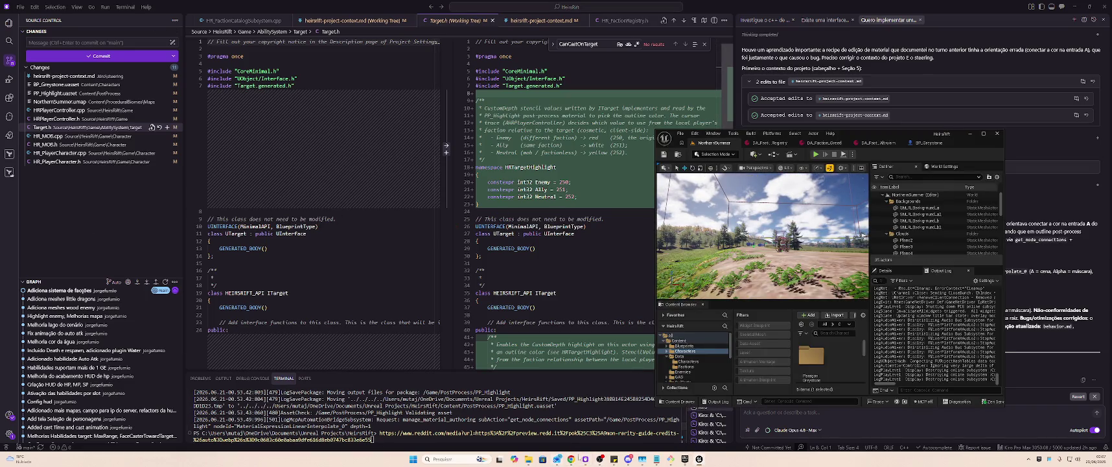
Step: Check git status and stage all changes with git add
left_click(671, 458)
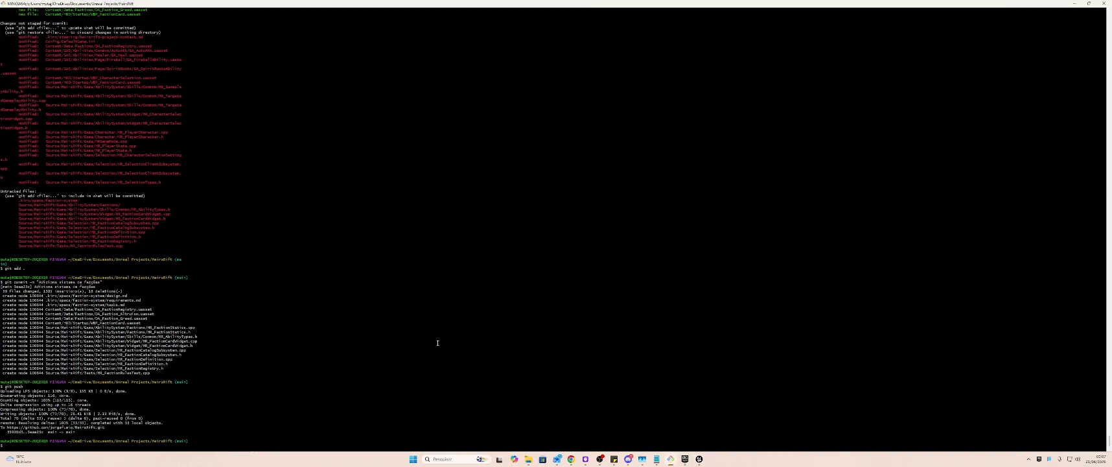
type("statu")
key("Return")
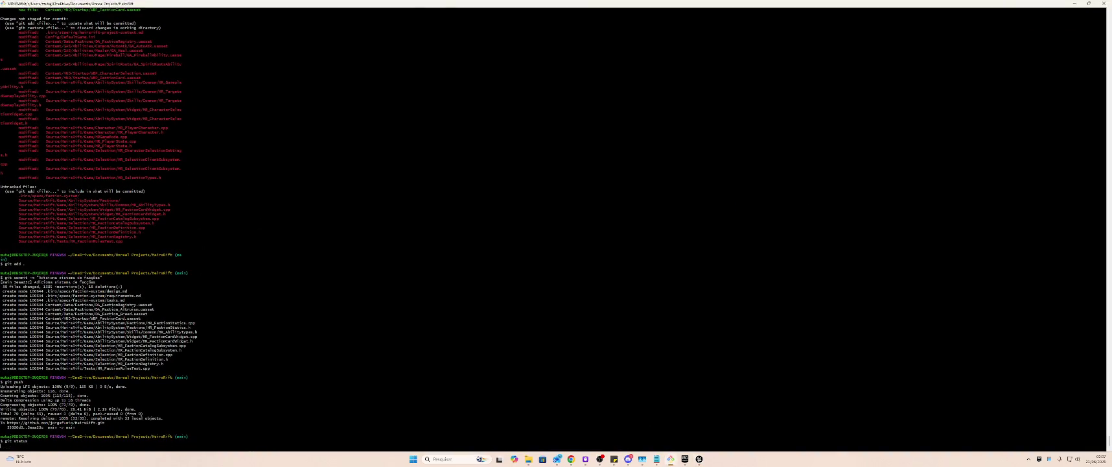
type("git a")
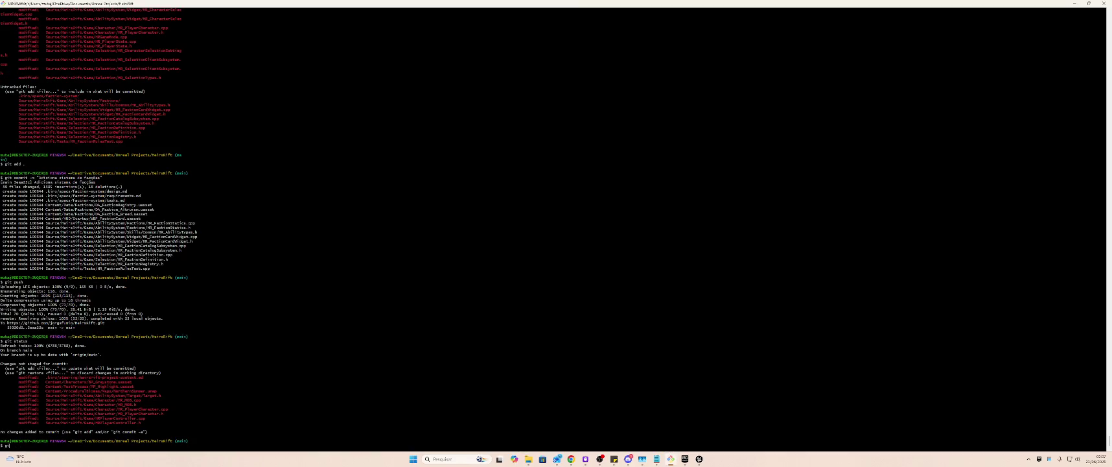
type("dd .")
key("Return")
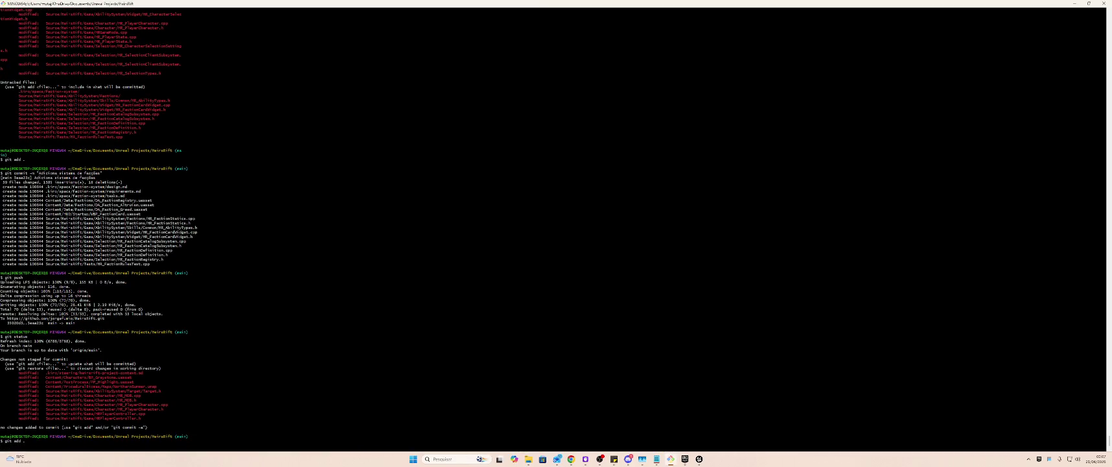
Step: Commit as "Diferenciação hover inimigo, aliado, neutro" and push to the remote
type("git commit -m \"Adi")
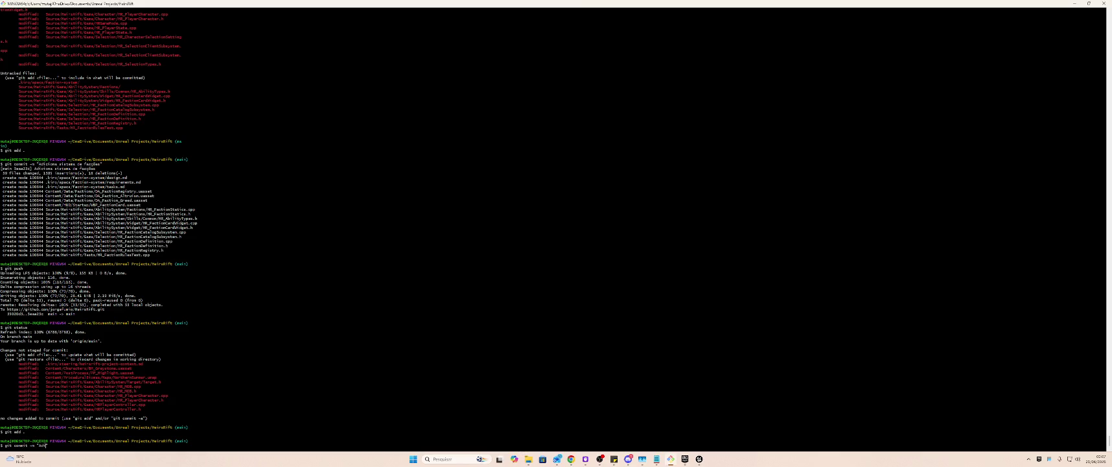
type("Diferencia")
type("ção hover ")
type("inimigo, aliado,")
type(" neutro\"")
key("Return")
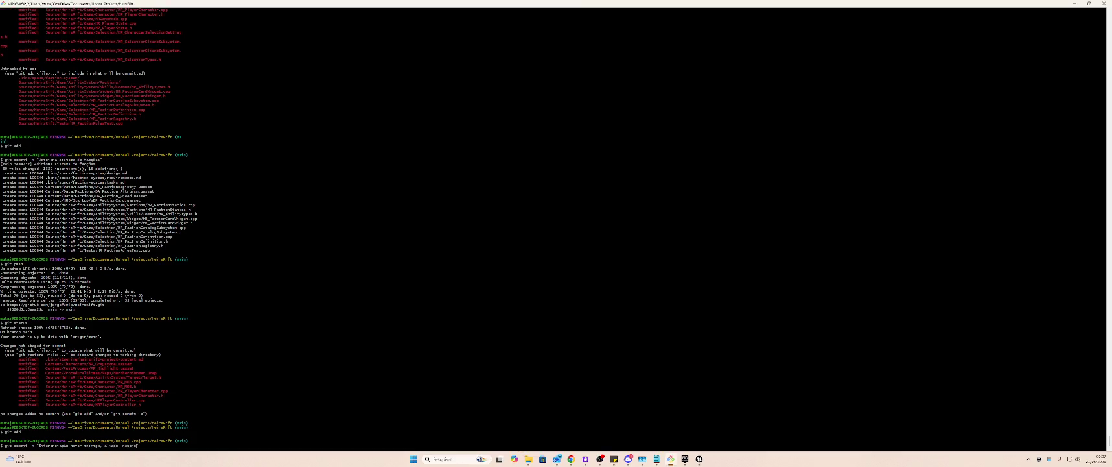
type("push")
key("Return")
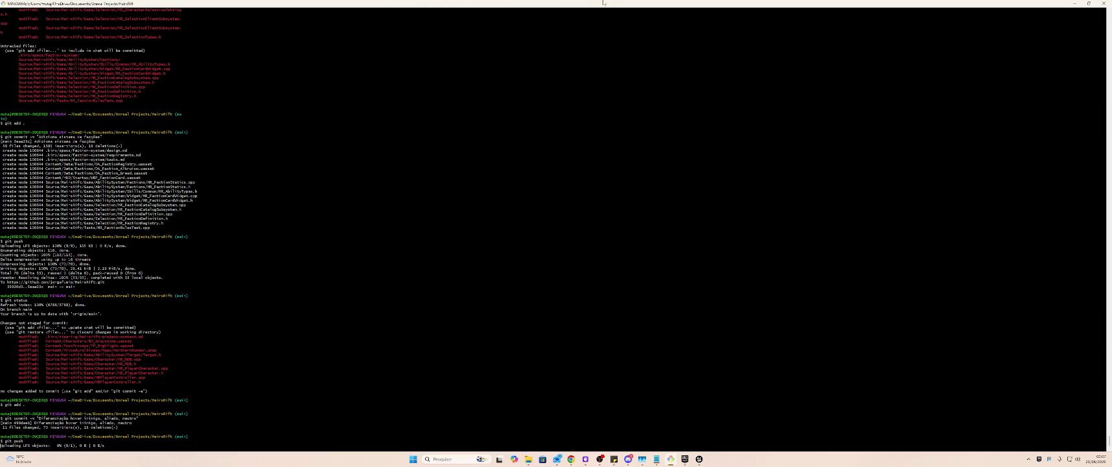
mouse_move(606, 3)
left_mouse_down()
mouse_move(900, 140)
mouse_move(897, 170)
left_mouse_up()
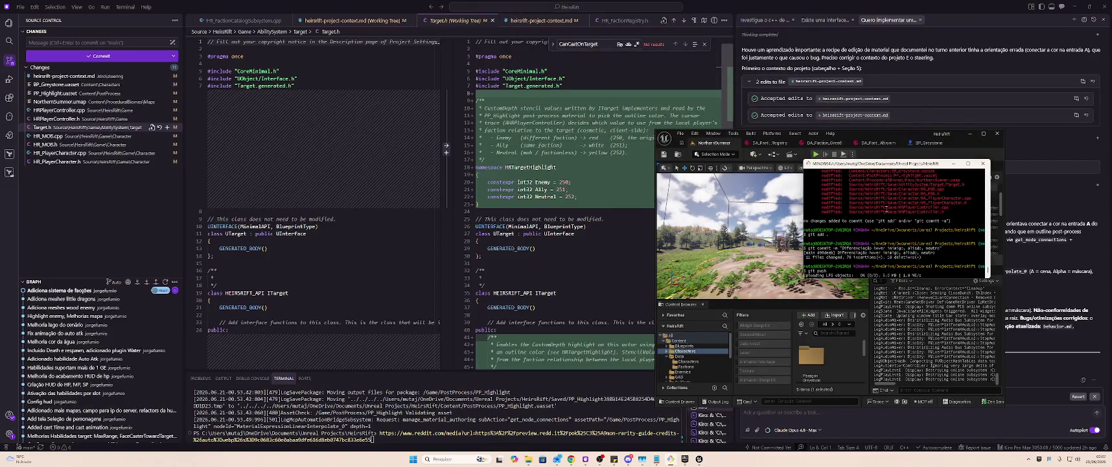
Step: Start packaging the project for Windows, confirming the output folder
scroll(911, 252, "up", 1)
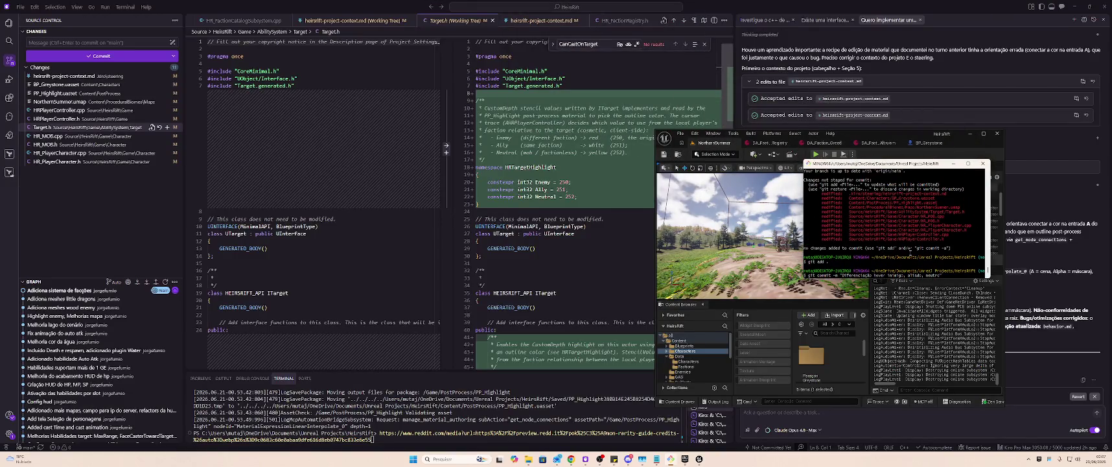
scroll(911, 253, "down", 1)
type("git push")
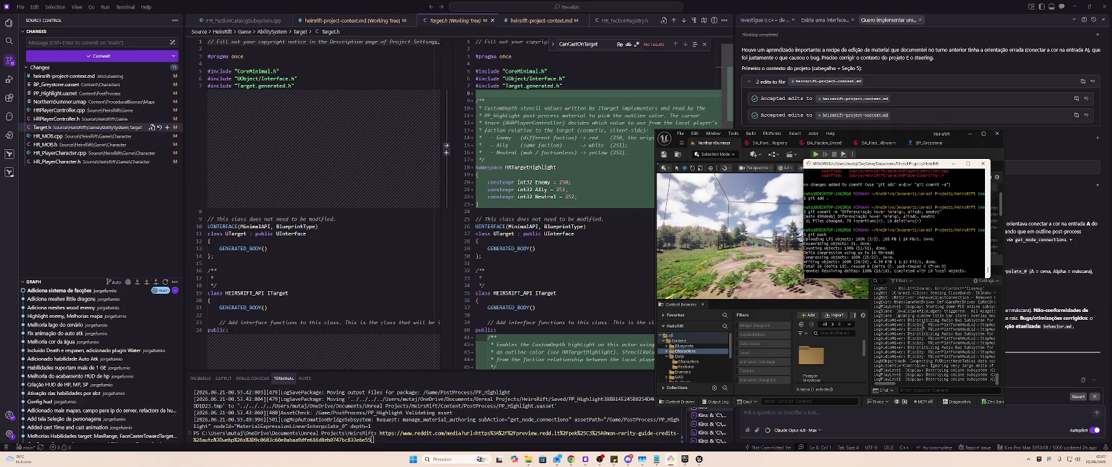
left_click(919, 329)
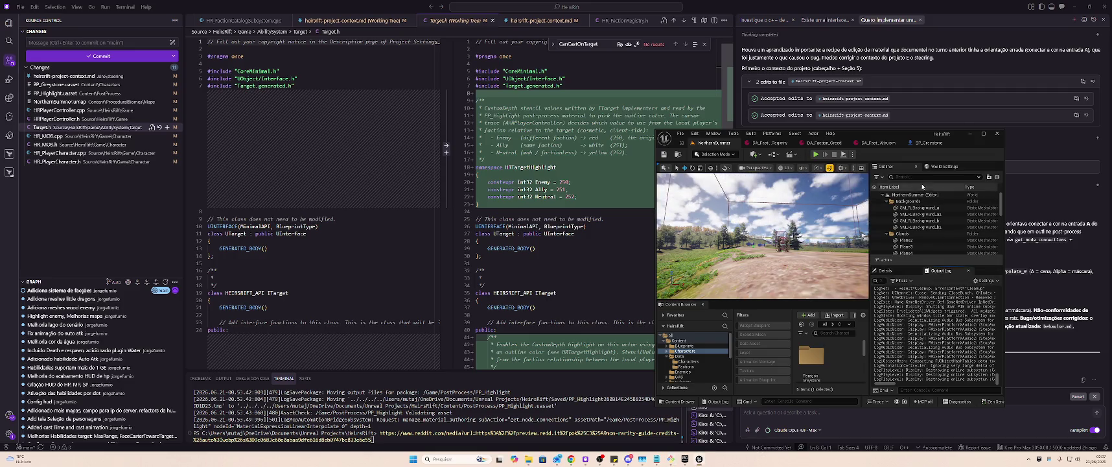
left_click(771, 133)
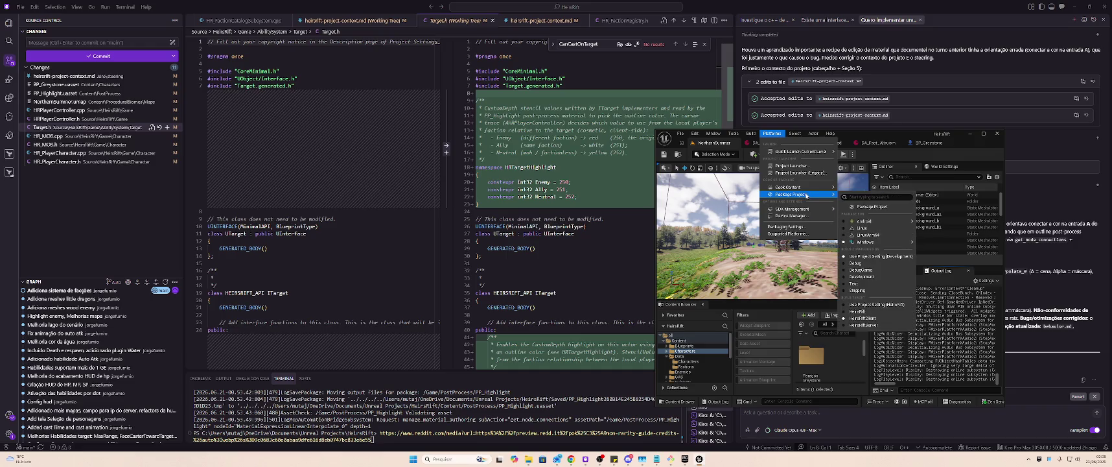
left_click(874, 209)
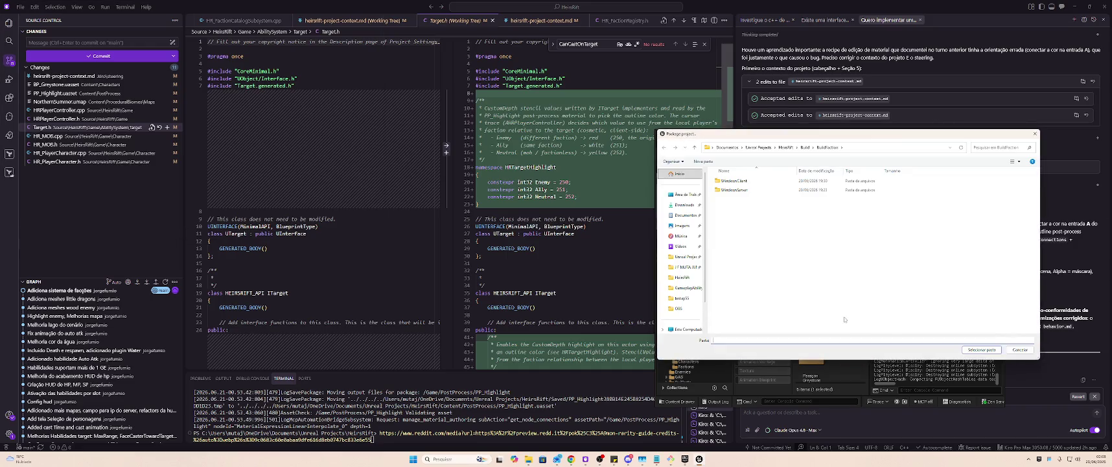
left_click(978, 351)
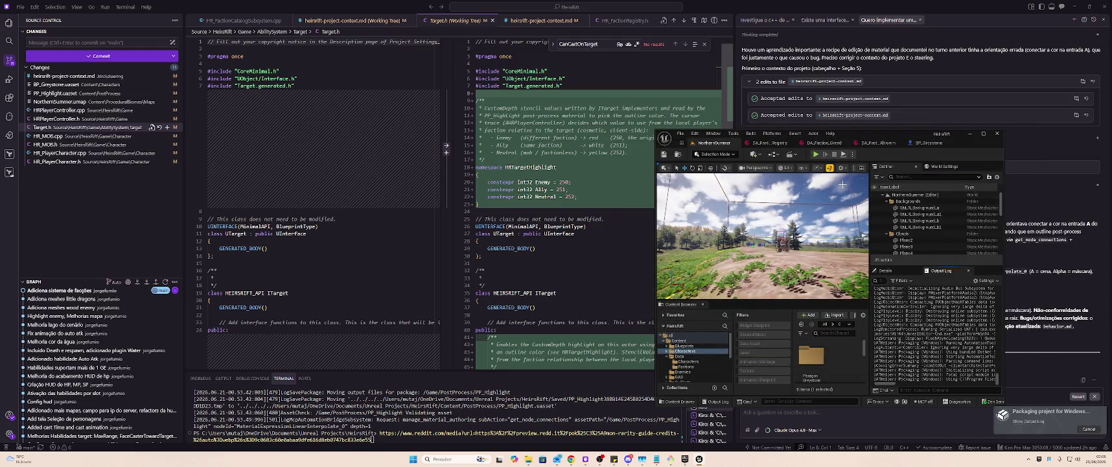
Step: Dismiss the platform packaging menu and maximize the Unreal Editor window
left_click(772, 133)
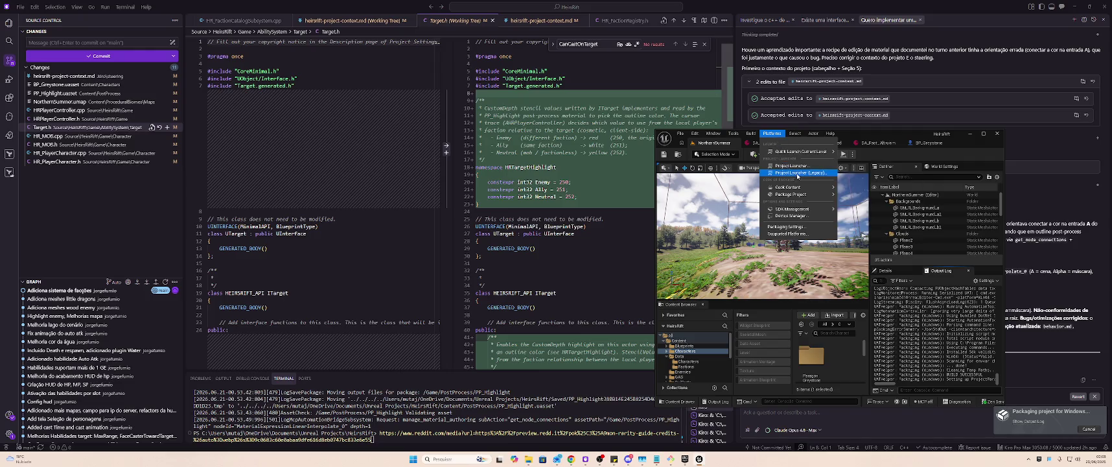
mouse_move(808, 187)
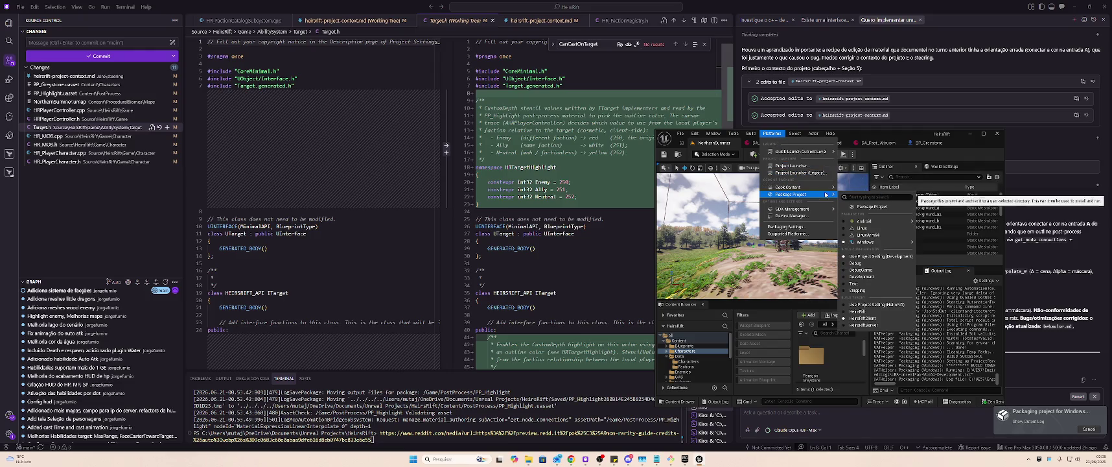
left_click(969, 355)
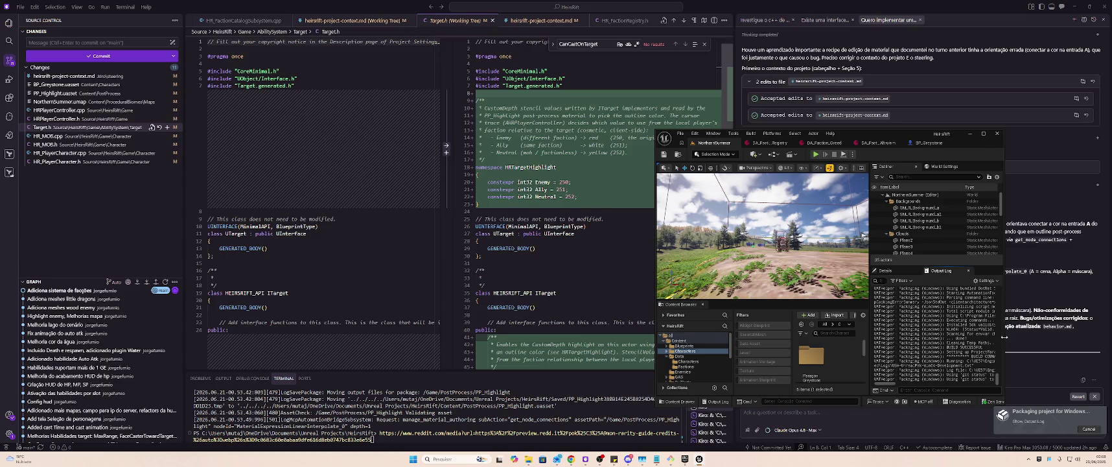
left_click_drag(1004, 336, 1062, 336)
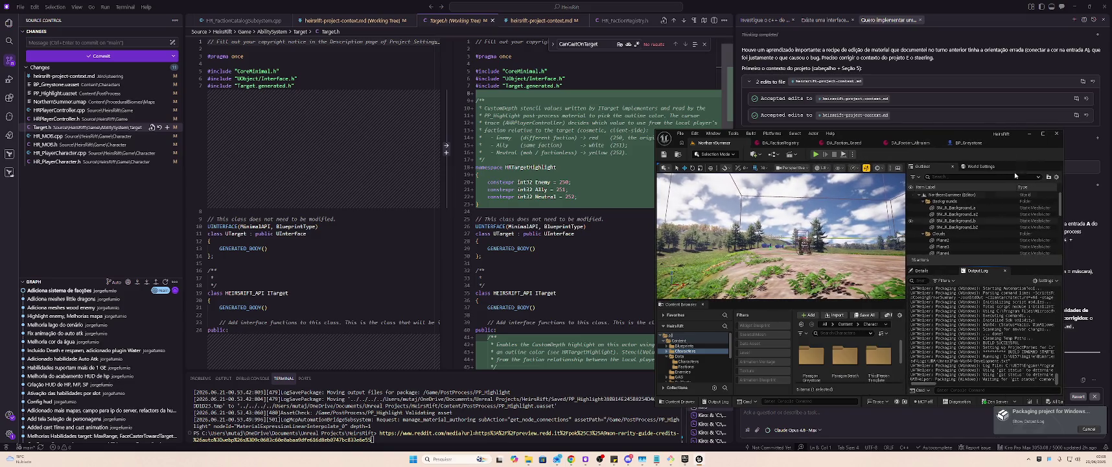
left_click(1043, 134)
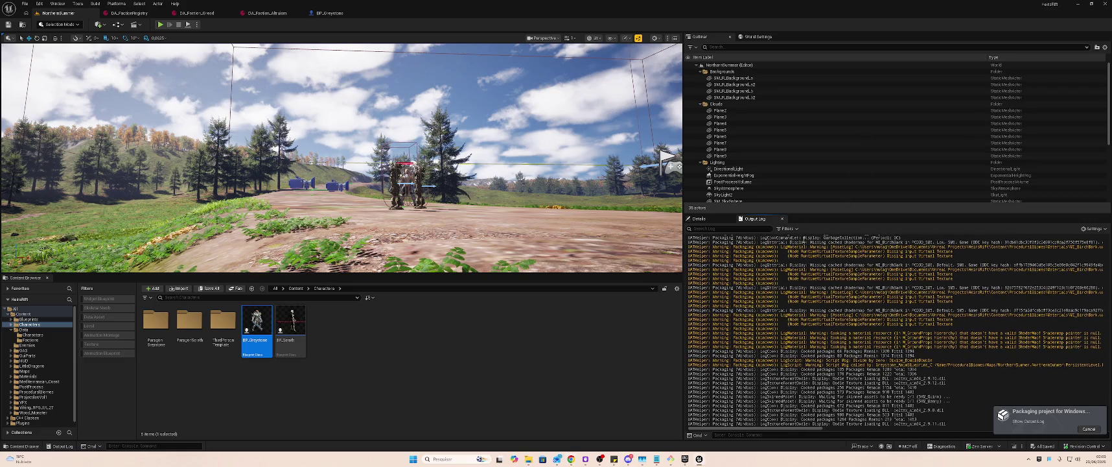
Step: Monitor the Windows packaging Output Log, briefly switching to Details and back
left_click_drag(898, 382, 688, 235)
left_click_drag(907, 400, 969, 423)
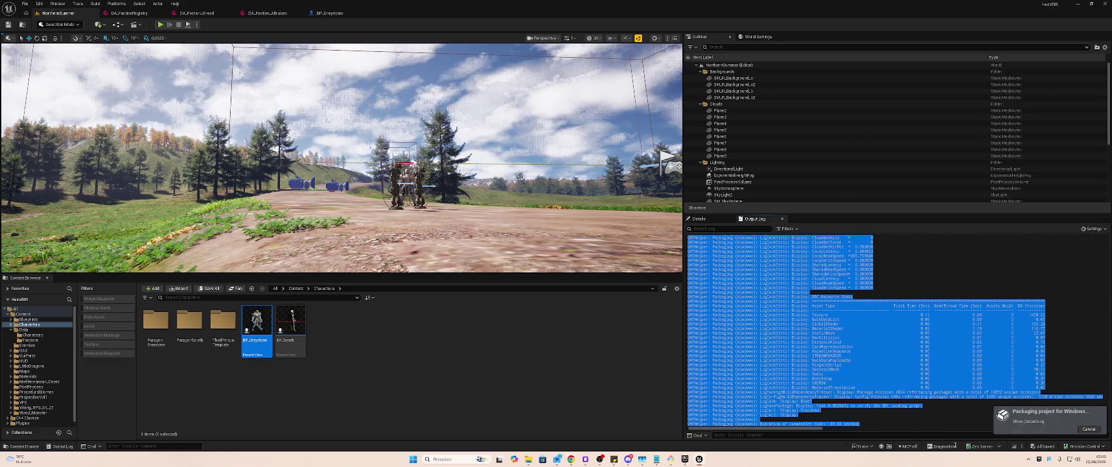
left_click(929, 421)
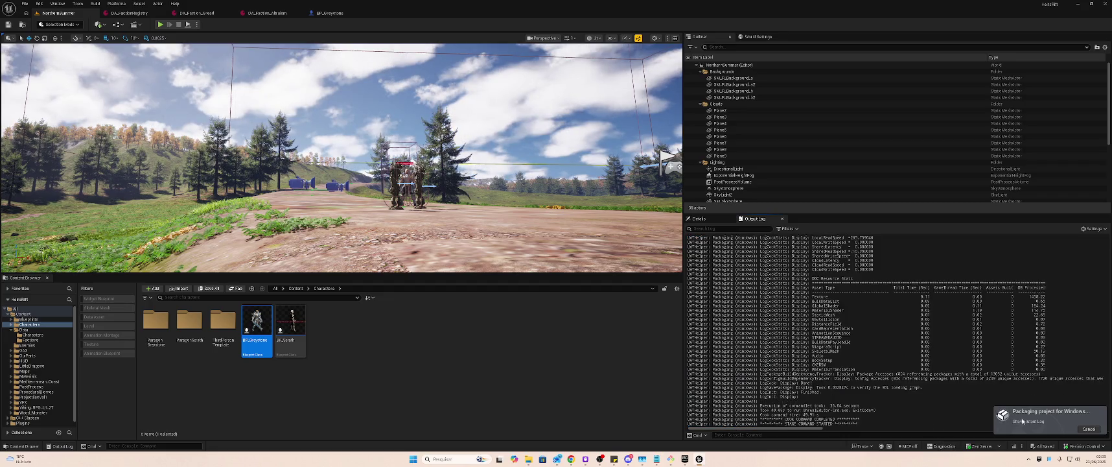
left_click(699, 218)
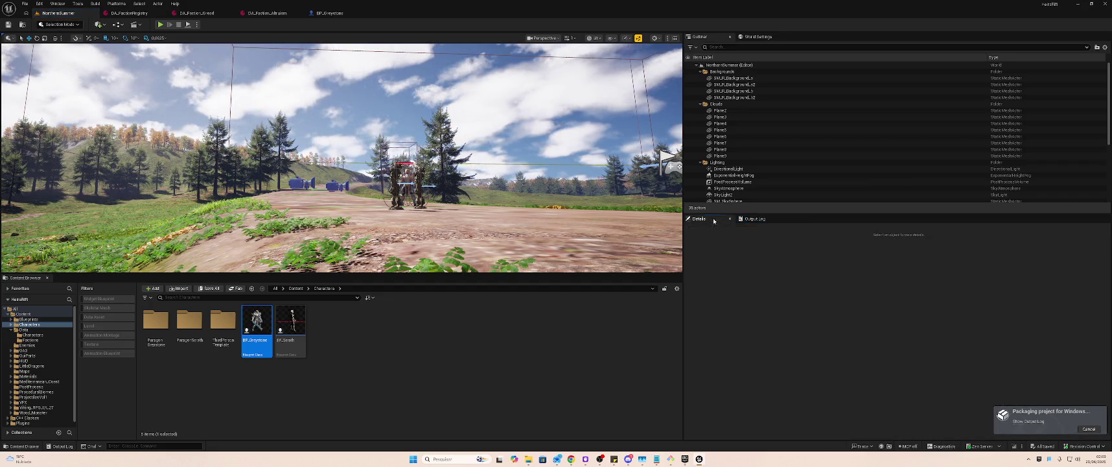
left_click(755, 218)
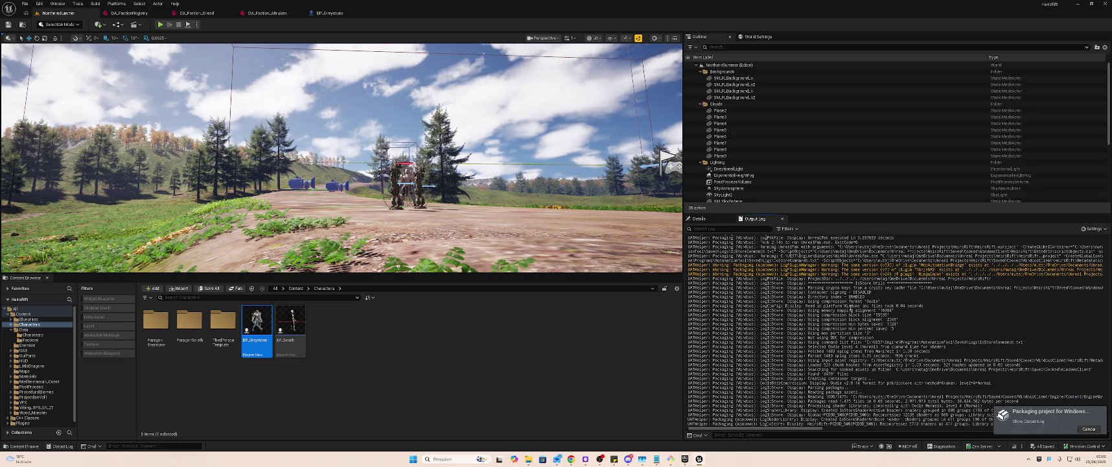
mouse_move(840, 284)
left_mouse_down()
mouse_move(901, 309)
mouse_move(972, 424)
left_mouse_up()
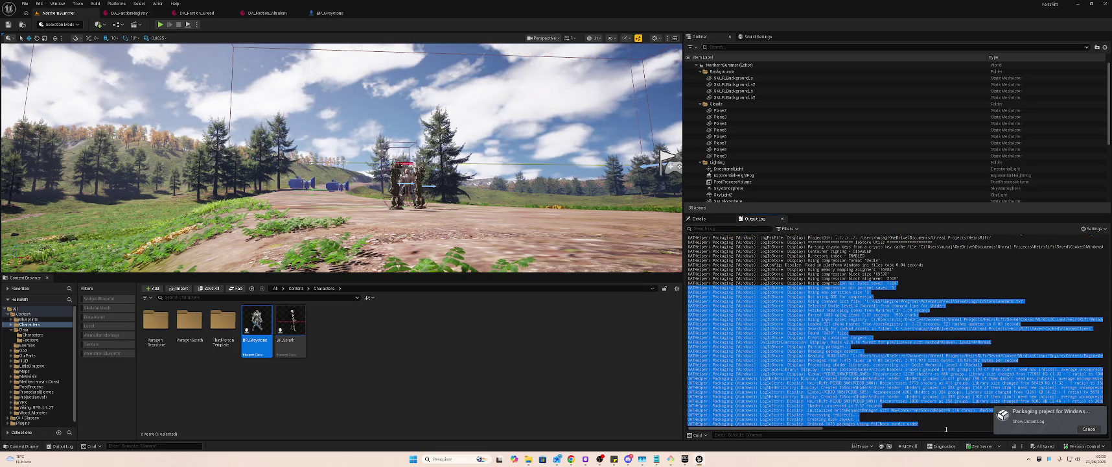
left_click(972, 424)
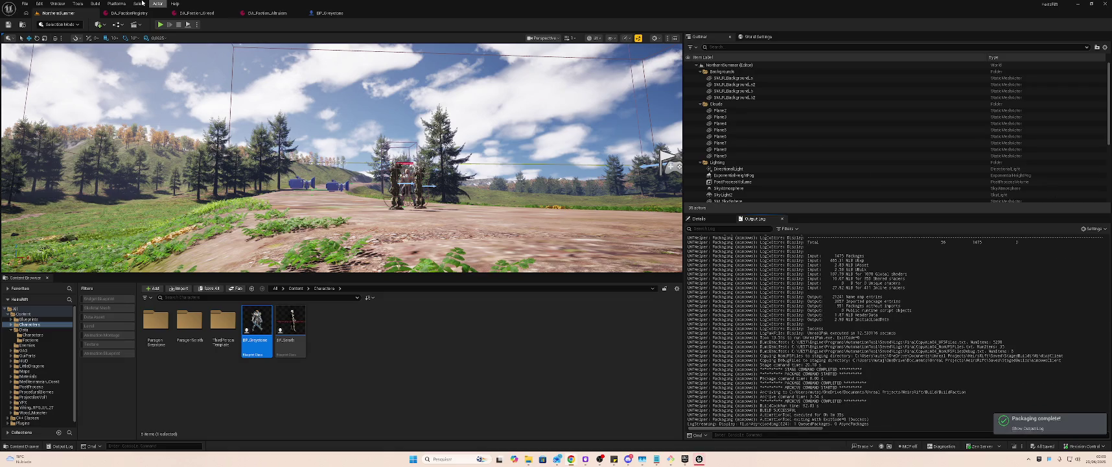
Step: Start a new Windows package build from Platforms > Package Project, then minimize the editor
left_click(117, 4)
mouse_move(159, 65)
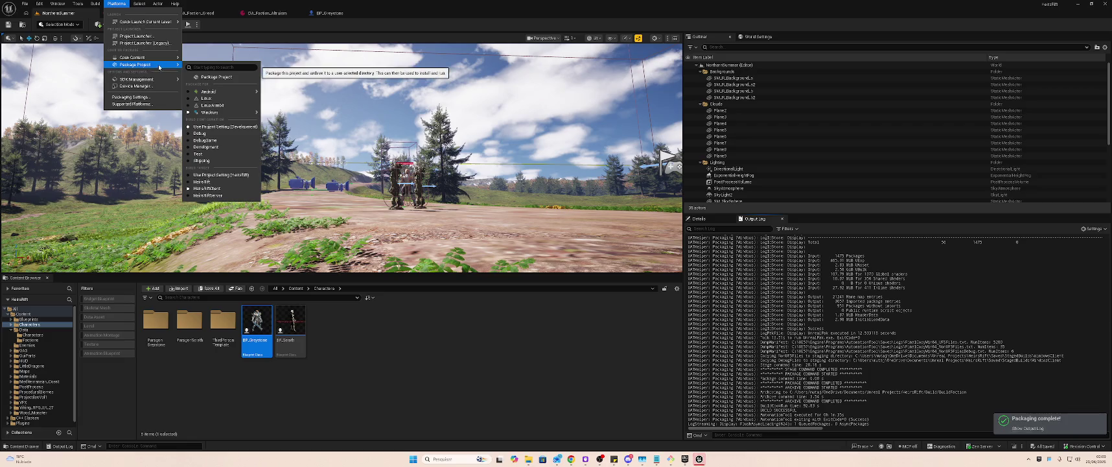
left_click(211, 197)
left_click(117, 3)
mouse_move(128, 24)
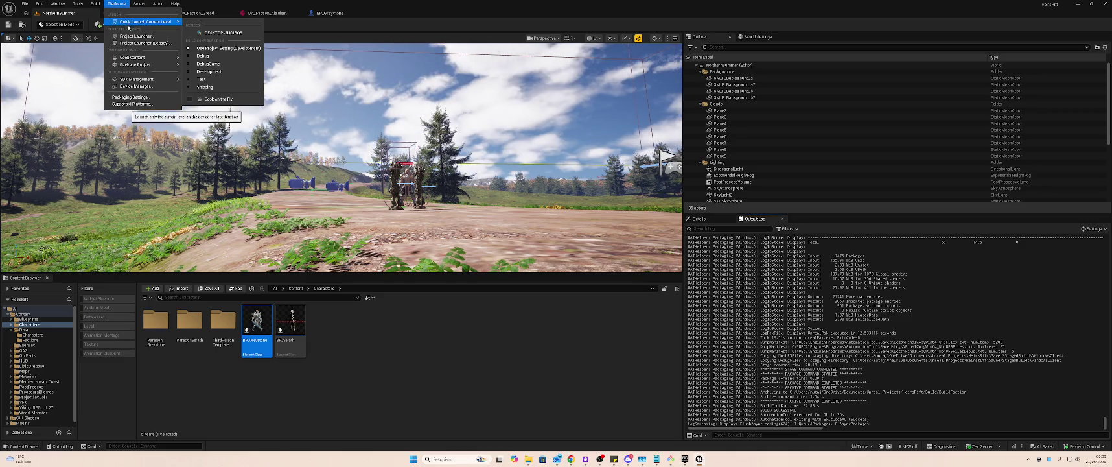
mouse_move(146, 65)
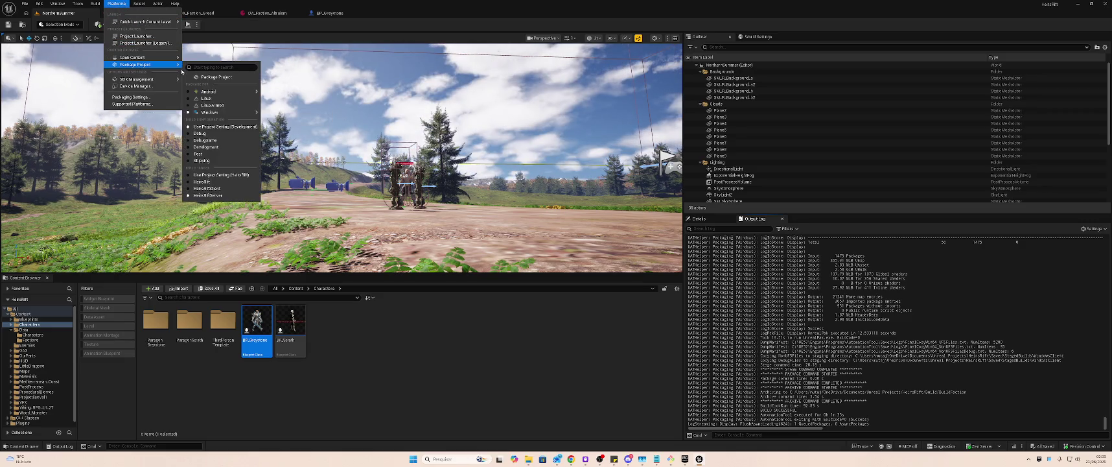
left_click(221, 77)
left_click(329, 220)
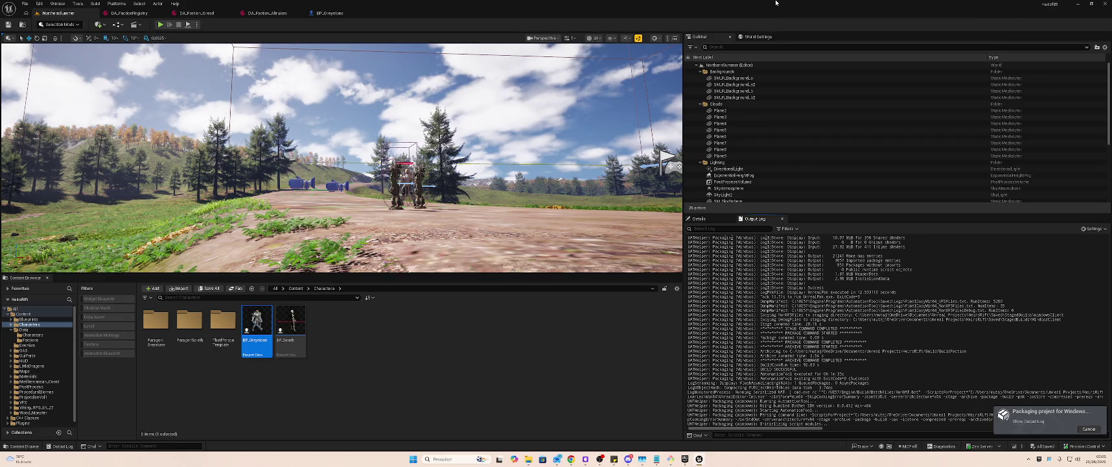
left_click(1078, 3)
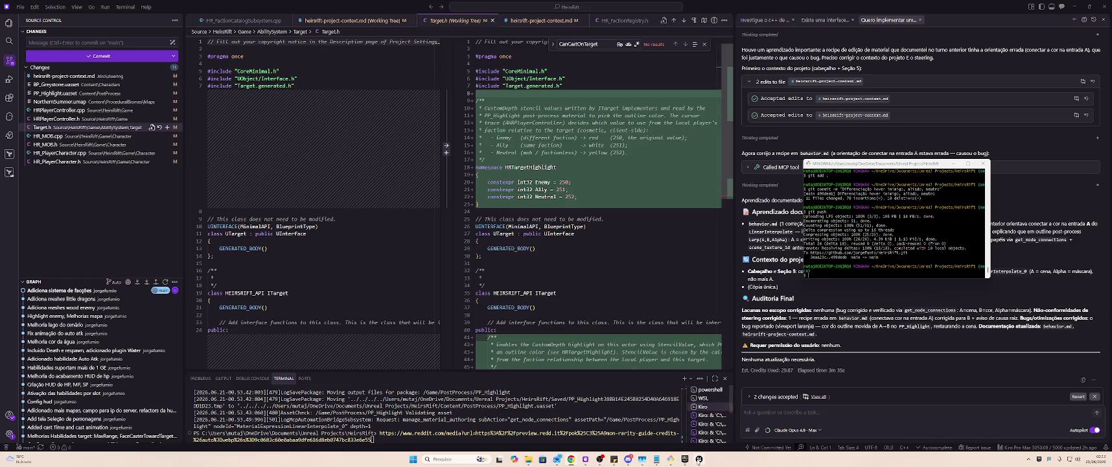
Step: Toggle the Unreal Editor window, then bring the Neriverso 'Aula 2' lesson page in Chrome forward
left_click(698, 459)
left_click(698, 459)
left_click(699, 458)
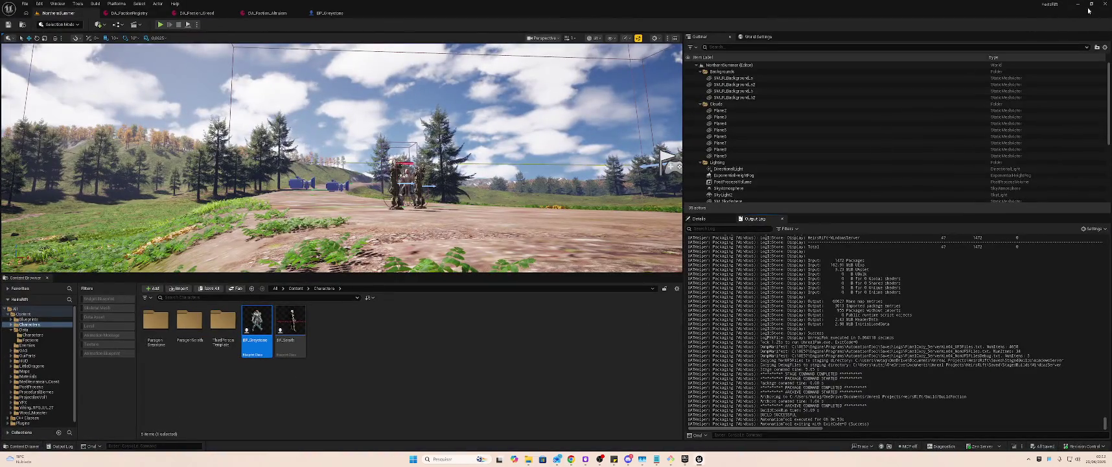
key("alt+Tab")
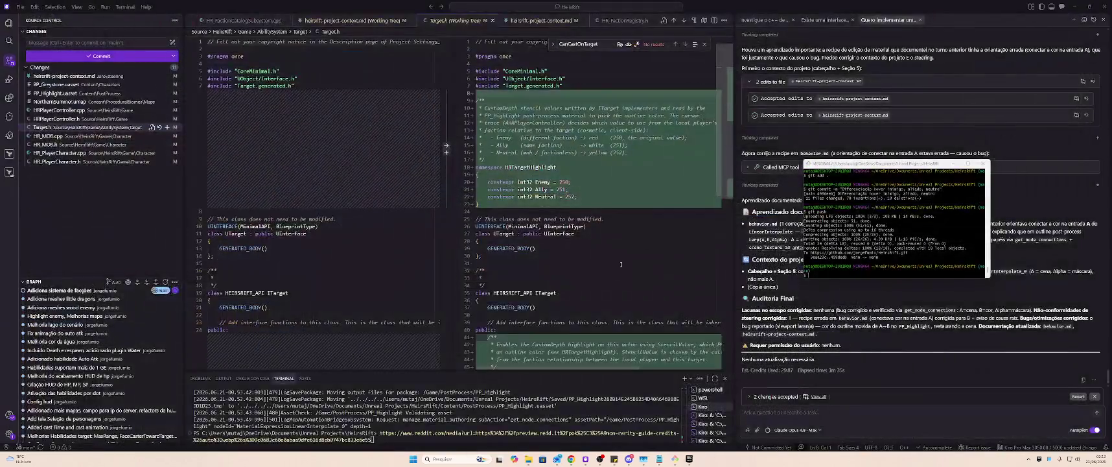
mouse_move(579, 460)
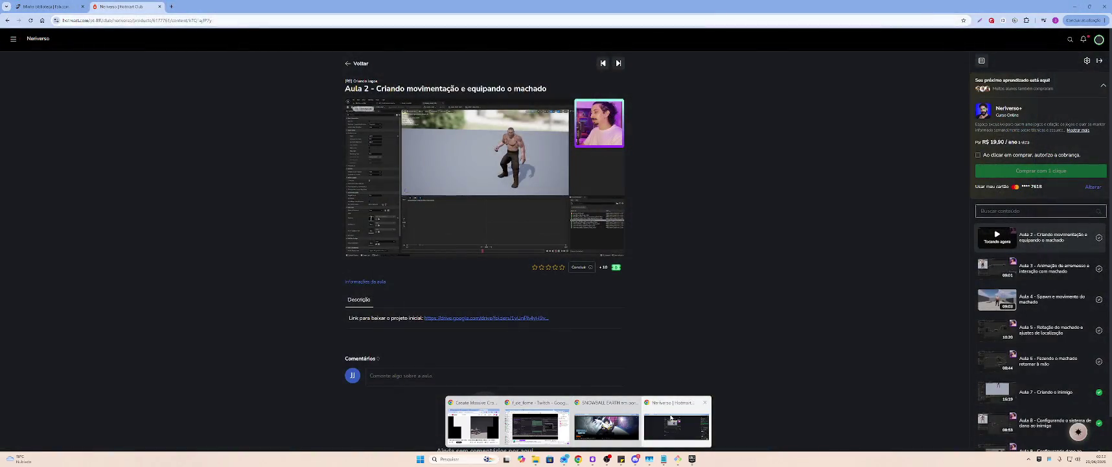
left_click(671, 419)
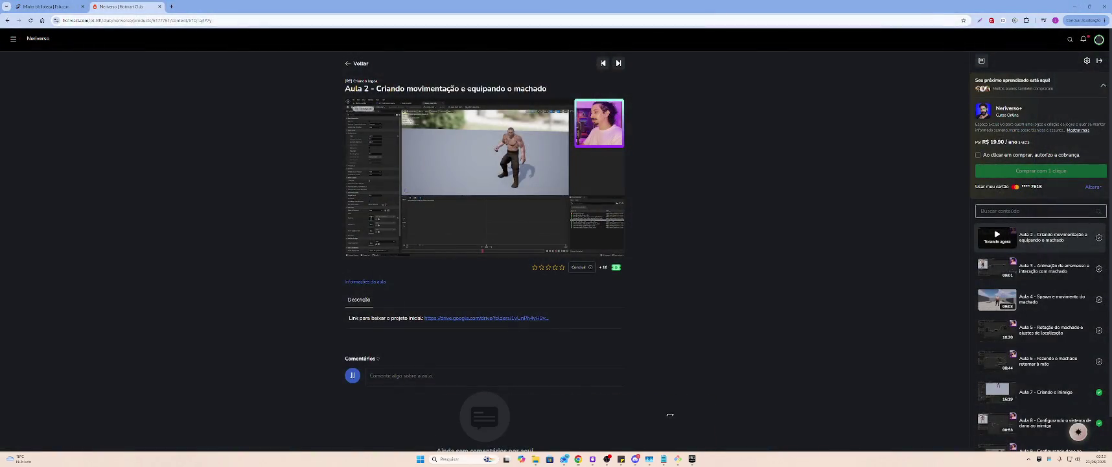
left_click(48, 6)
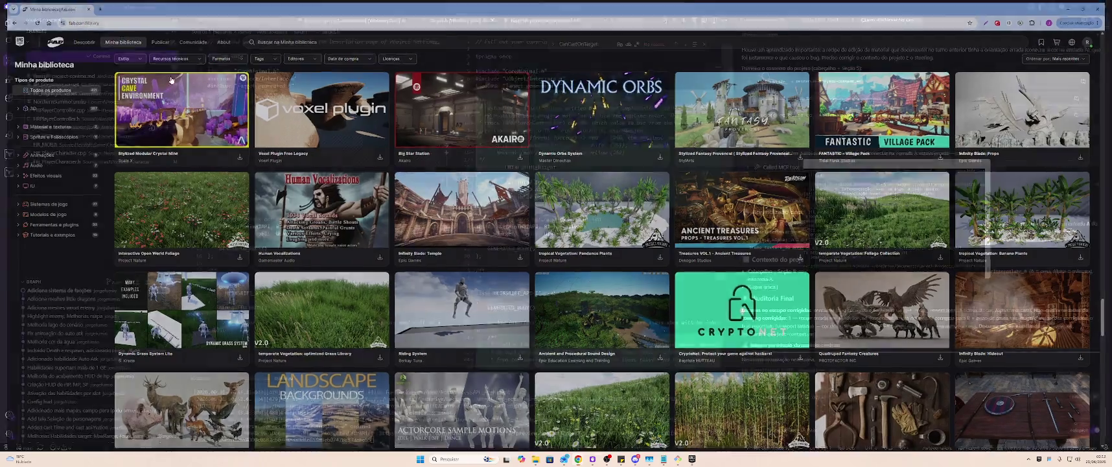
left_click(564, 458)
mouse_move(587, 460)
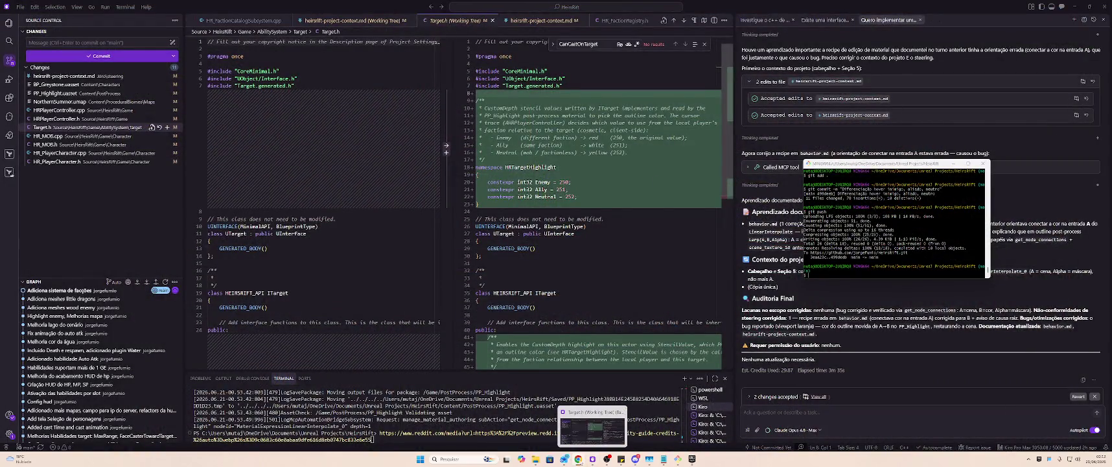
left_click(642, 421)
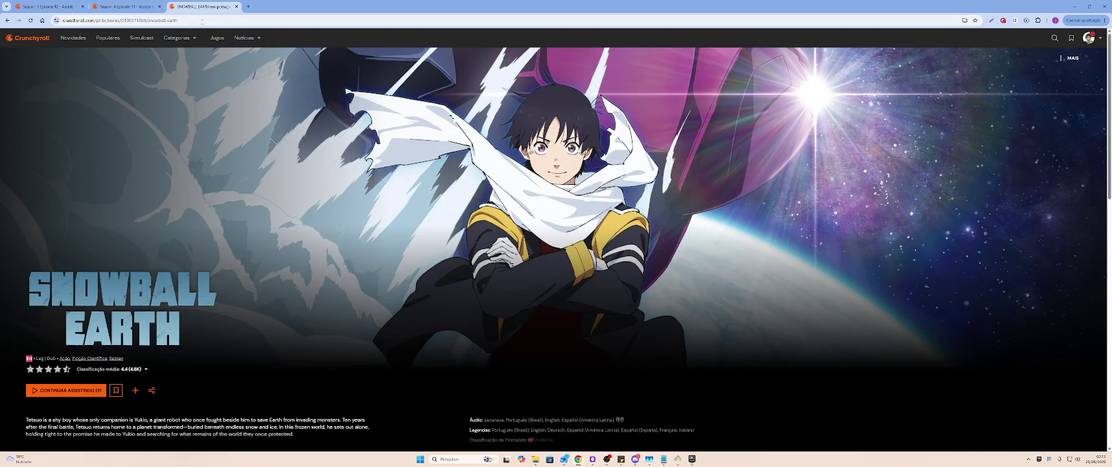
left_click(203, 19)
type("cr")
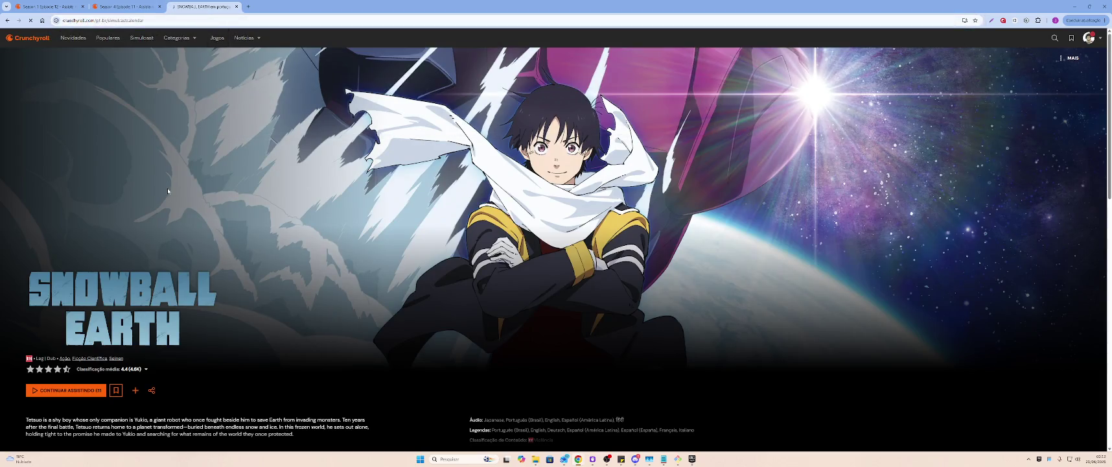
left_click(42, 6)
middle_click(43, 5)
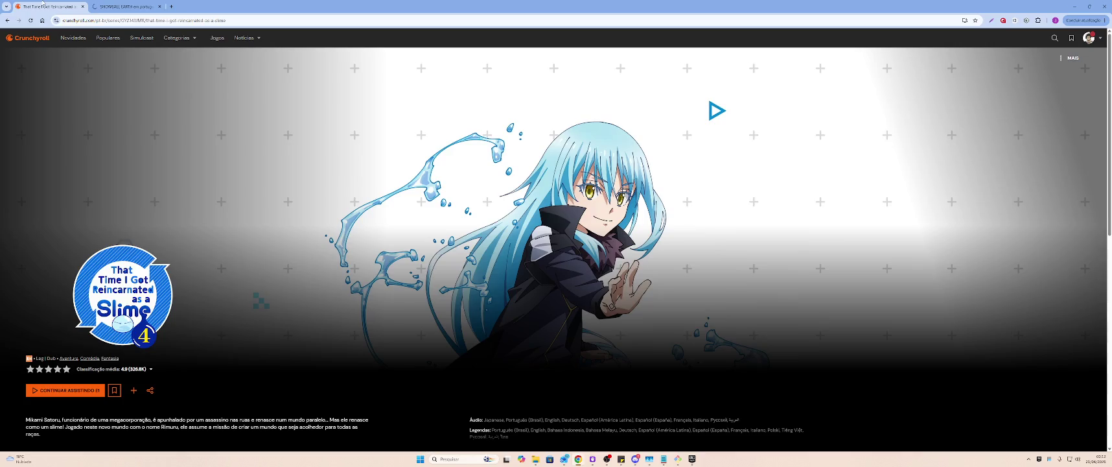
middle_click(43, 6)
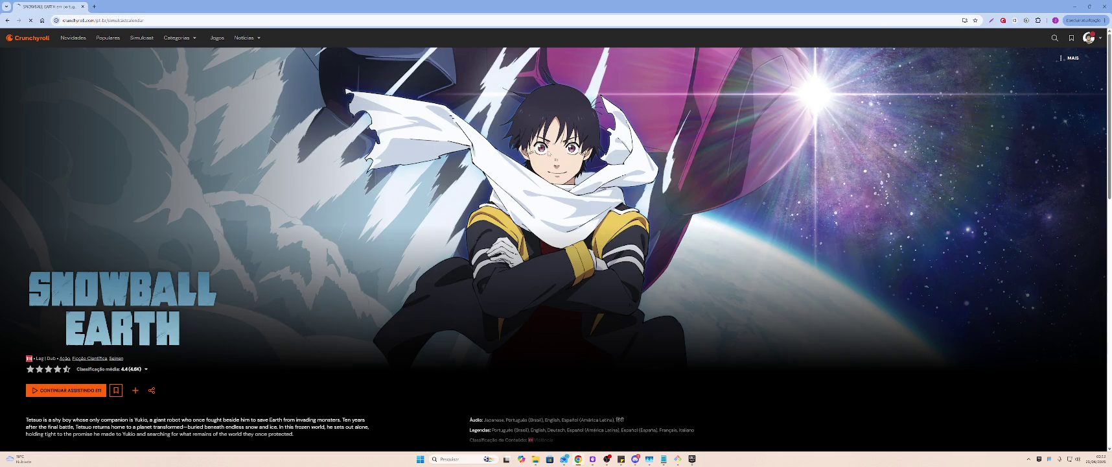
scroll(502, 199, "down", 1)
scroll(502, 199, "down", 6)
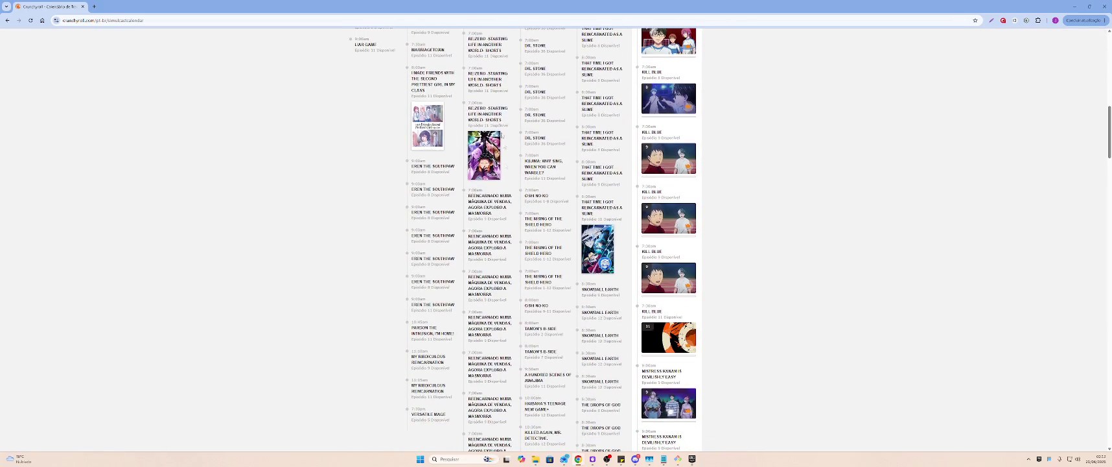
left_click(494, 110)
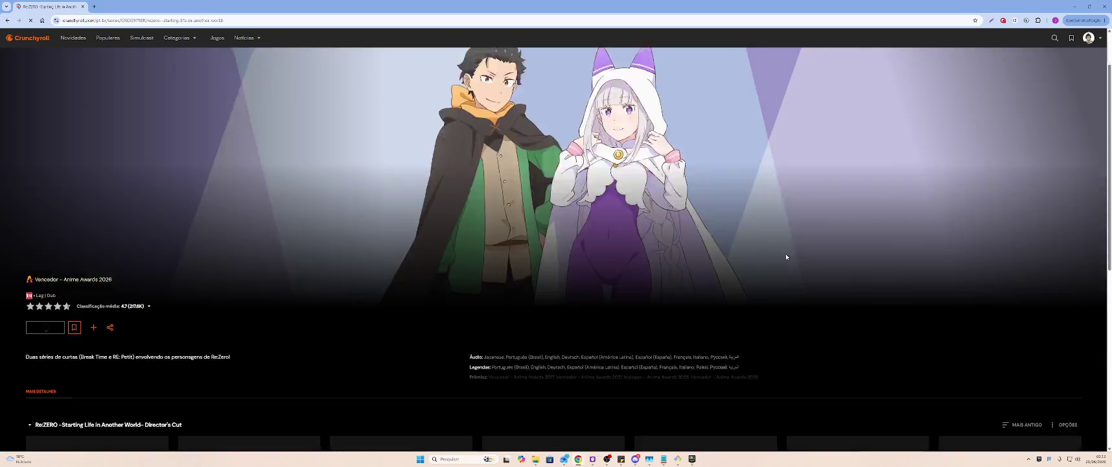
scroll(785, 254, "down", 3)
scroll(785, 256, "down", 2)
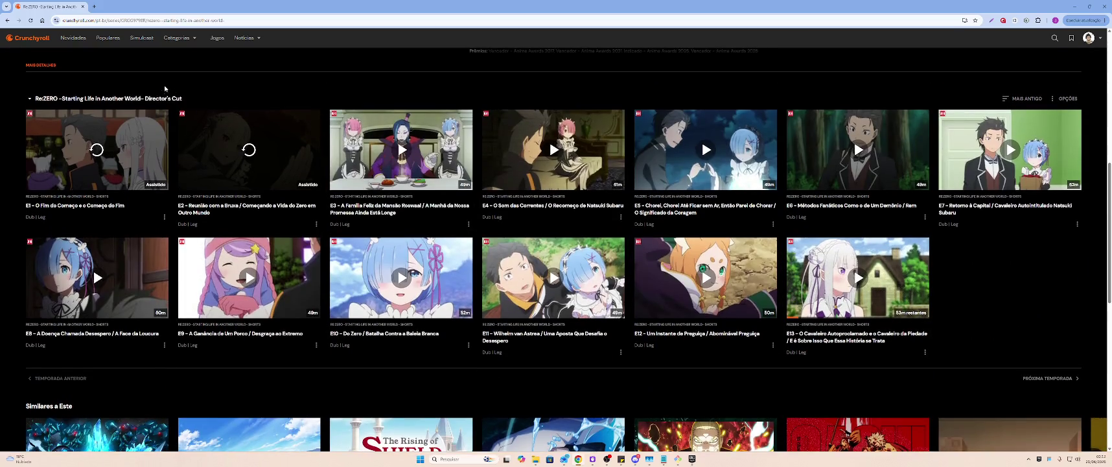
left_click(163, 98)
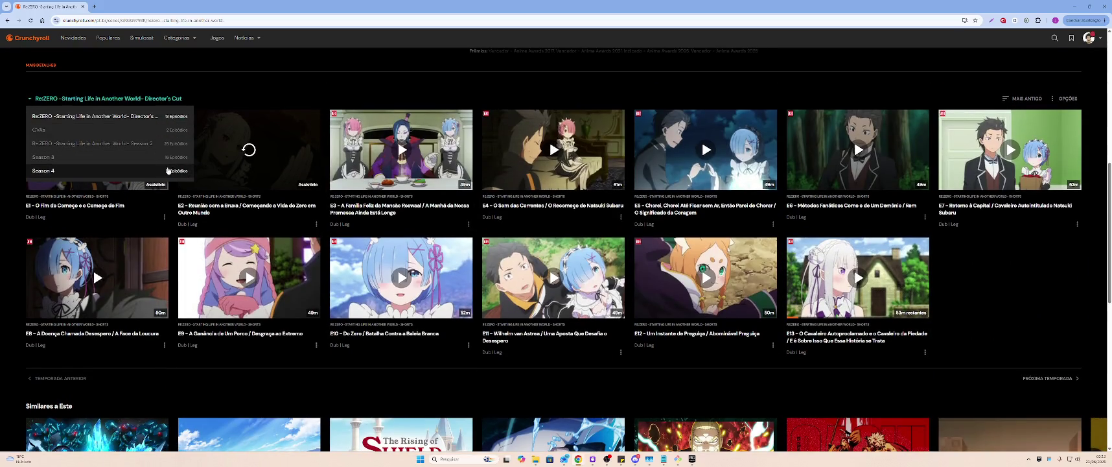
left_click(168, 171)
scroll(537, 218, "down", 3)
scroll(489, 206, "up", 2)
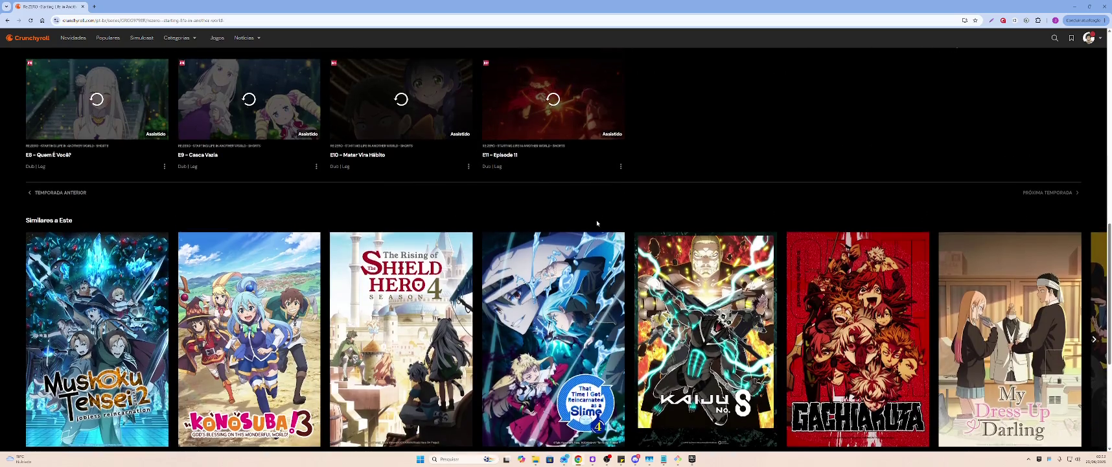
left_click(8, 20)
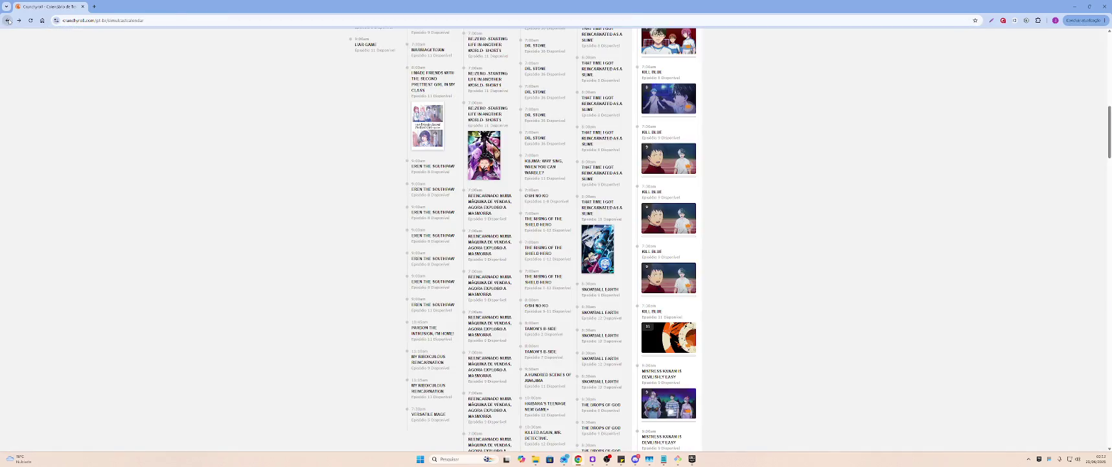
left_click(8, 20)
left_click(18, 20)
scroll(272, 223, "down", 4)
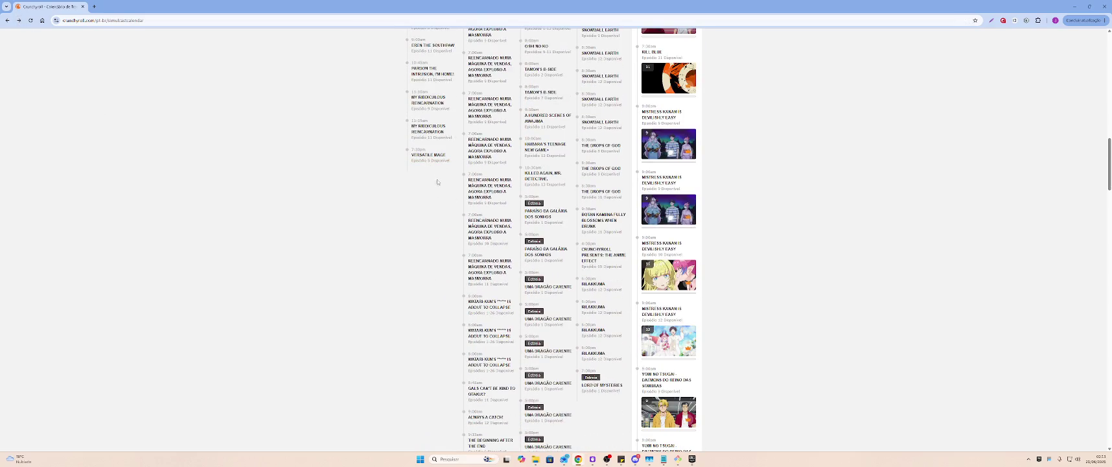
mouse_move(431, 155)
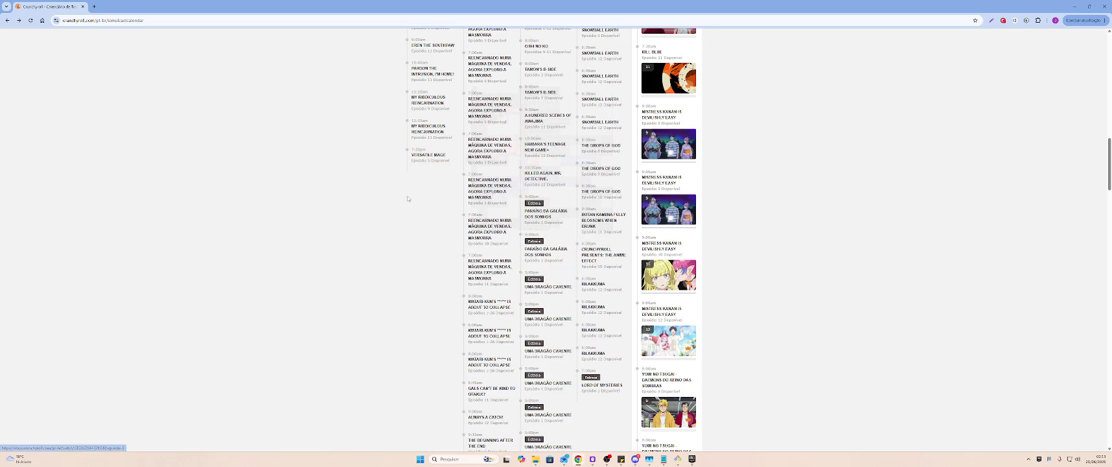
scroll(409, 244, "down", 10)
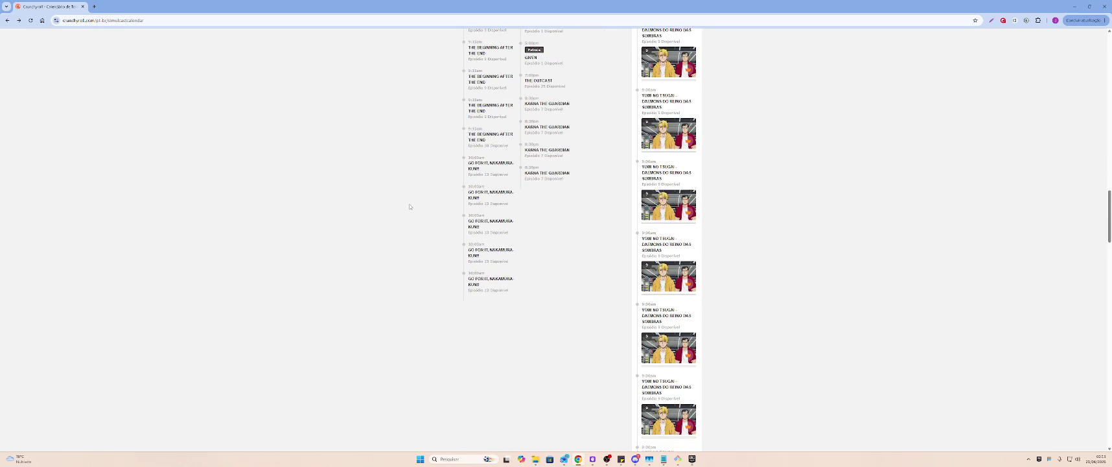
left_click(497, 112)
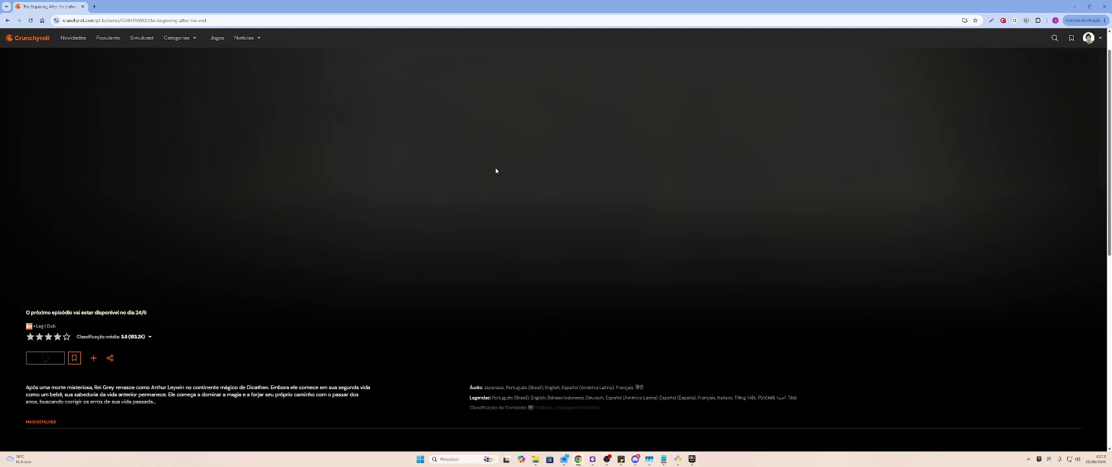
scroll(493, 167, "down", 3)
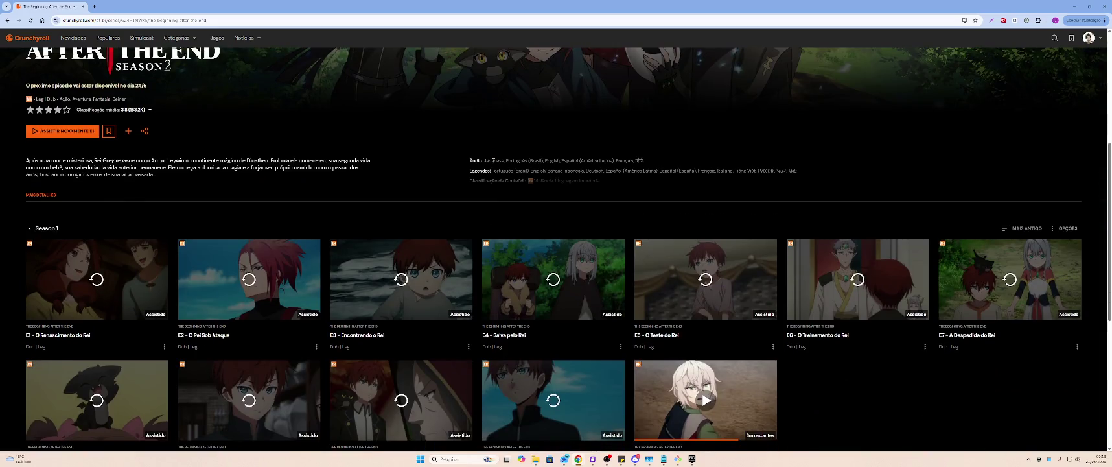
scroll(493, 160, "down", 1)
left_click(715, 359)
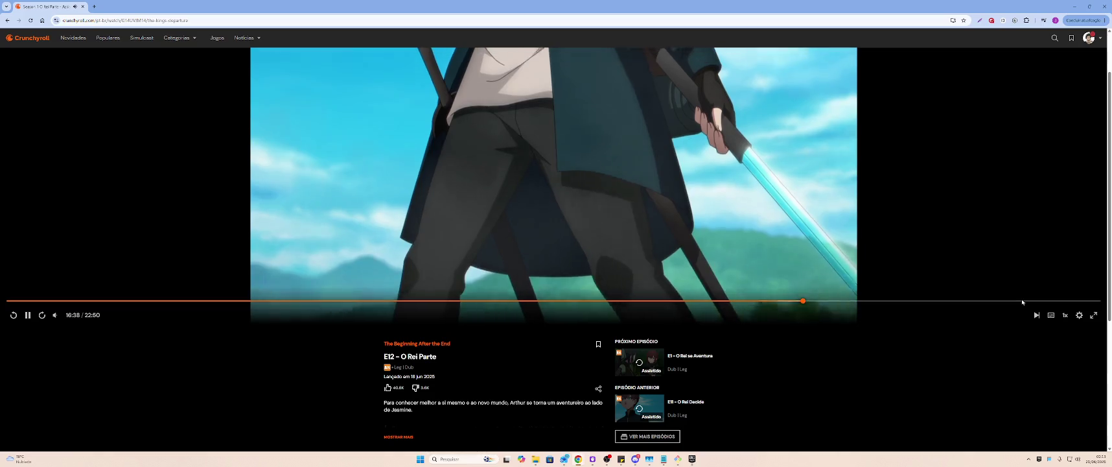
left_click(1096, 300)
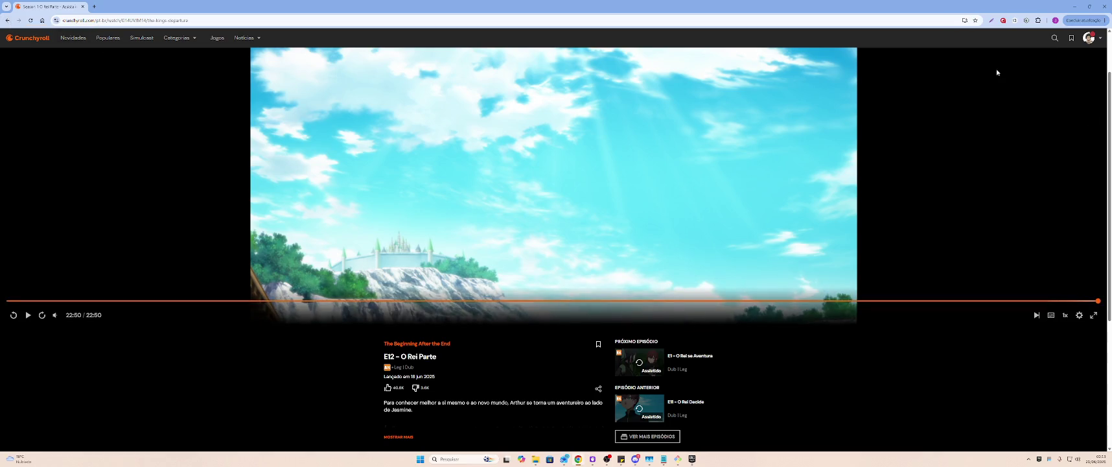
left_click(1079, 315)
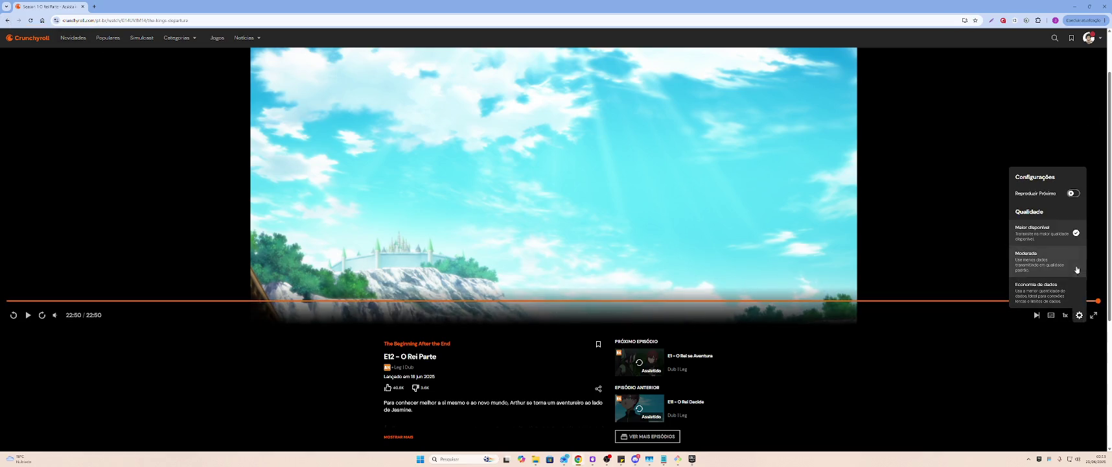
left_click(7, 21)
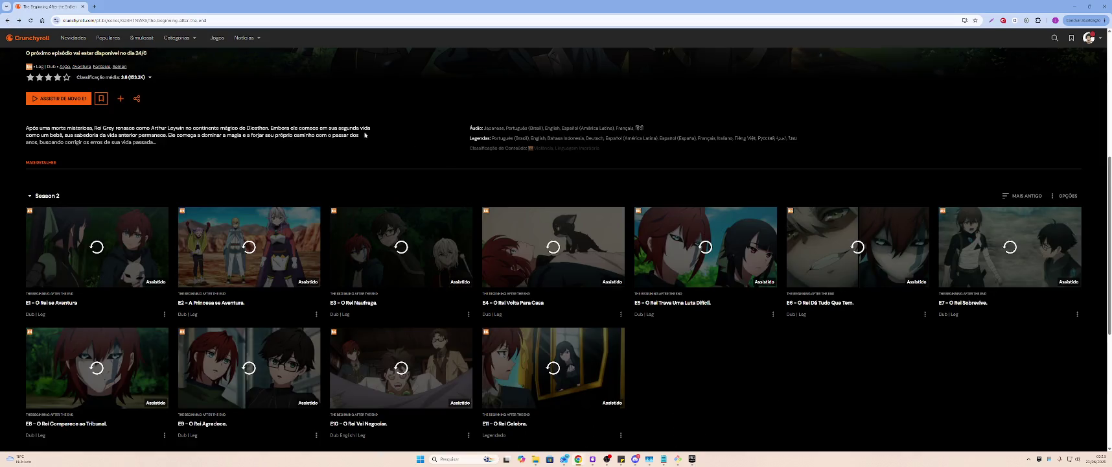
left_click(57, 196)
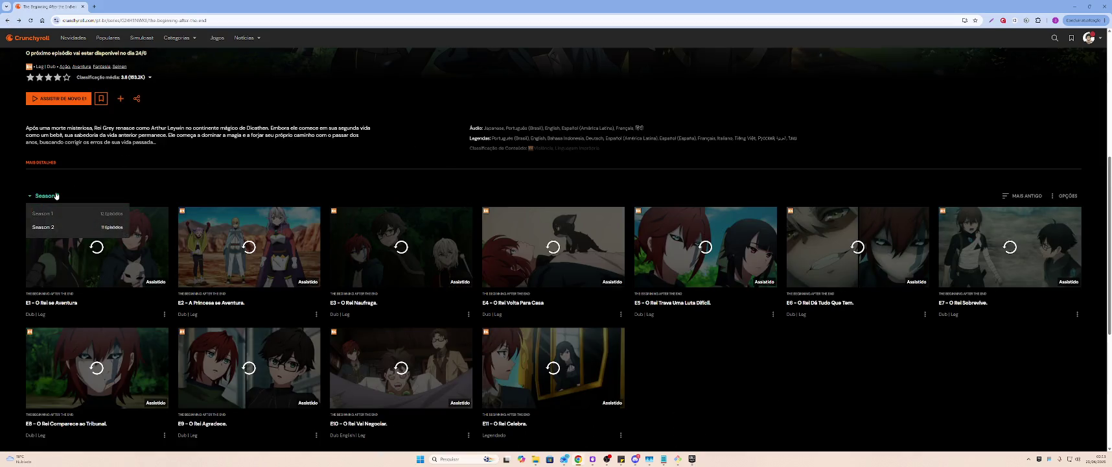
left_click(7, 20)
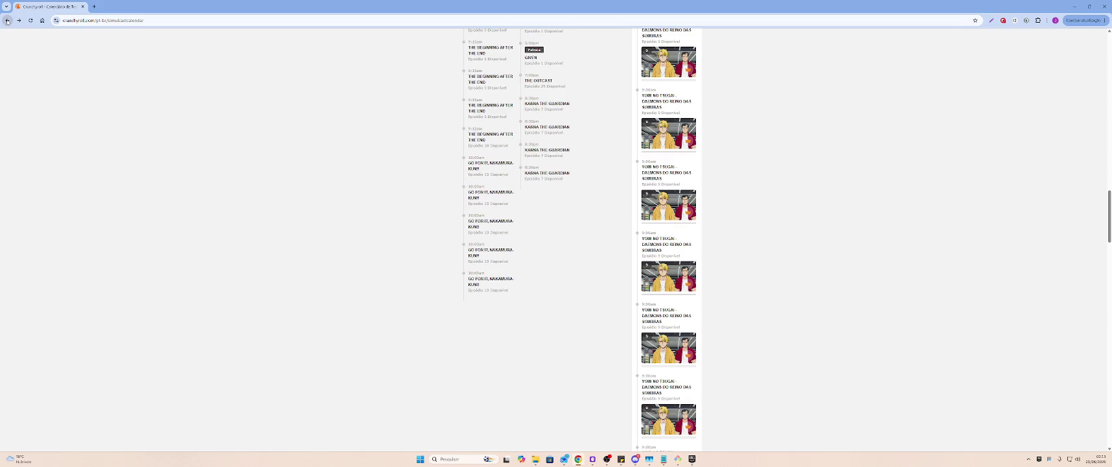
left_click(7, 20)
scroll(476, 187, "up", 8)
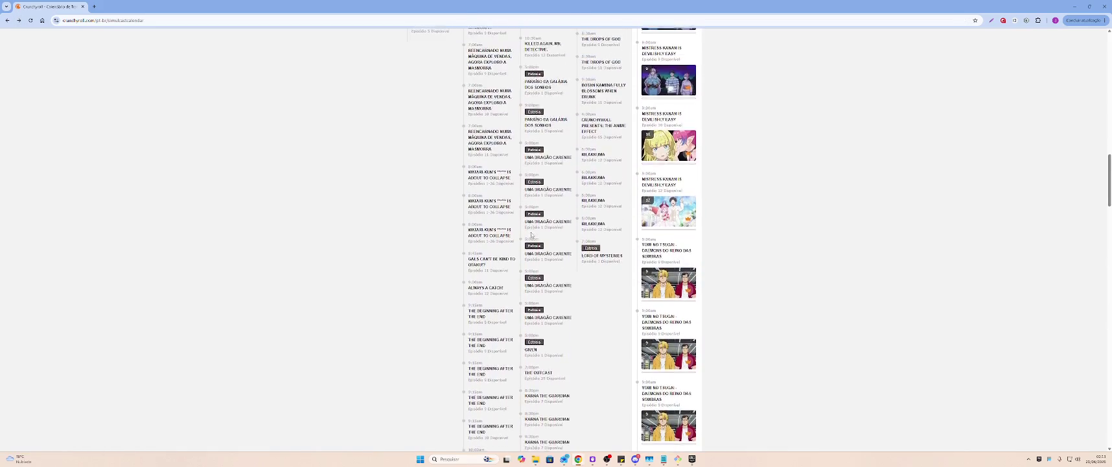
scroll(529, 232, "up", 10)
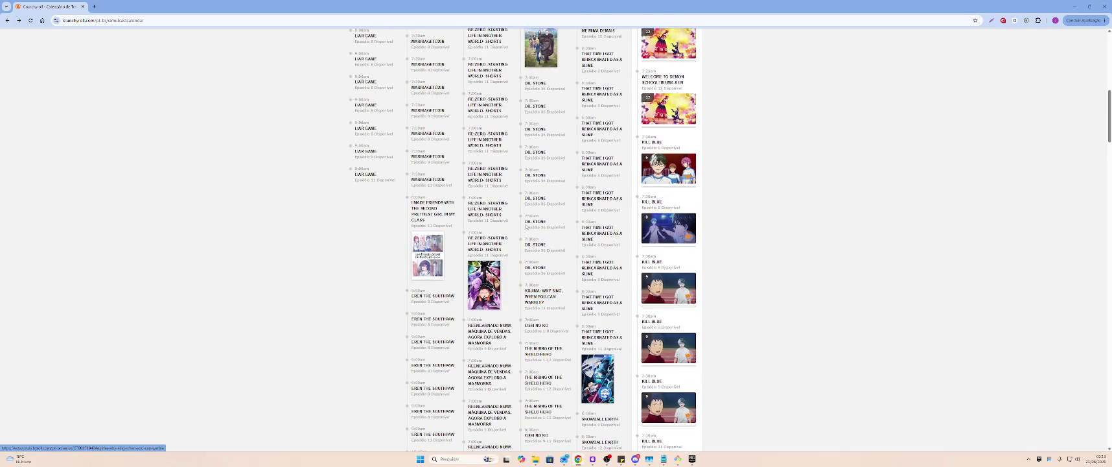
scroll(525, 222, "up", 5)
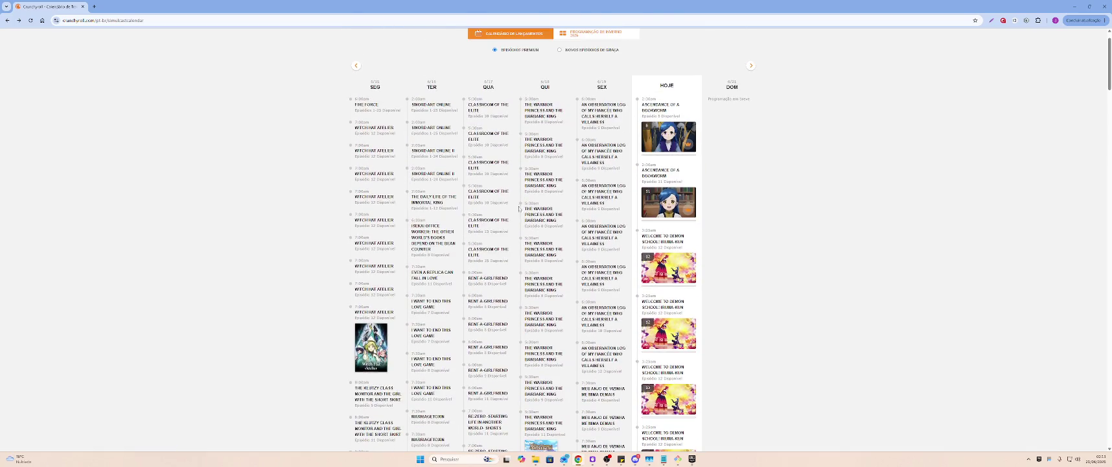
left_click(487, 108)
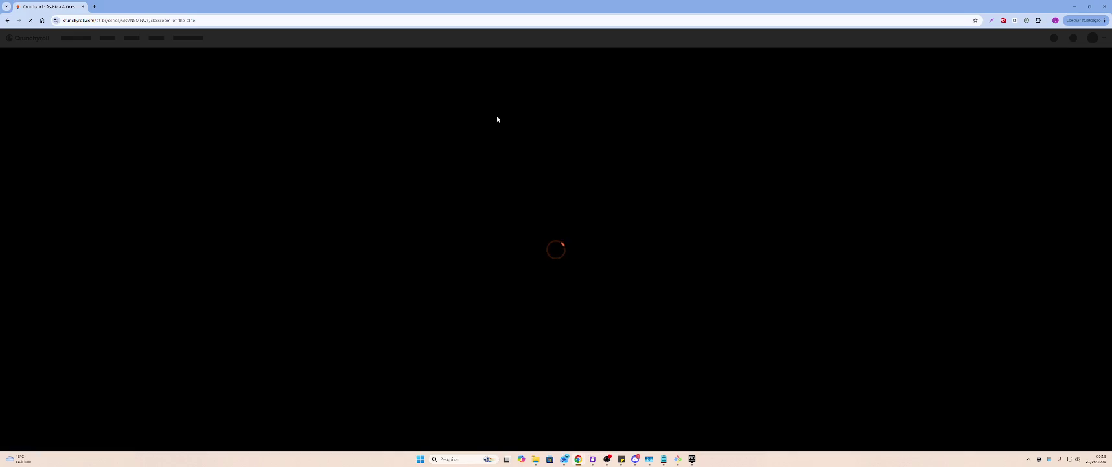
Step: Scroll through the Classroom of the Elite episode grid, then minimize the browser
scroll(496, 116, "down", 5)
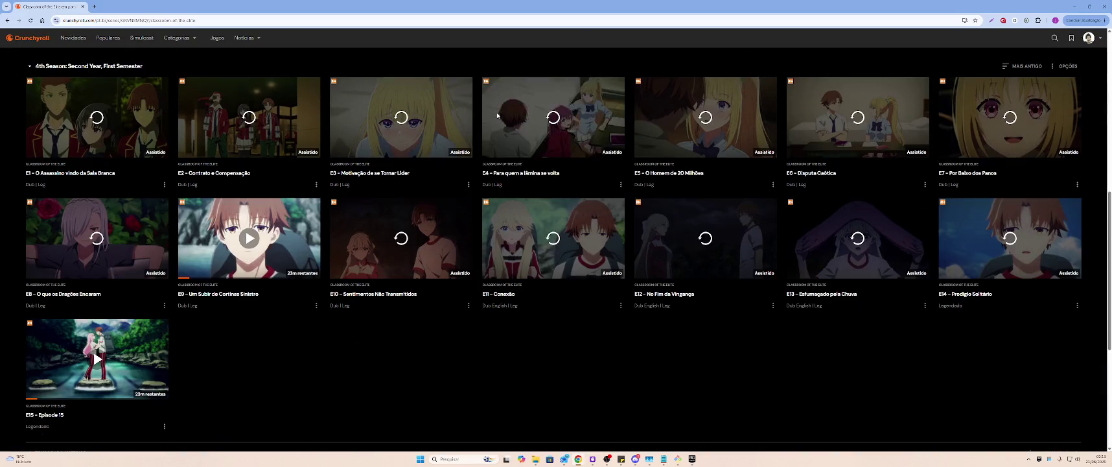
scroll(322, 228, "down", 3)
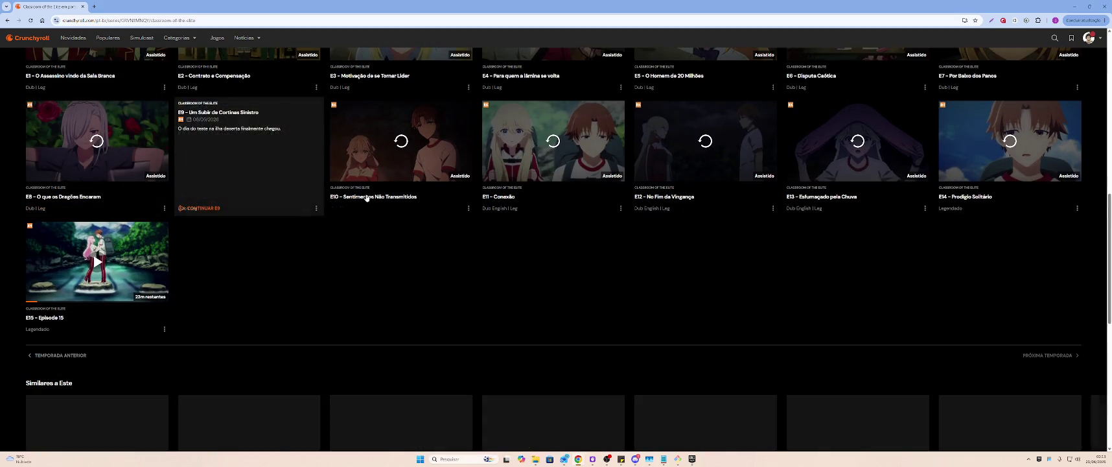
left_click(1073, 7)
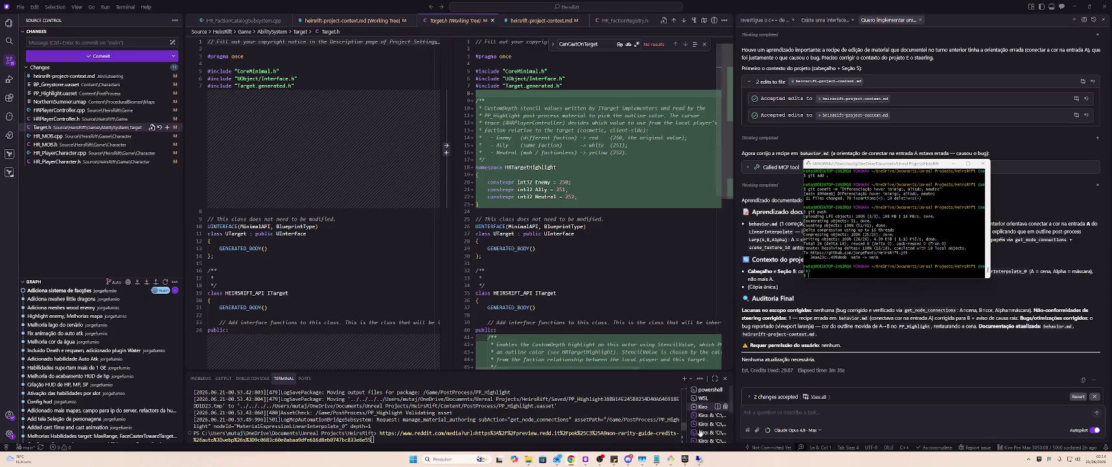
Step: Connect to the remote computer with clipboard sharing, entering the account password and accepting the certificate
left_click(494, 238)
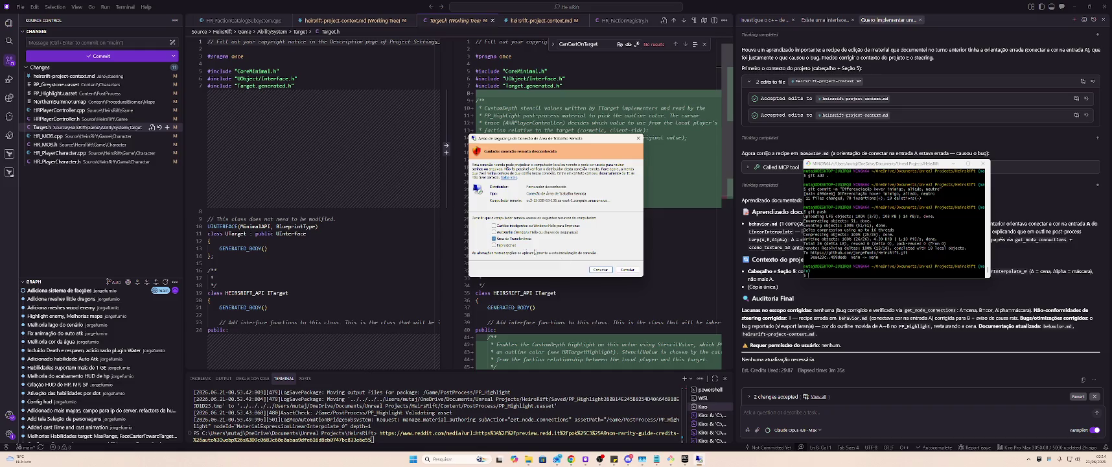
left_click(595, 269)
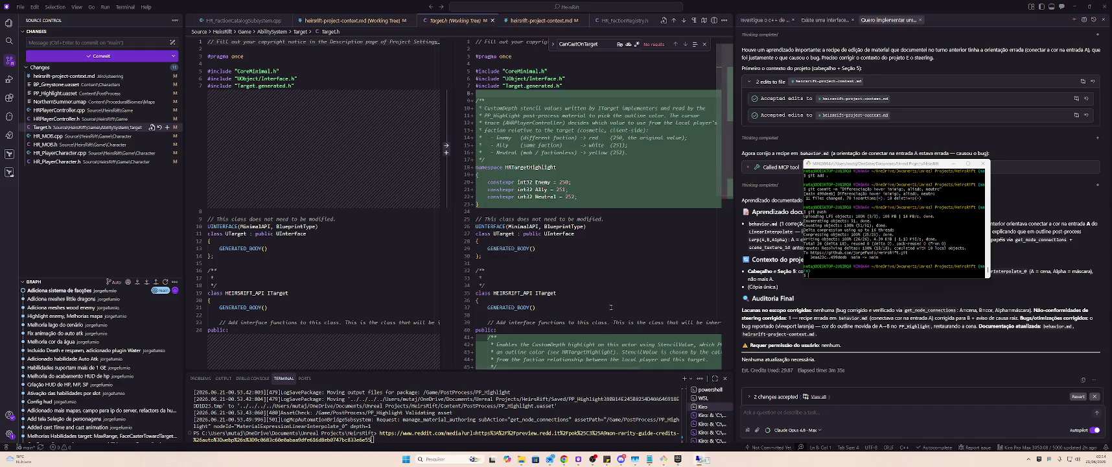
key("ctrl+v")
left_click(522, 300)
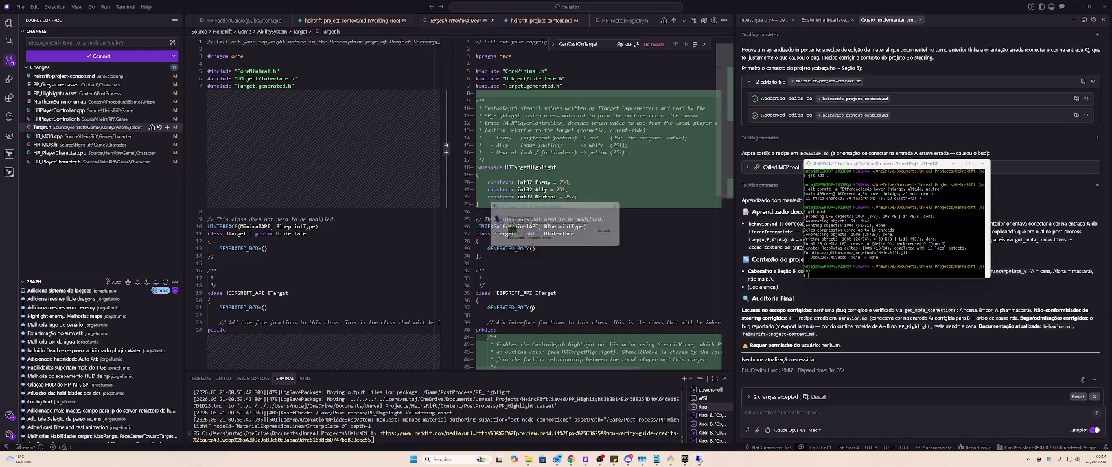
left_click(576, 280)
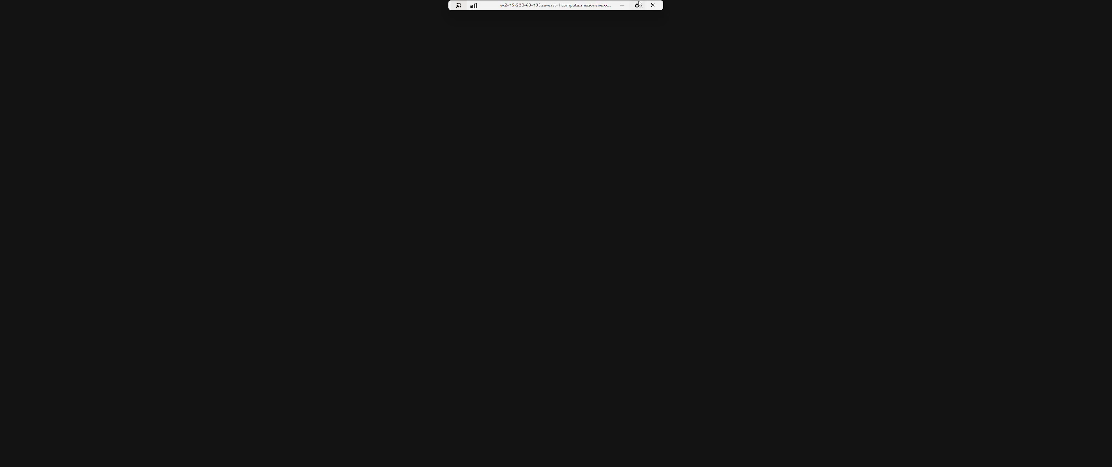
left_click(638, 5)
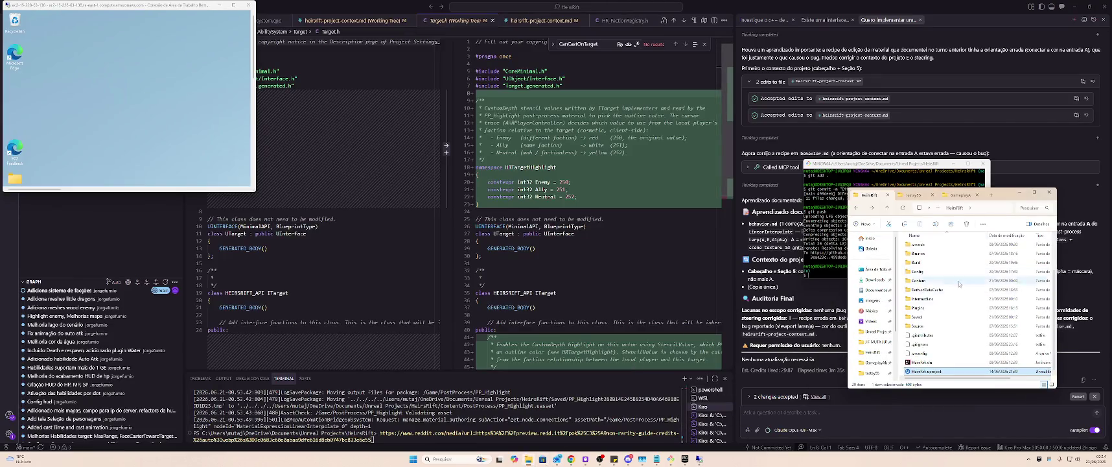
Step: Select the WindowsServer folder under Build > BuildFaction in the local Explorer
scroll(929, 304, "up", 2)
left_click(929, 309)
double_click(930, 309)
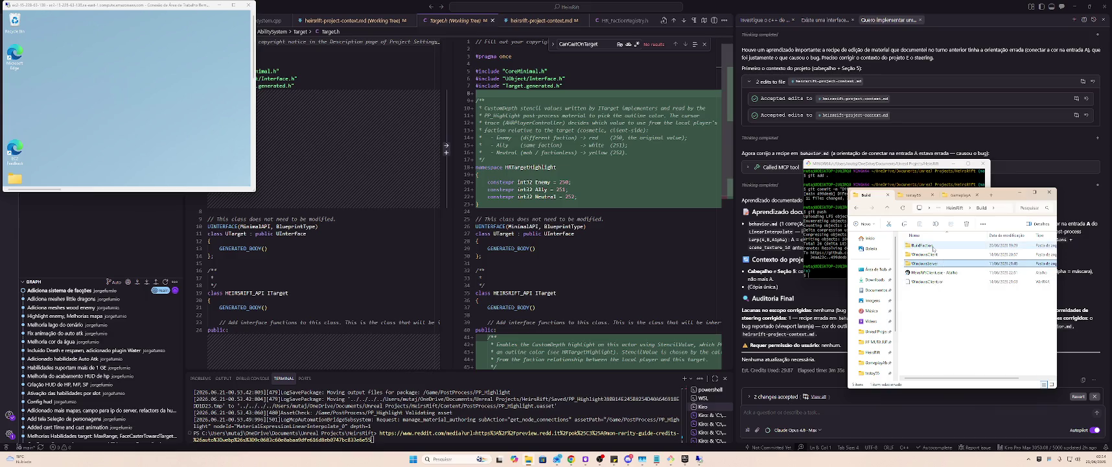
double_click(924, 244)
left_click(935, 255)
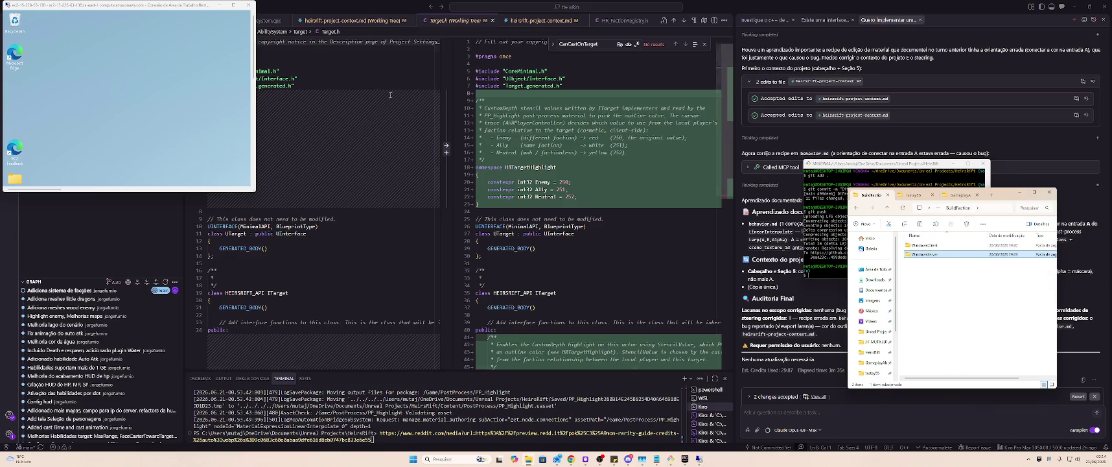
Step: Paste the WindowsServer build onto the full-screen remote desktop, then minimize the session
left_click(233, 5)
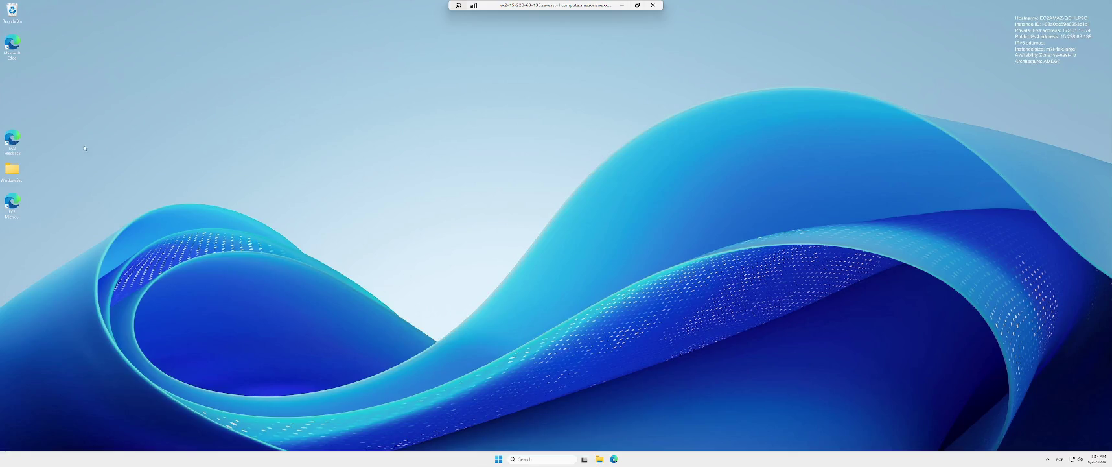
left_click(10, 173)
key("Escape")
key("ctrl+v")
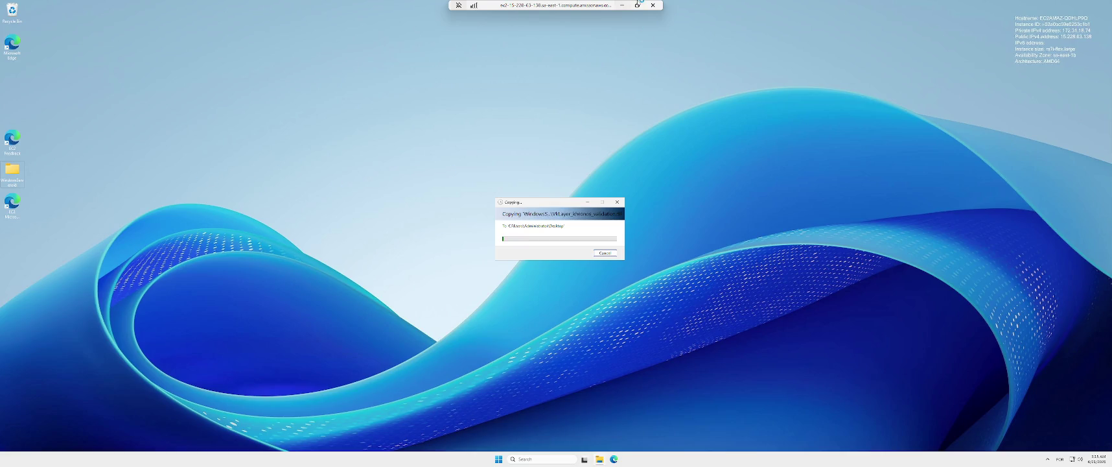
left_click(637, 5)
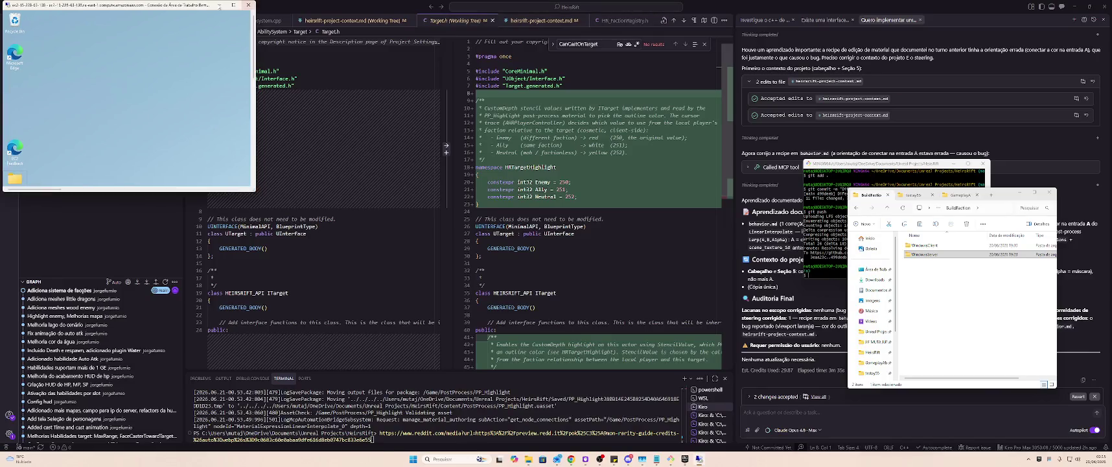
left_click(218, 5)
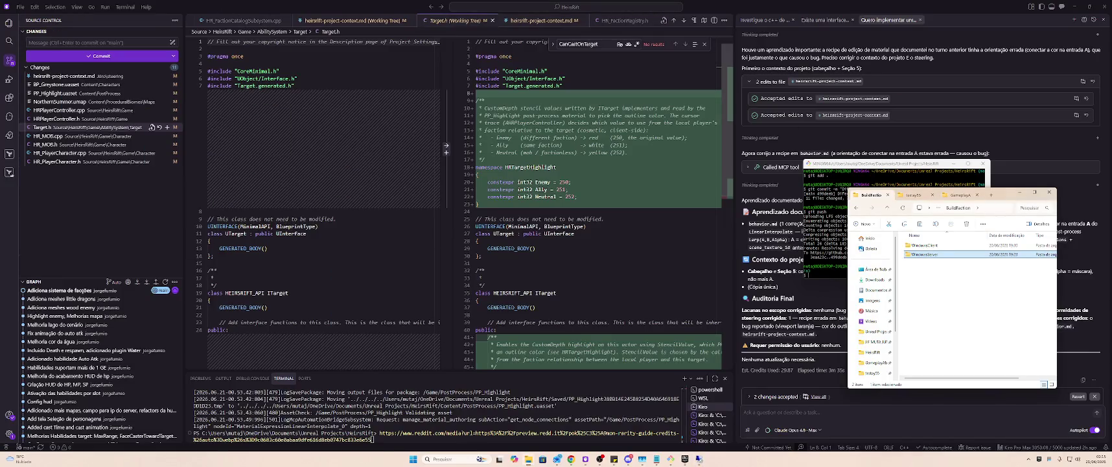
left_click(916, 319)
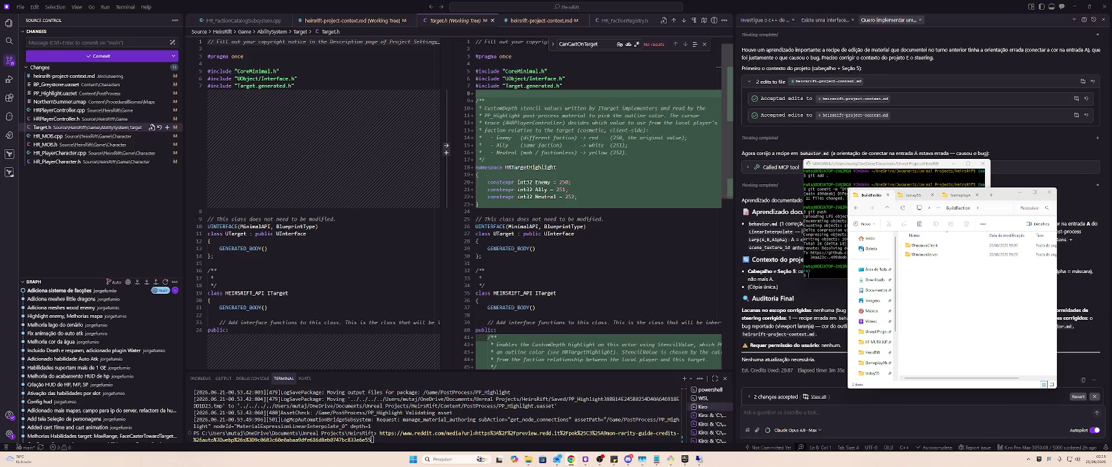
Step: Delete the pasted URL from the code editor's terminal input line
mouse_move(950, 289)
left_mouse_down()
mouse_move(905, 237)
mouse_move(962, 346)
mouse_move(920, 243)
mouse_move(956, 317)
mouse_move(953, 293)
left_mouse_up()
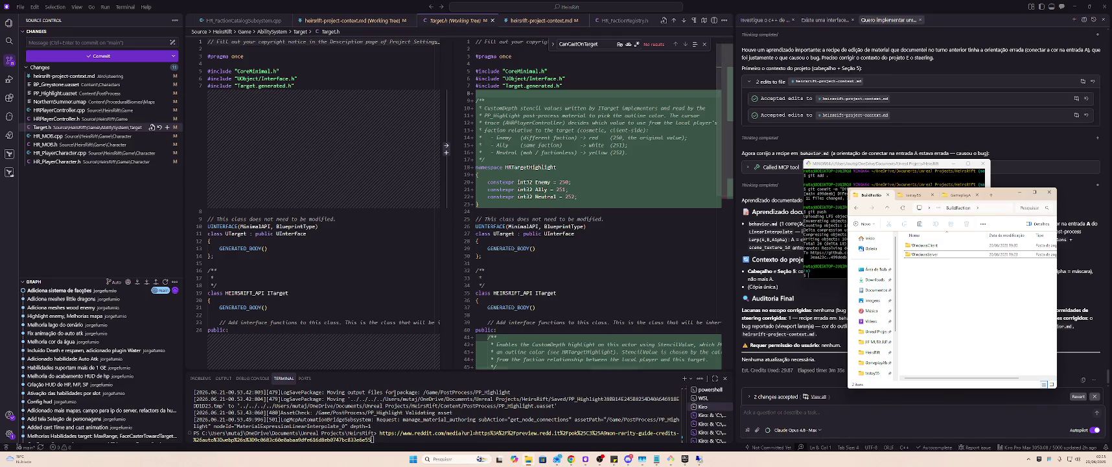
left_click(413, 438)
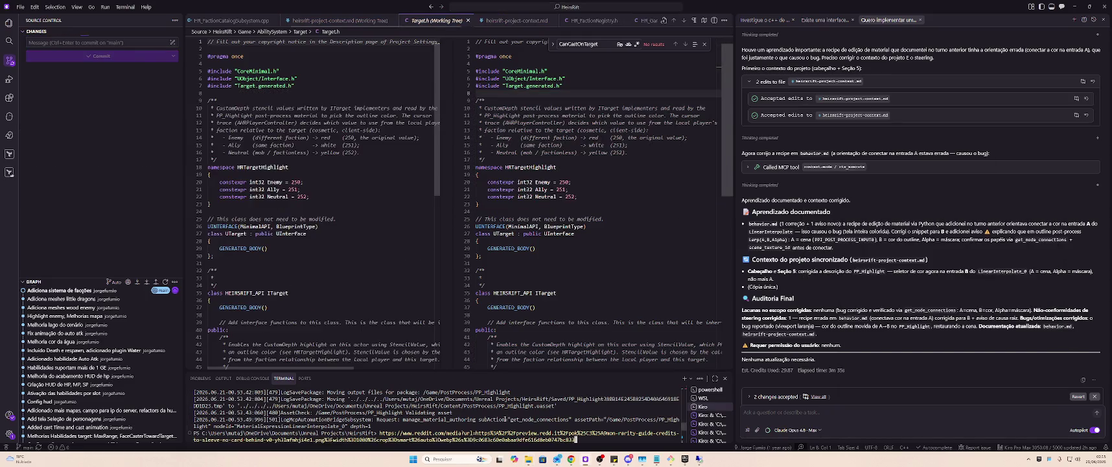
key("BackSpace")
key("BackSpace")
key("BackSpace")
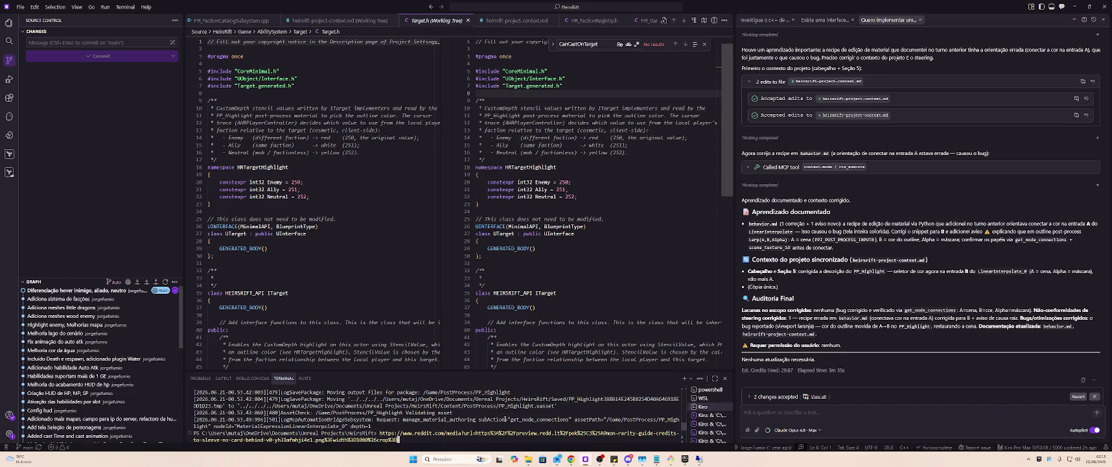
key("BackSpace")
key("BackSpace")
key("BackSpace")
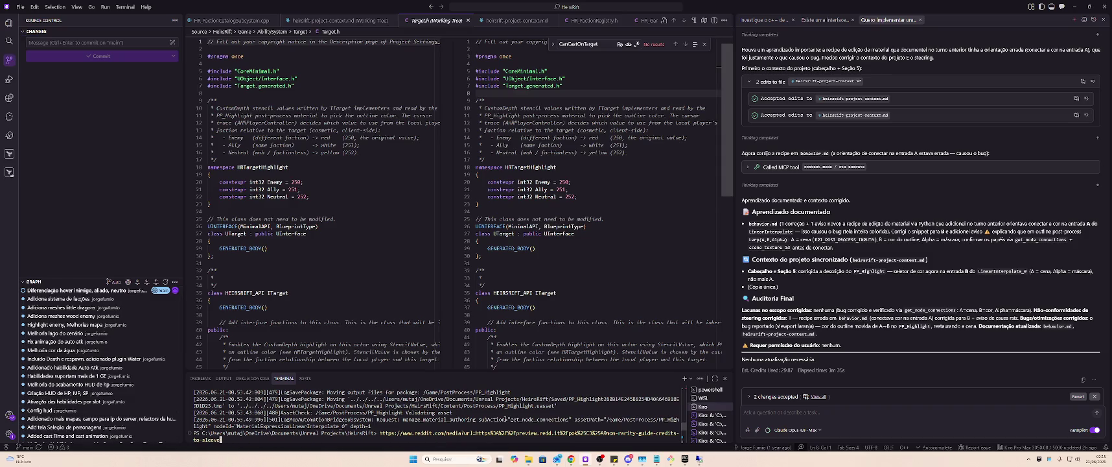
key("Escape")
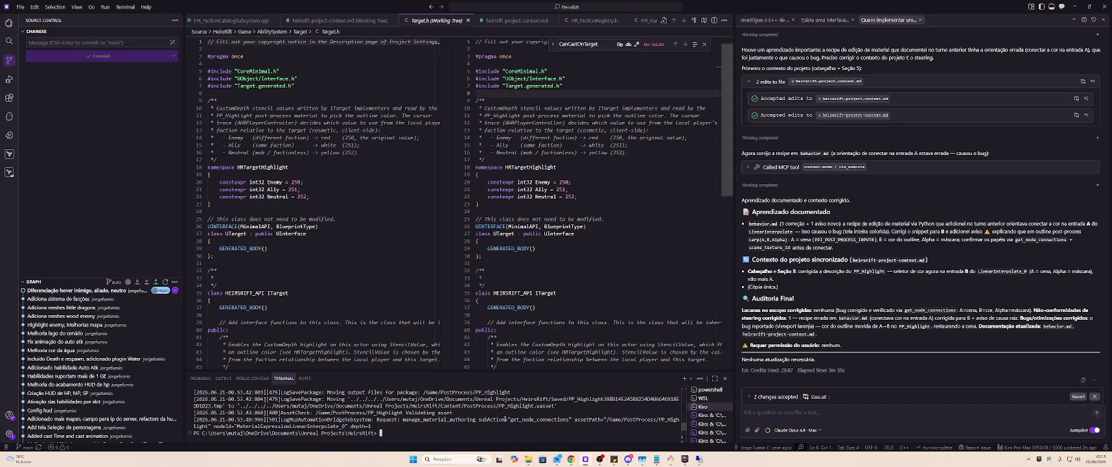
Step: Close all the old chat conversations, leaving a fresh New Session
left_click(853, 20)
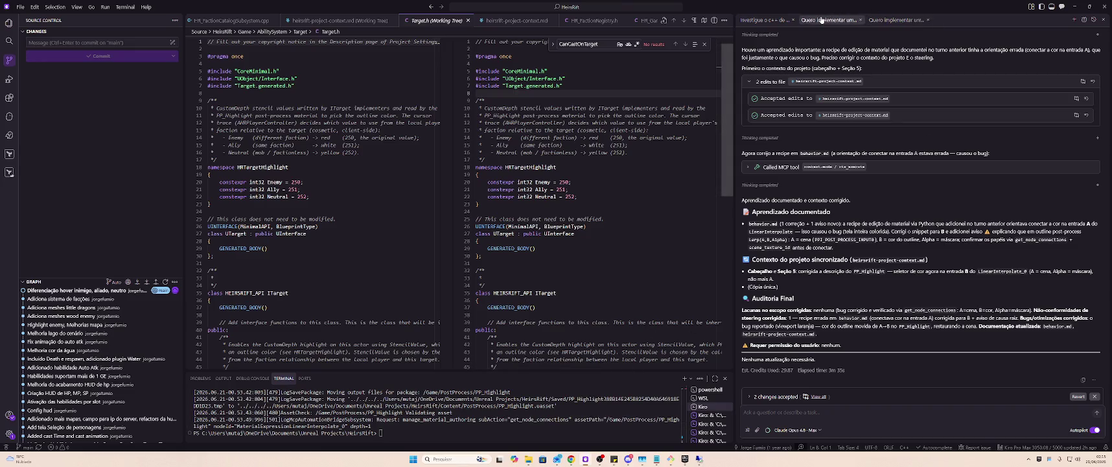
left_click(794, 22)
left_click(794, 20)
left_click(797, 21)
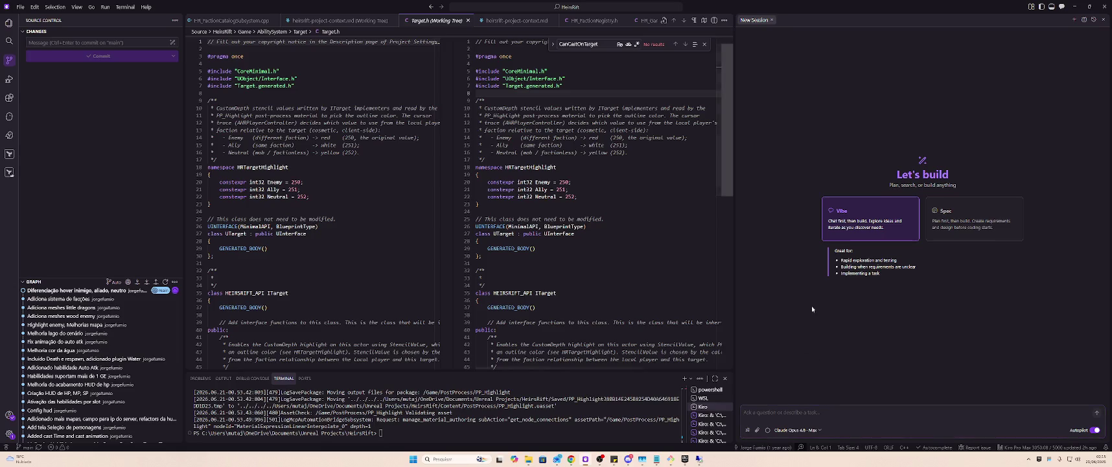
Step: Reopen the 'Investigue o c++ de mob' chat from session history and scroll up through it
left_click(1093, 20)
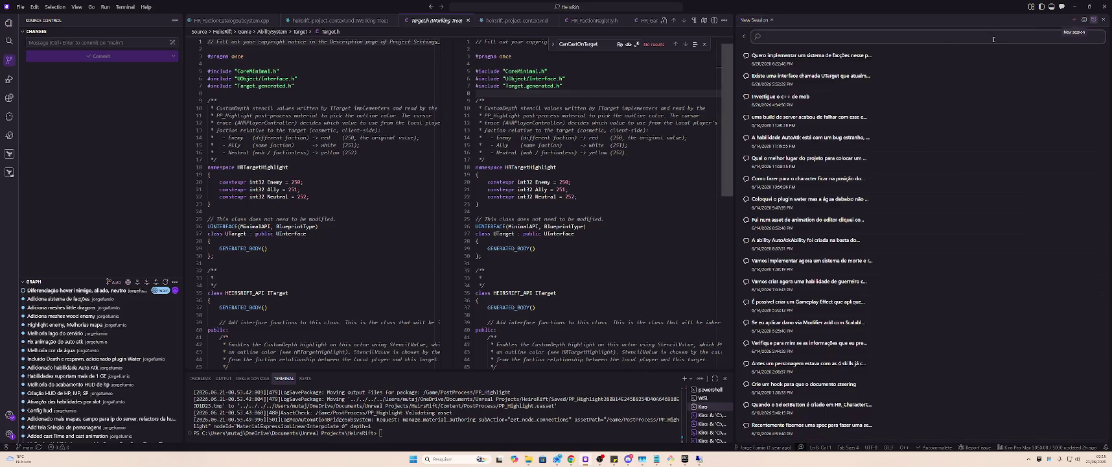
left_click(806, 98)
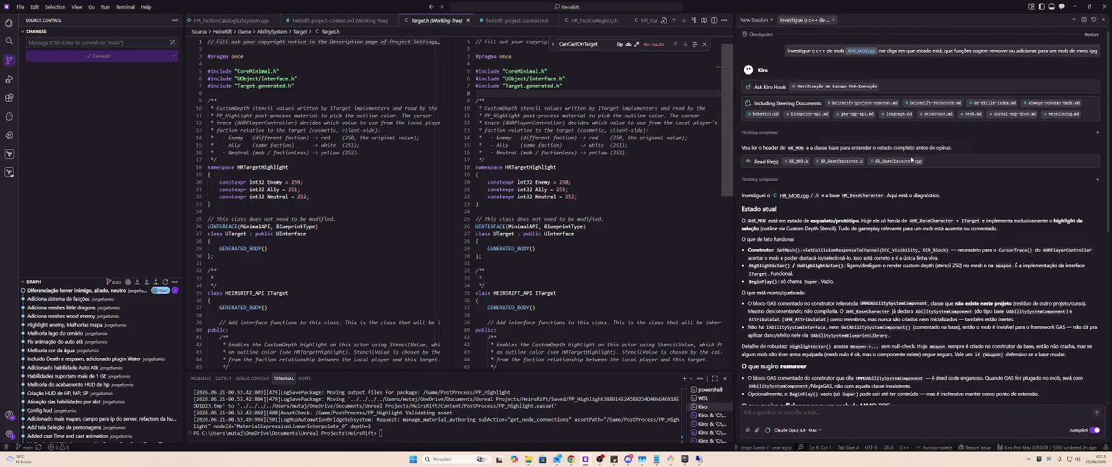
scroll(918, 350, "up", 1)
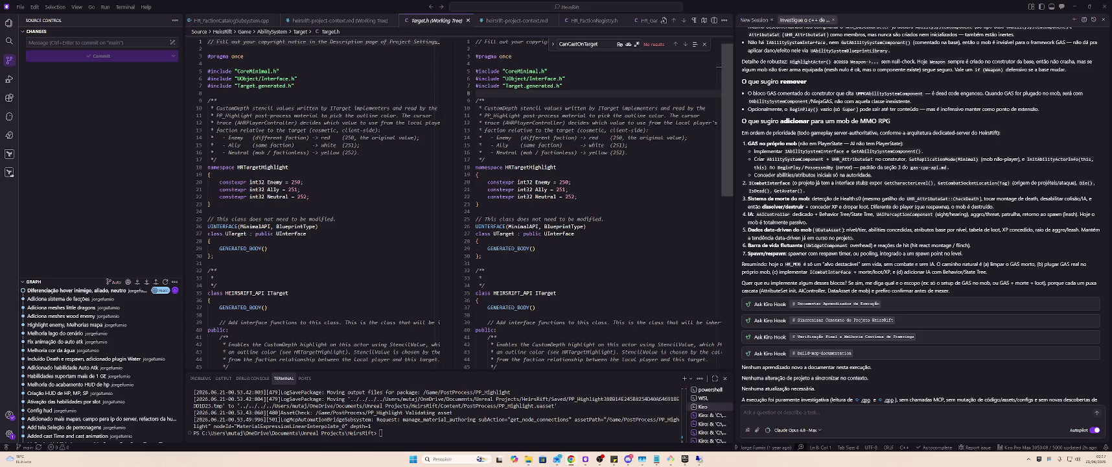
Step: Switch to the Remote Desktop window with Alt+Tab
key("alt+Tab")
key("alt+Tab")
key("alt+Tab")
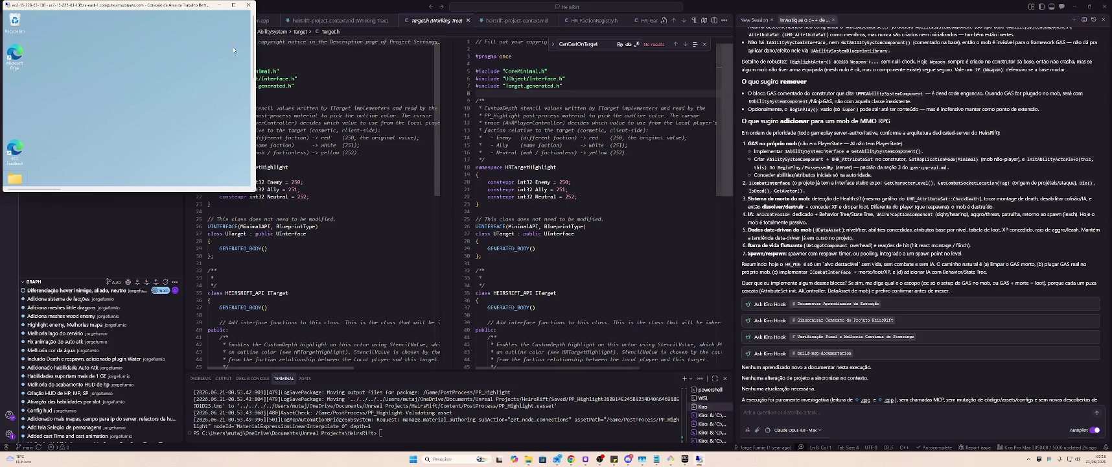
left_click(234, 5)
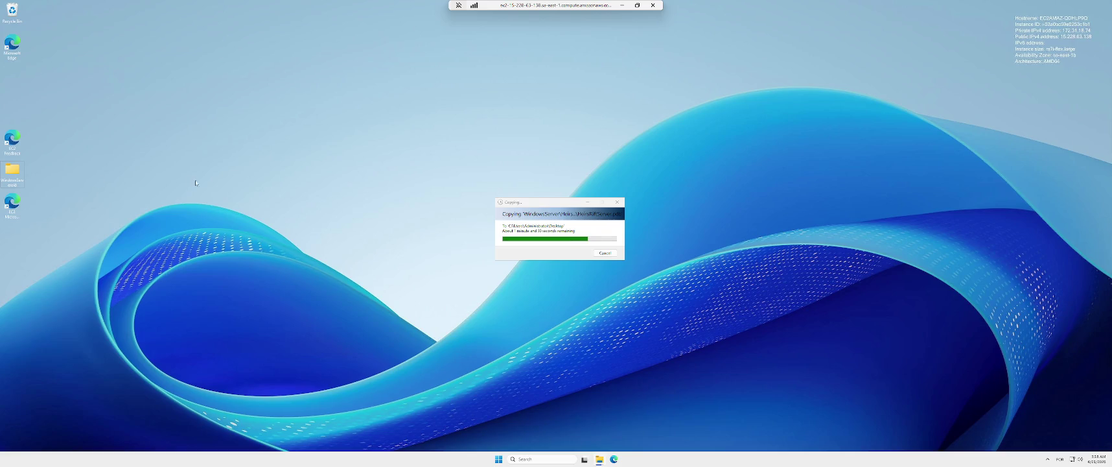
left_click(637, 5)
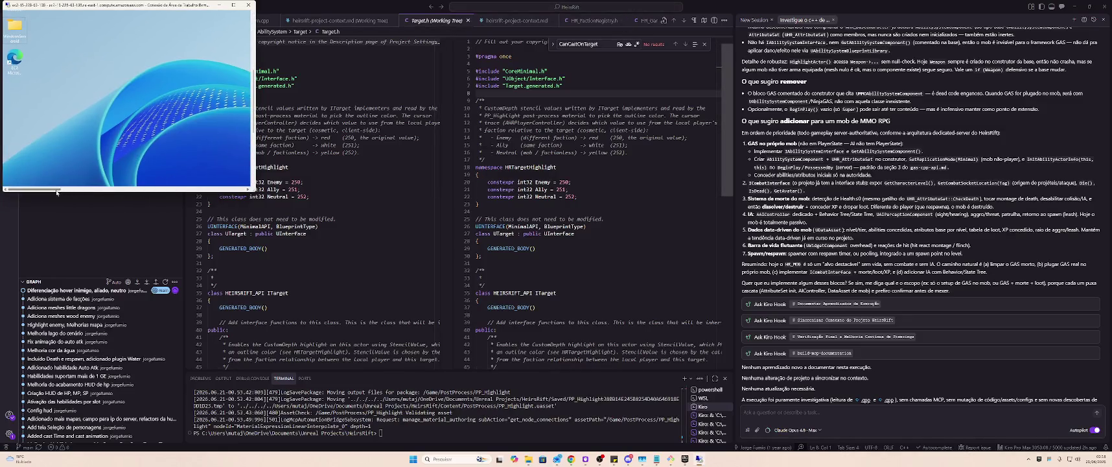
left_click_drag(57, 192, 140, 190)
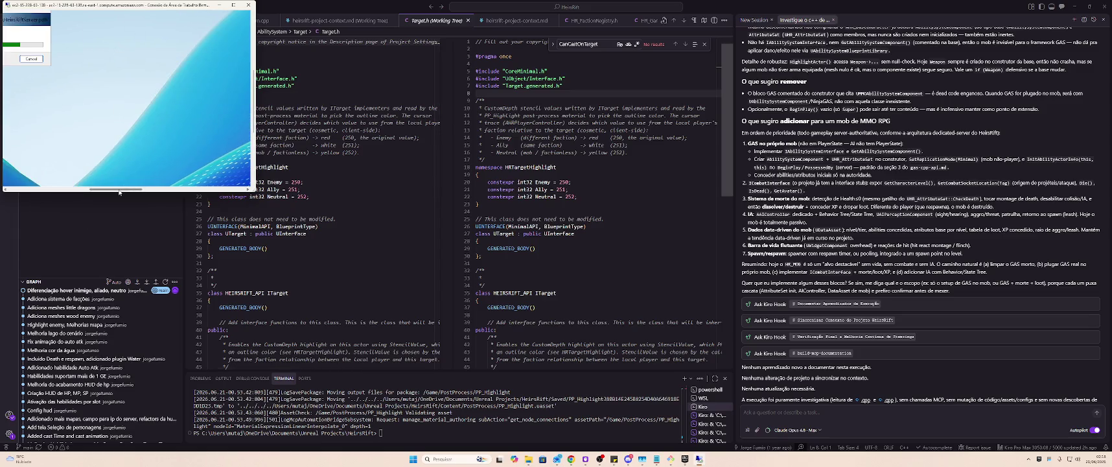
mouse_move(119, 192)
left_mouse_down()
mouse_move(59, 190)
mouse_move(87, 190)
left_mouse_up()
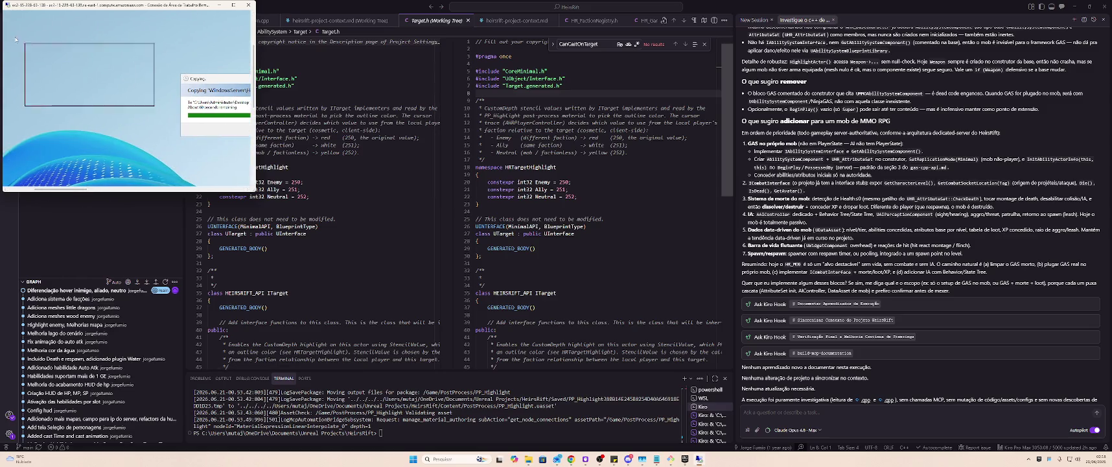
left_click_drag(72, 189, 45, 190)
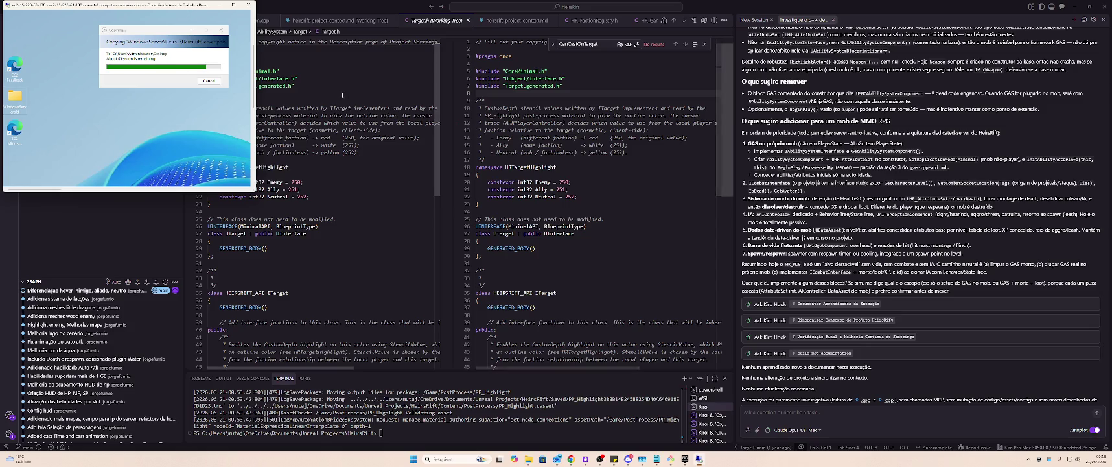
left_click_drag(177, 9, 176, 12)
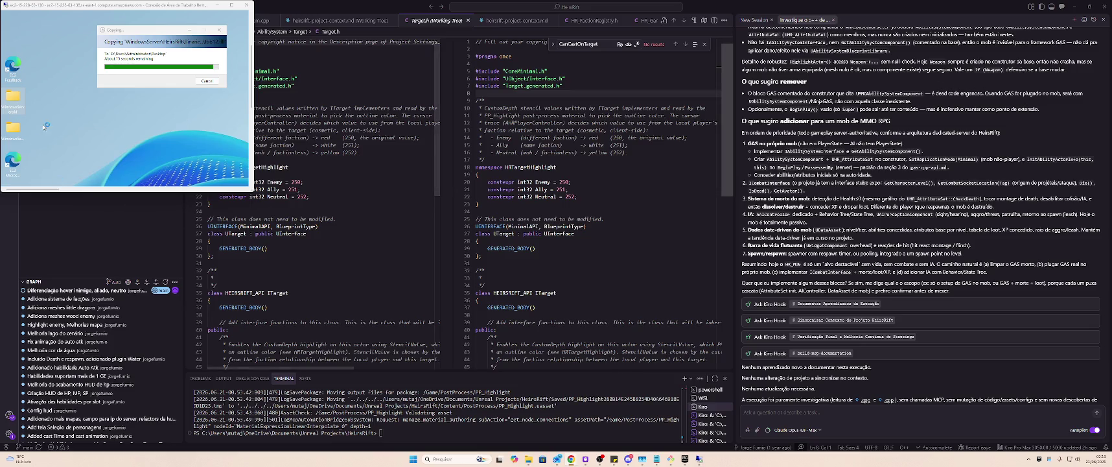
left_click(108, 168)
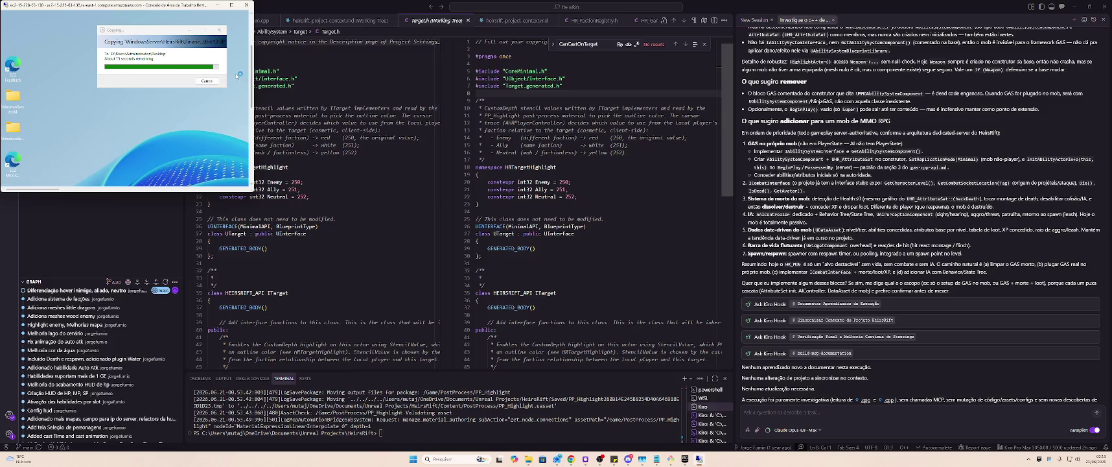
mouse_move(251, 78)
left_mouse_down()
mouse_move(255, 50)
mouse_move(252, 84)
left_mouse_up()
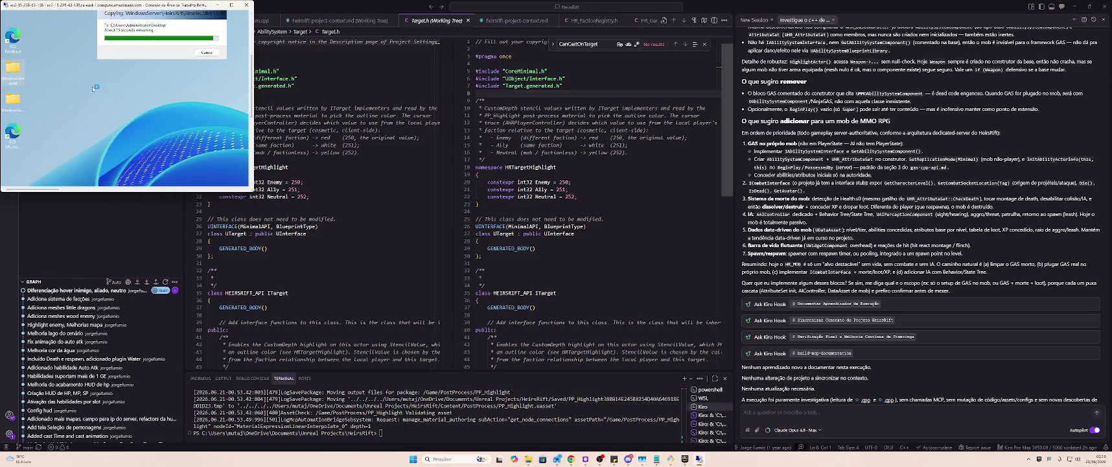
left_click_drag(252, 97, 252, 52)
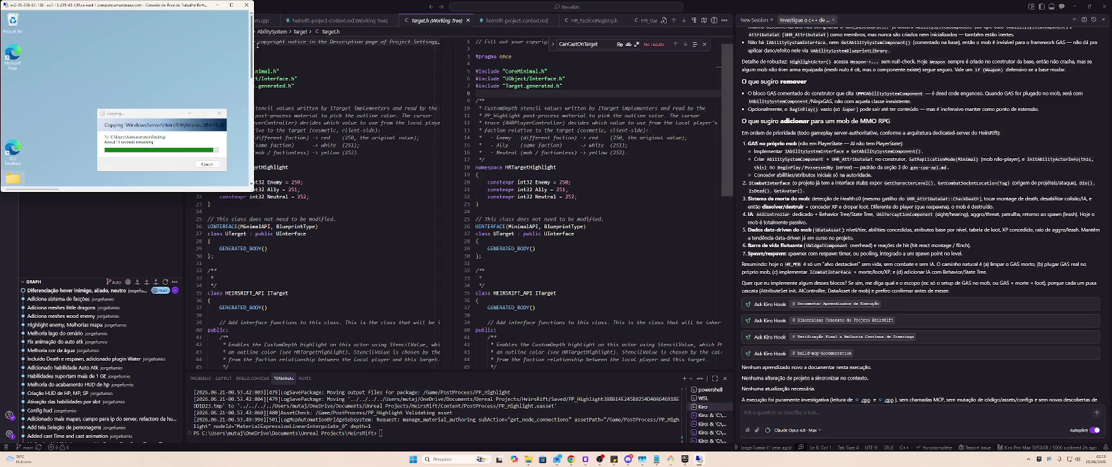
left_click_drag(251, 52, 251, 76)
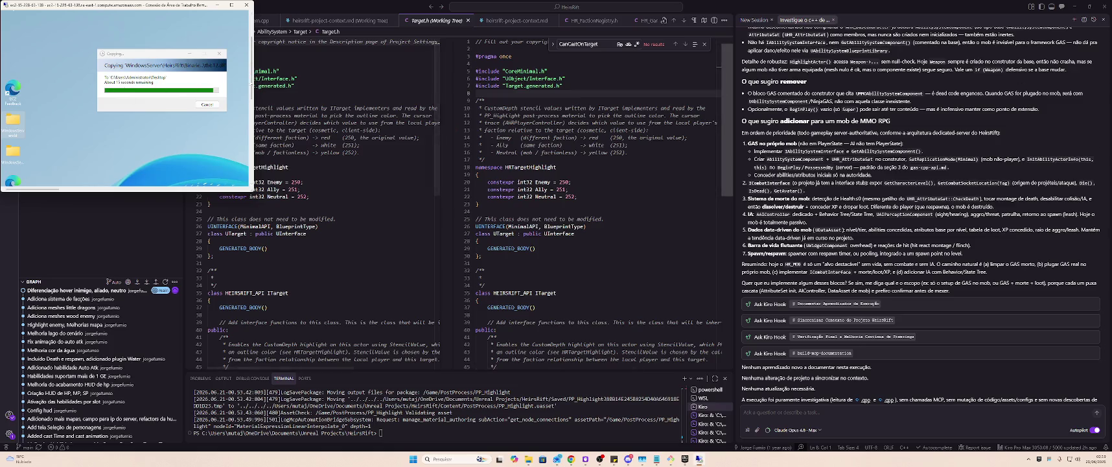
mouse_move(256, 73)
left_mouse_down()
mouse_move(259, 111)
mouse_move(251, 39)
left_mouse_up()
mouse_move(253, 5)
left_mouse_down()
mouse_move(240, 62)
mouse_move(250, 65)
mouse_move(255, 3)
left_mouse_up()
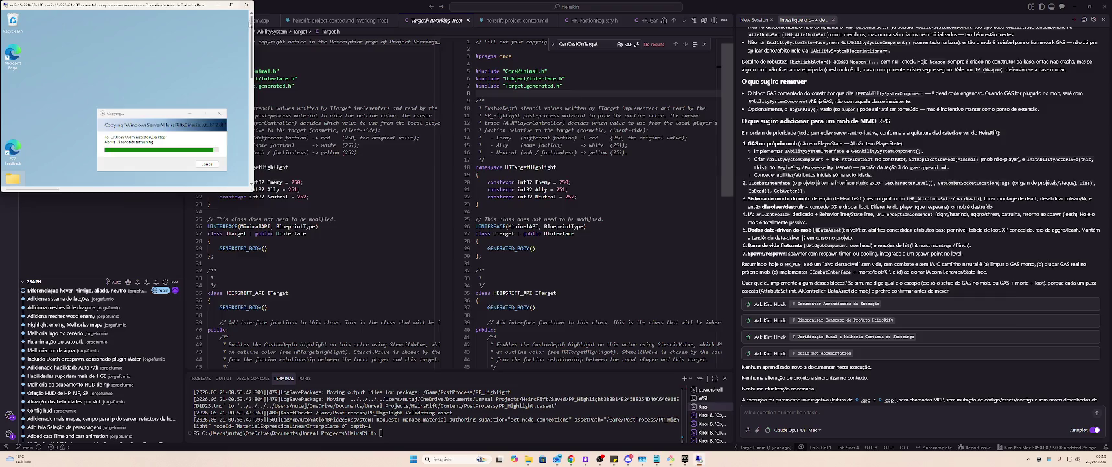
key("alt+Tab")
key("alt+Tab")
key("alt+Tab")
key("alt+Tab")
key("alt+Tab")
key("Escape")
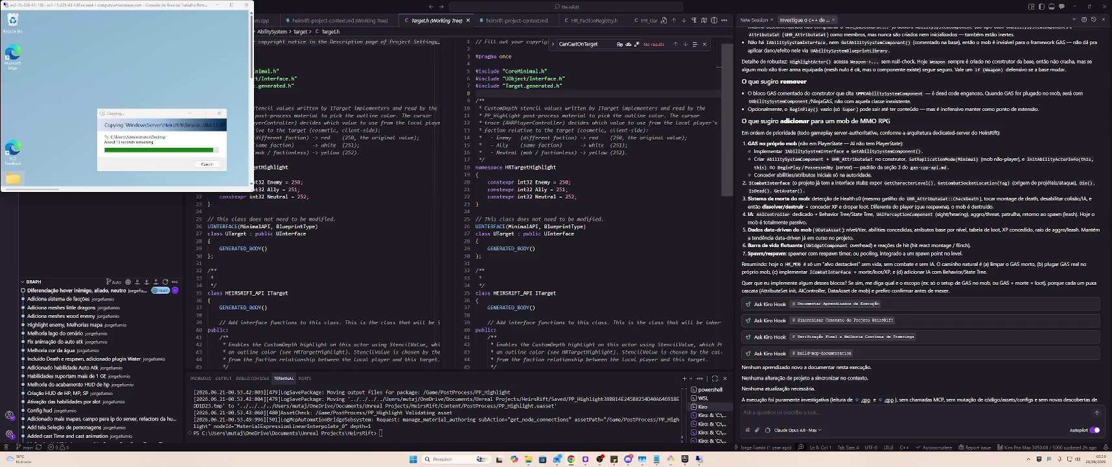
key("ctrl+n")
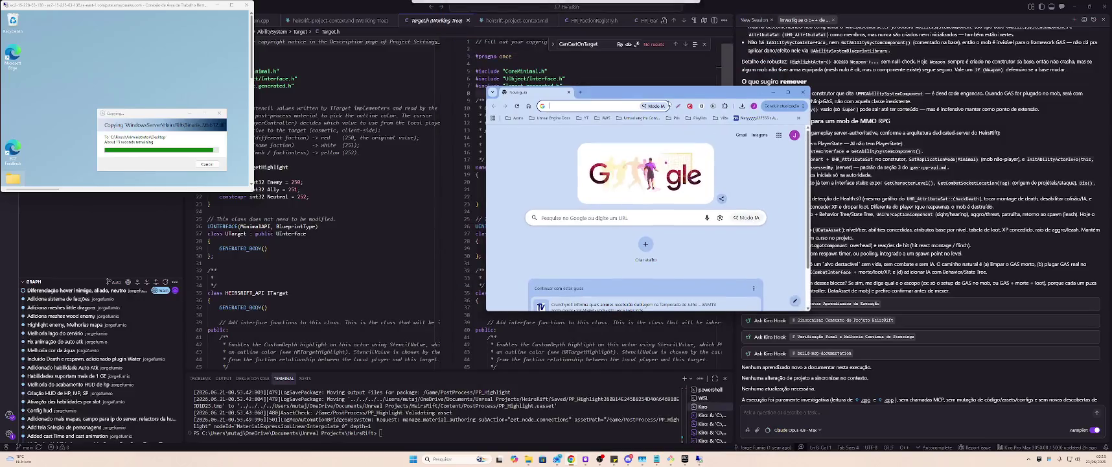
Step: Search Google for Paragon support classes, then change the query to 'personagens de suporte paragon'
type("classes de supo")
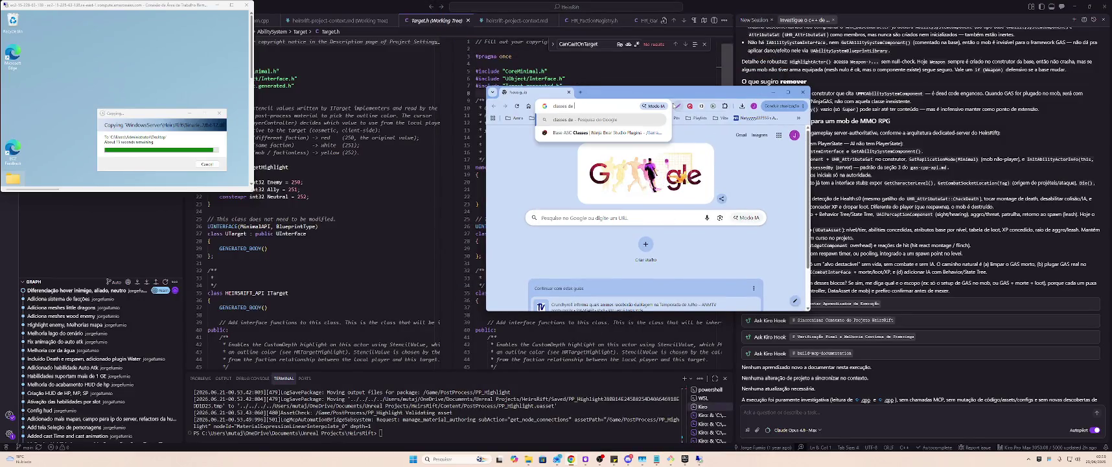
type("rte para")
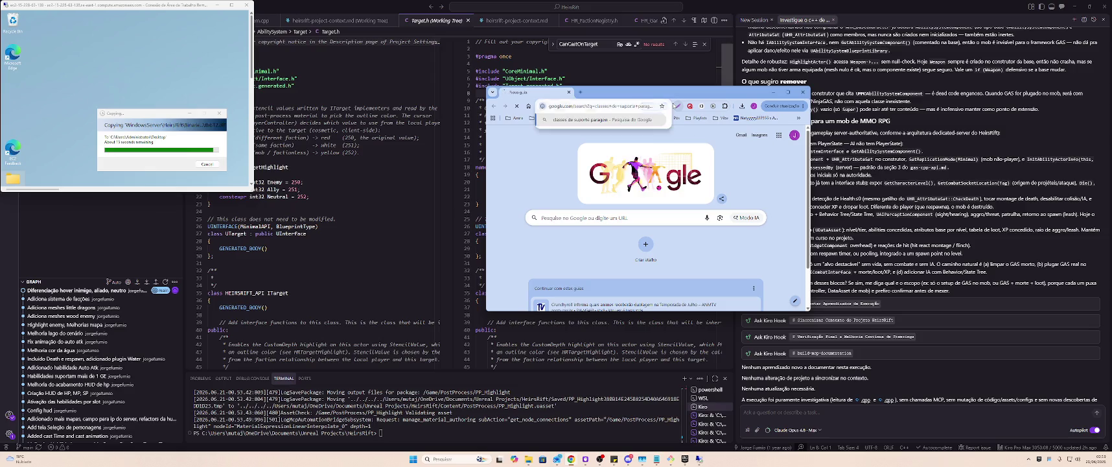
key("Return")
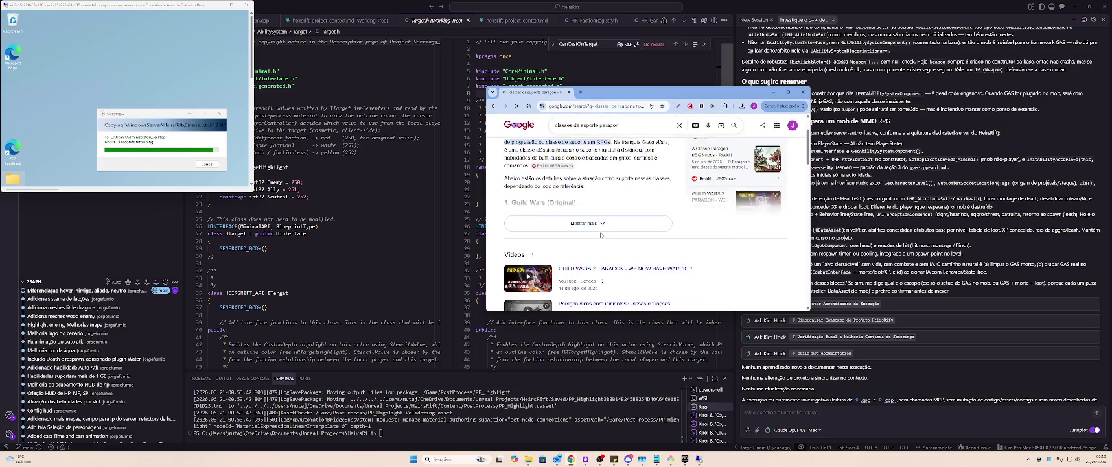
double_click(563, 130)
type("personagens")
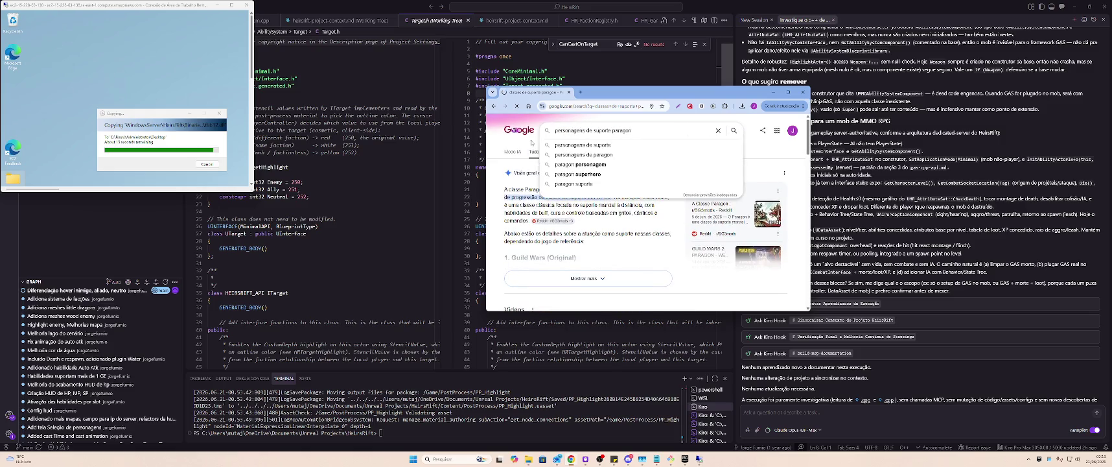
key("Return")
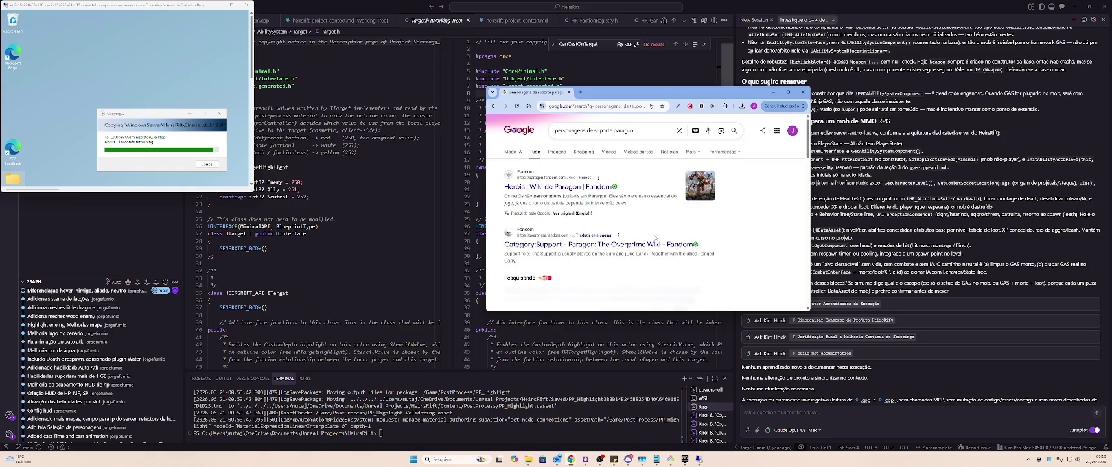
scroll(674, 247, "down", 2)
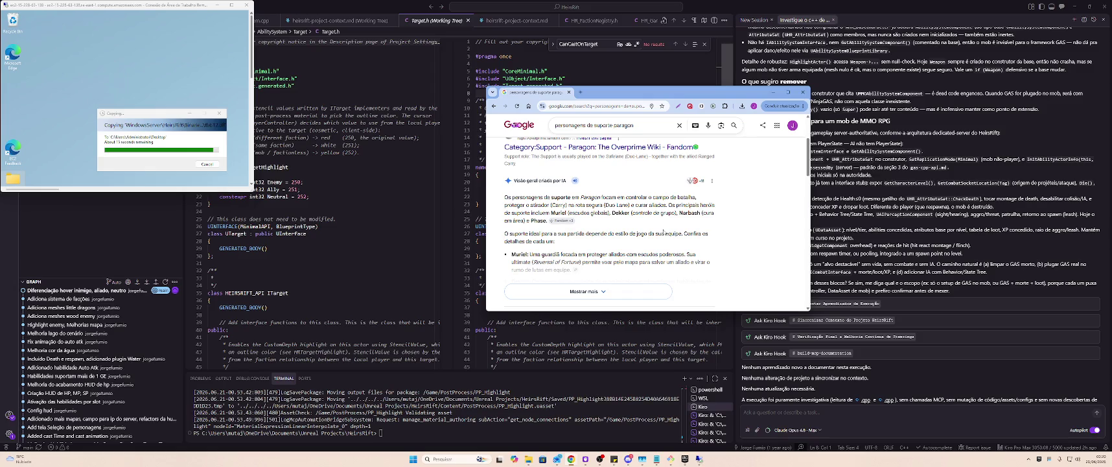
Step: Open fab.com in a new browser tab
left_click(581, 92)
type("fab.com")
key("Return")
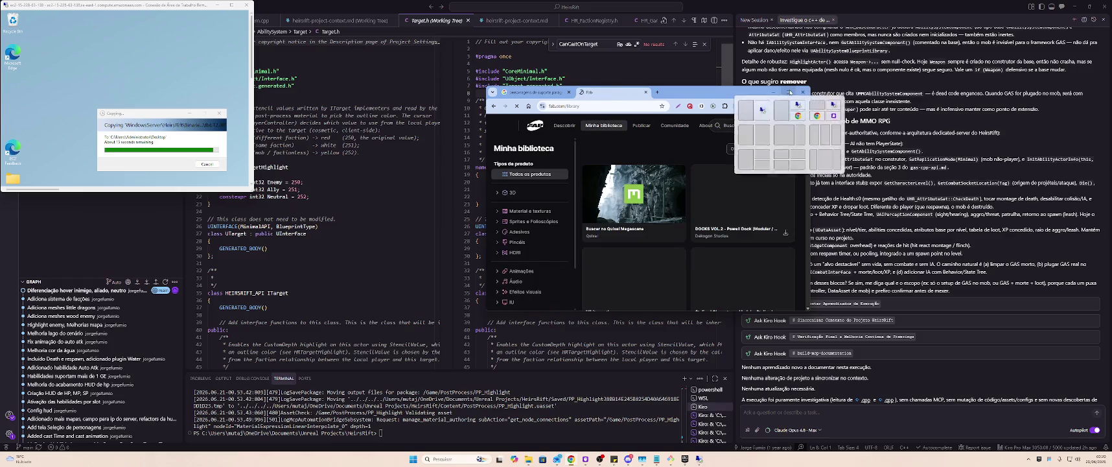
Step: Snap Chrome to the right half and find Paragon matches like Serath and Shinbi in the library
left_click_drag(718, 96, 1109, 103)
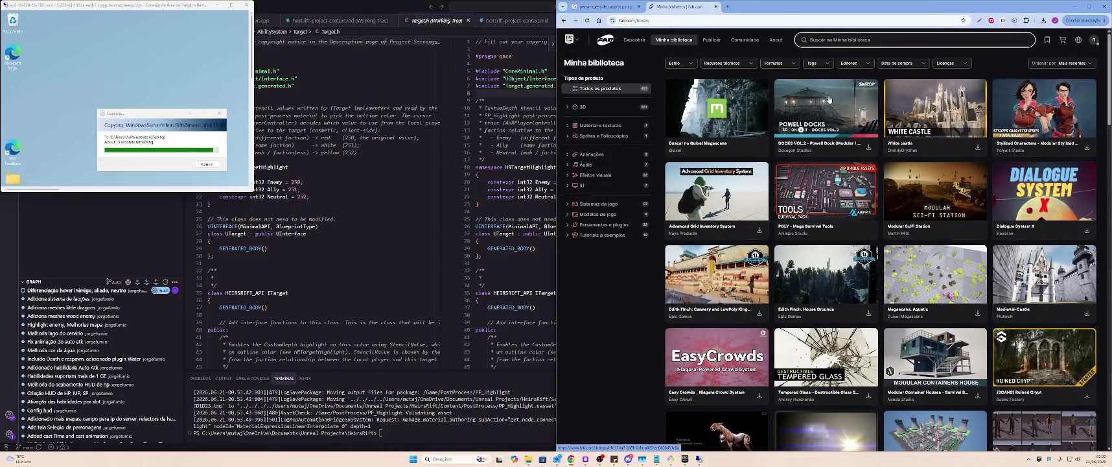
left_click(613, 284)
key("ctrl+f")
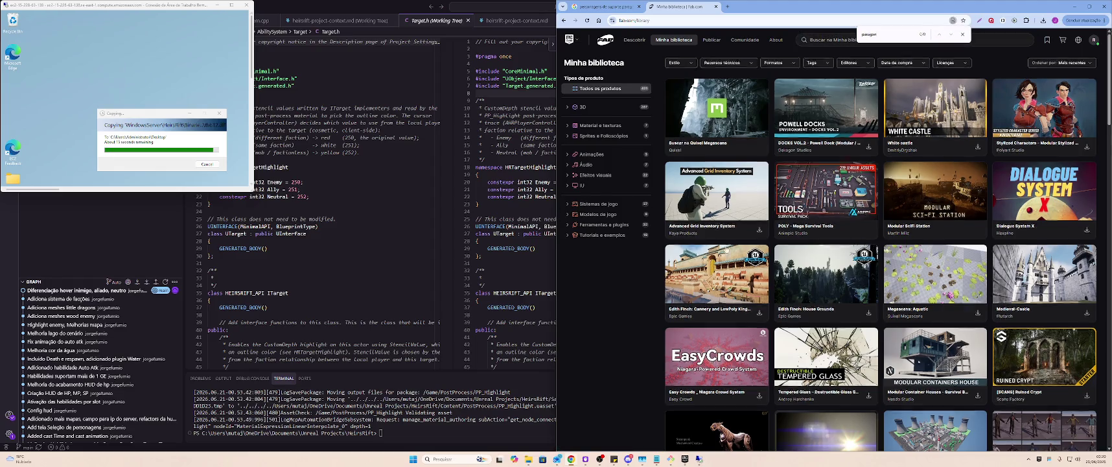
scroll(826, 362, "down", 10)
scroll(826, 362, "down", 10)
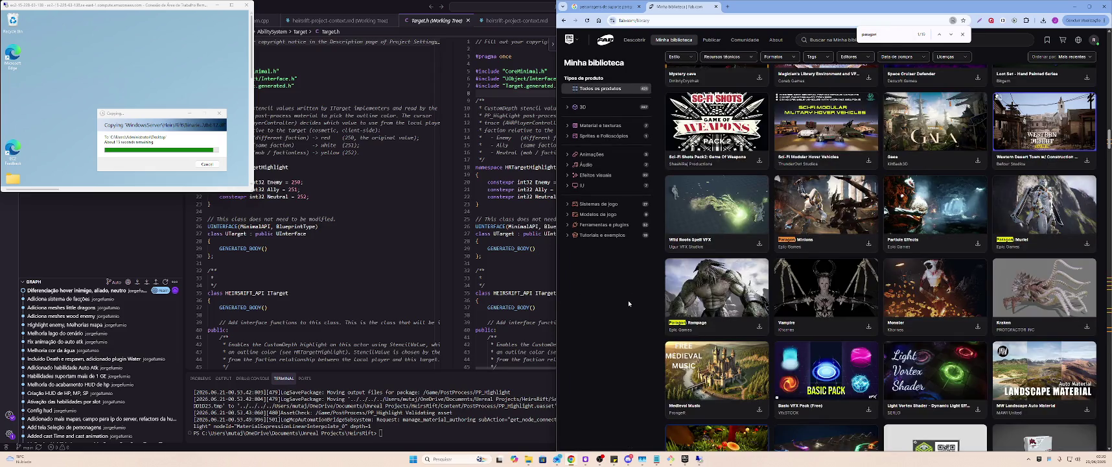
scroll(628, 300, "down", 10)
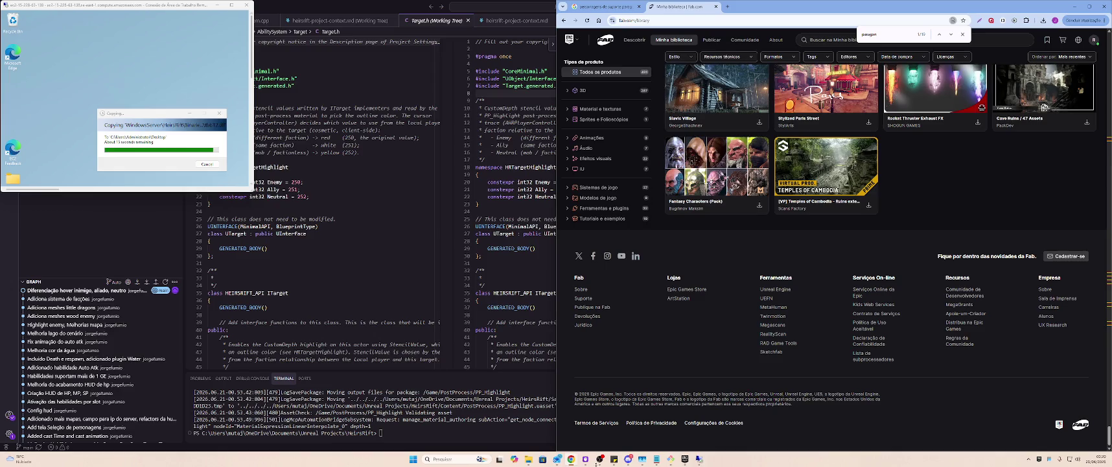
left_click(885, 34)
key("Return")
key("Return")
key("Return")
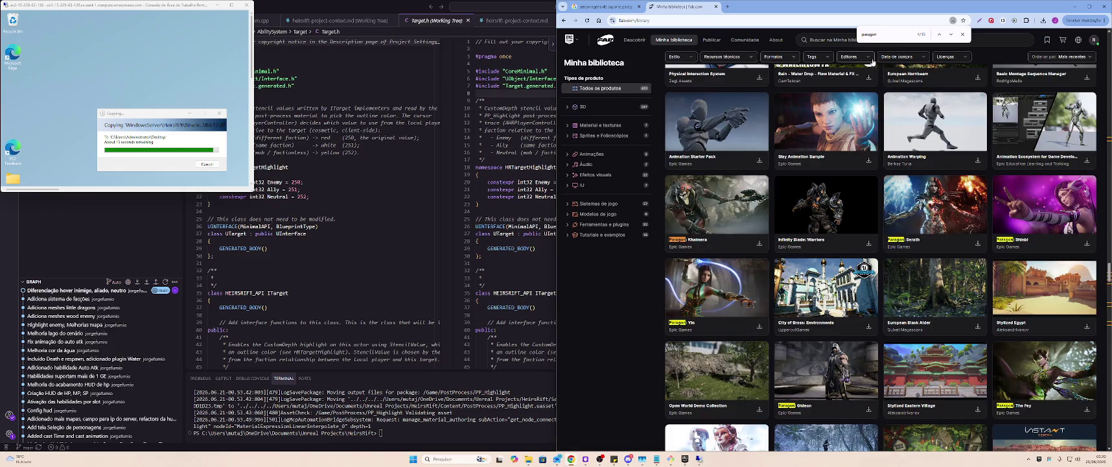
key("Return")
key("Return")
key("Return")
key("Return")
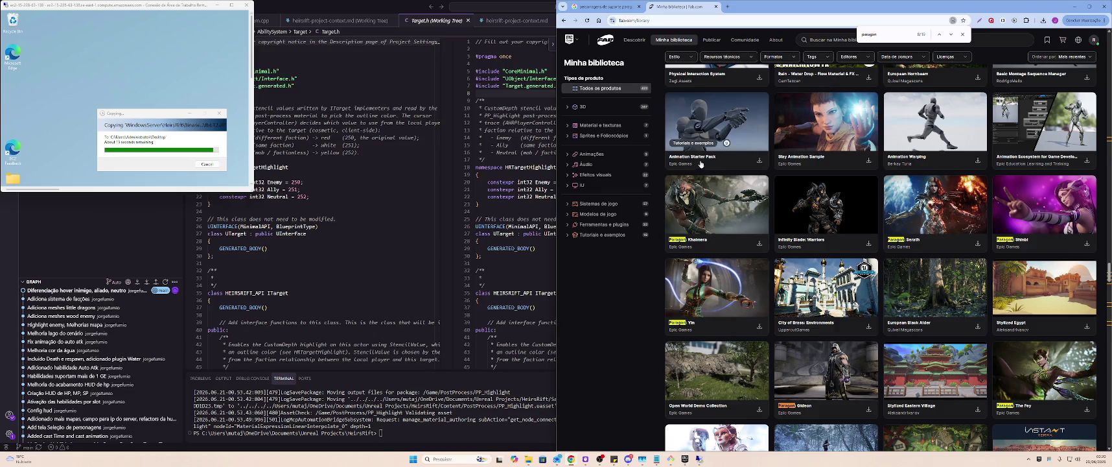
Step: Refine the library search, then open Fab's home page in a new tab and enter 'paragon'
key("ctrl+shift+Tab")
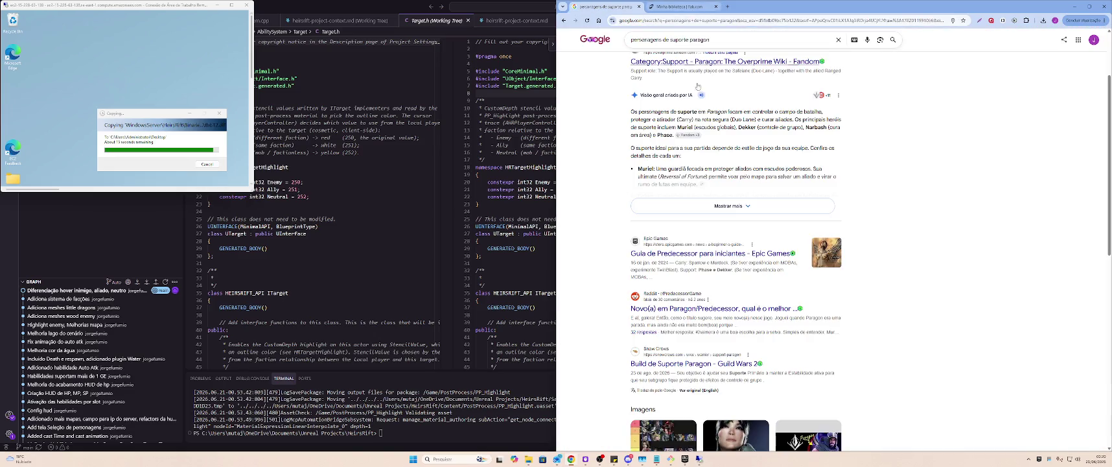
left_click(681, 7)
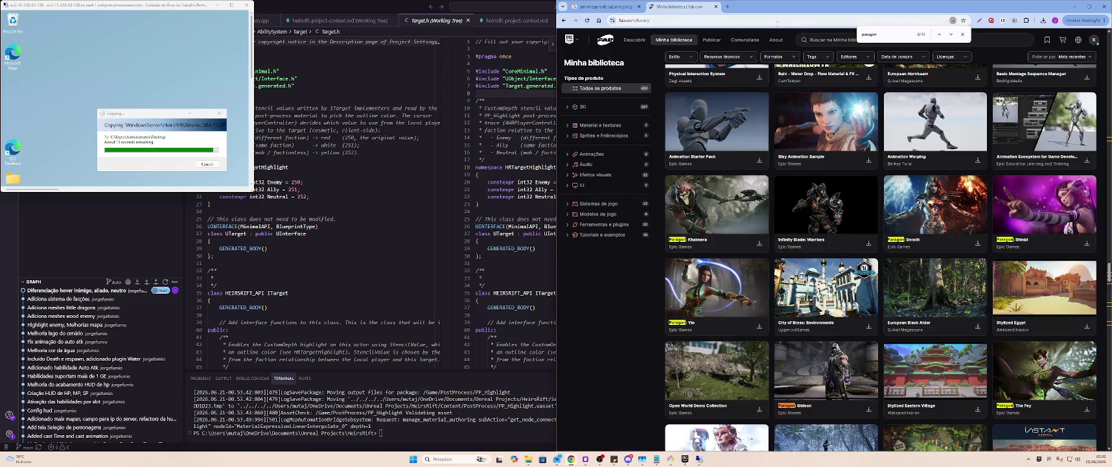
type("har")
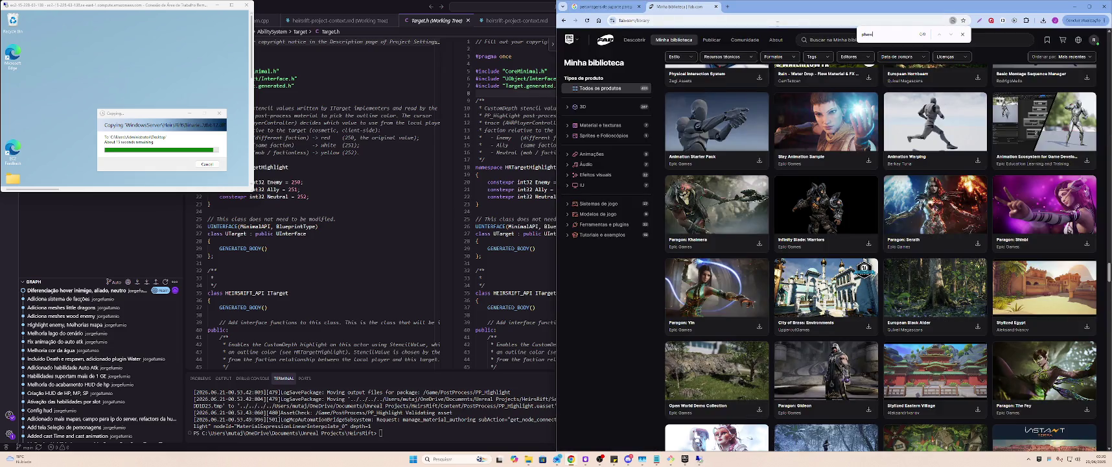
key("BackSpace")
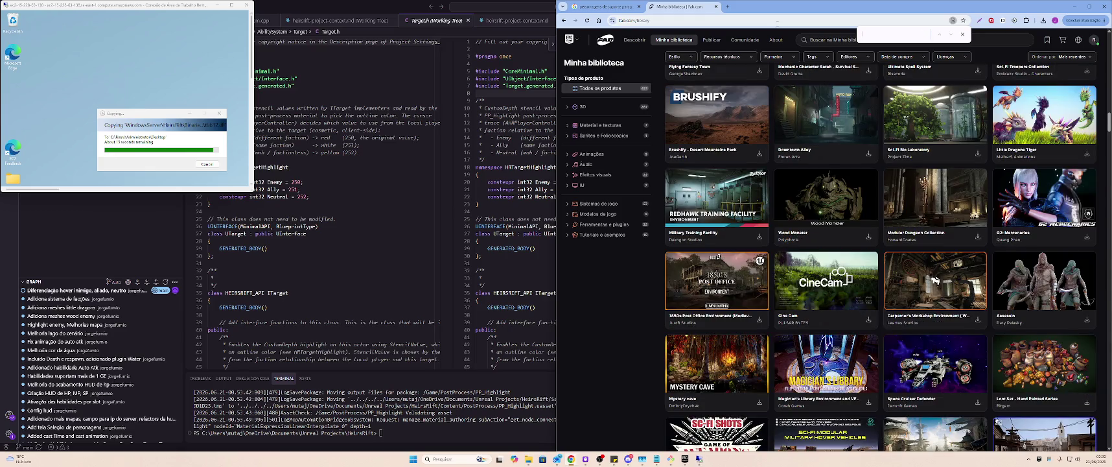
left_click(845, 39)
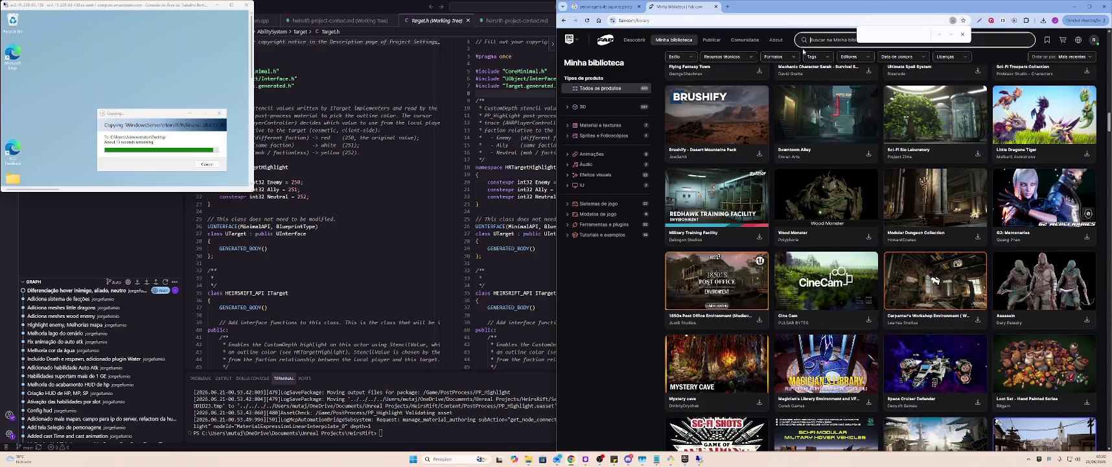
middle_click(636, 40)
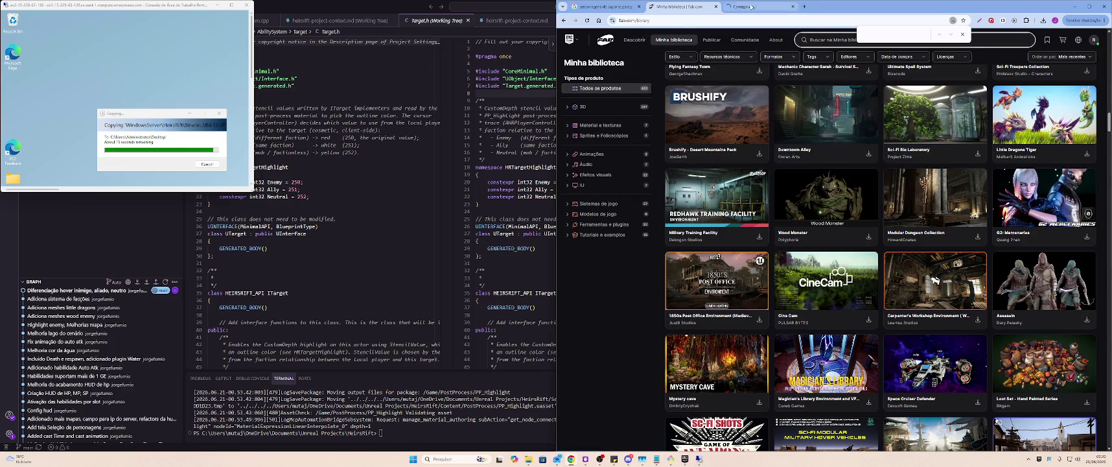
left_click(883, 32)
type("para")
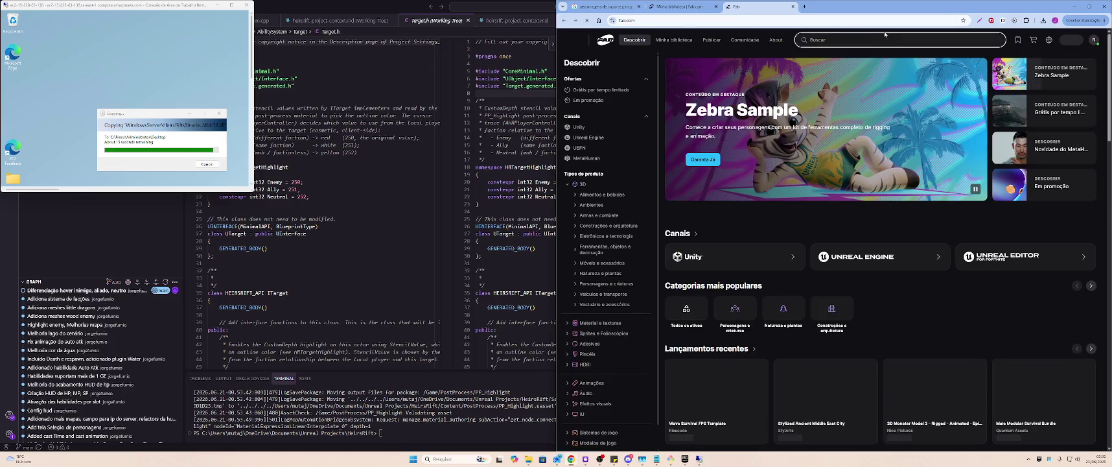
type("gon")
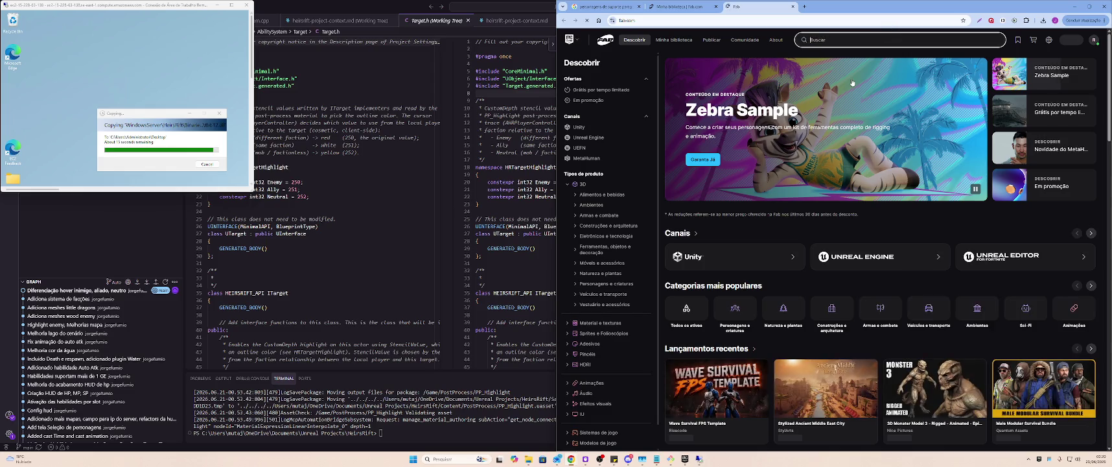
Step: Search the Fab store for 'paragon' and check its filter and sort options
scroll(837, 72, "down", 1)
scroll(837, 73, "up", 1)
left_click(835, 37)
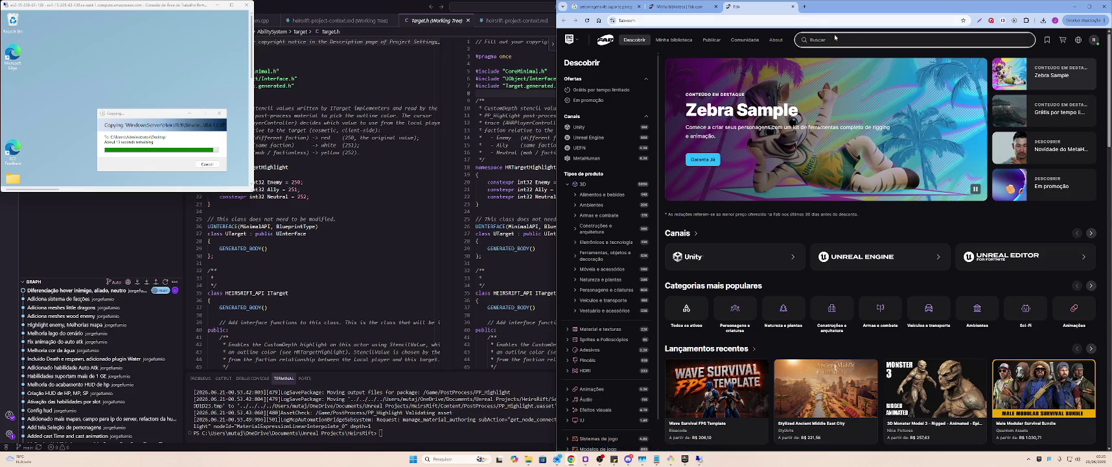
type("paragon")
key("Return")
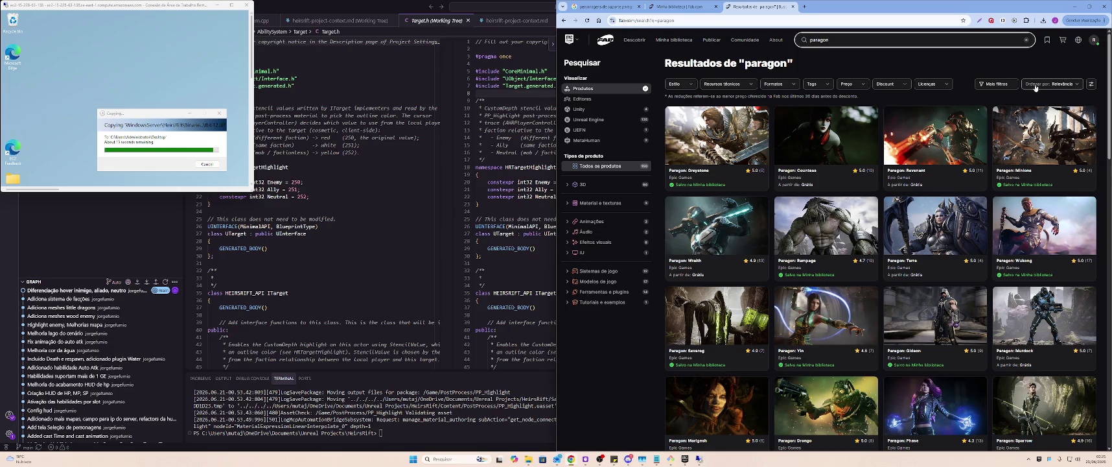
left_click(1010, 85)
left_click(1053, 85)
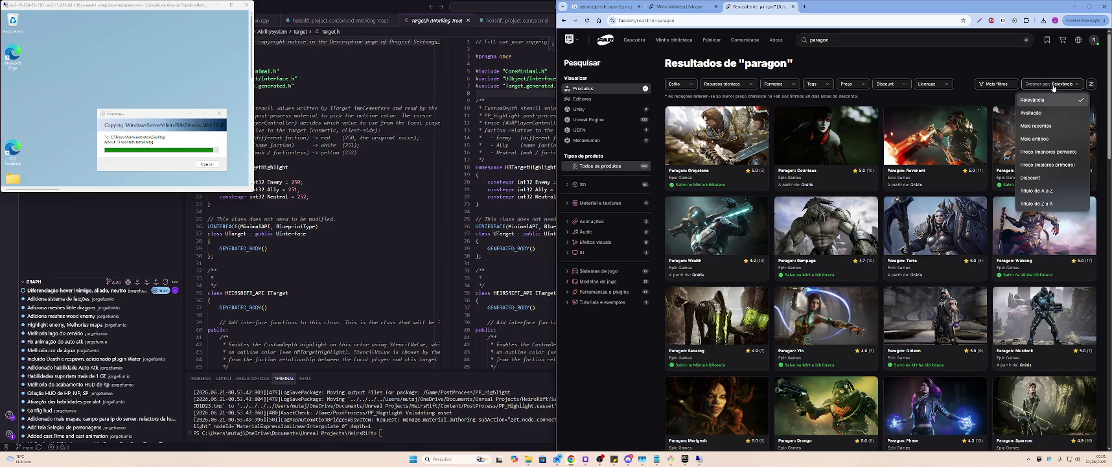
left_click(1054, 84)
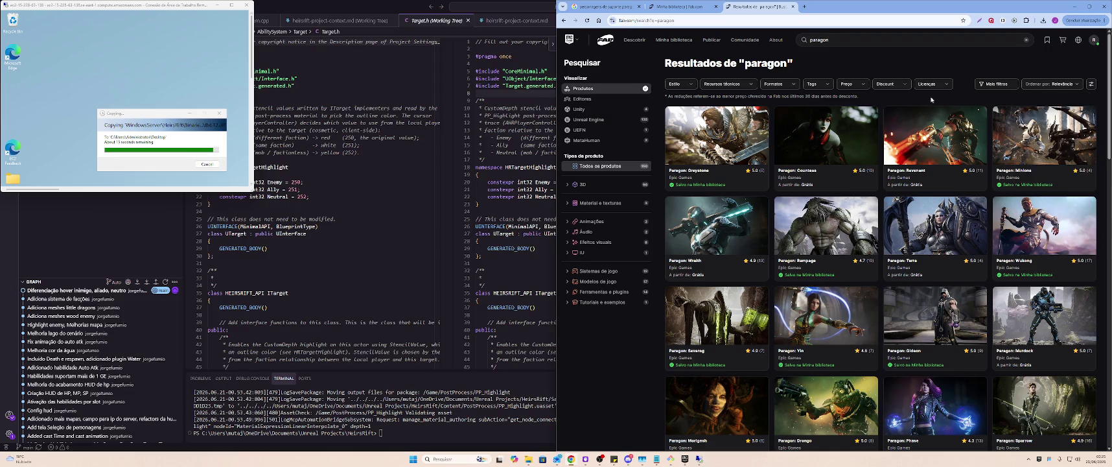
Step: Open the Paragon: Phase product page and browse its gallery images showing skins
key("ctrl+f")
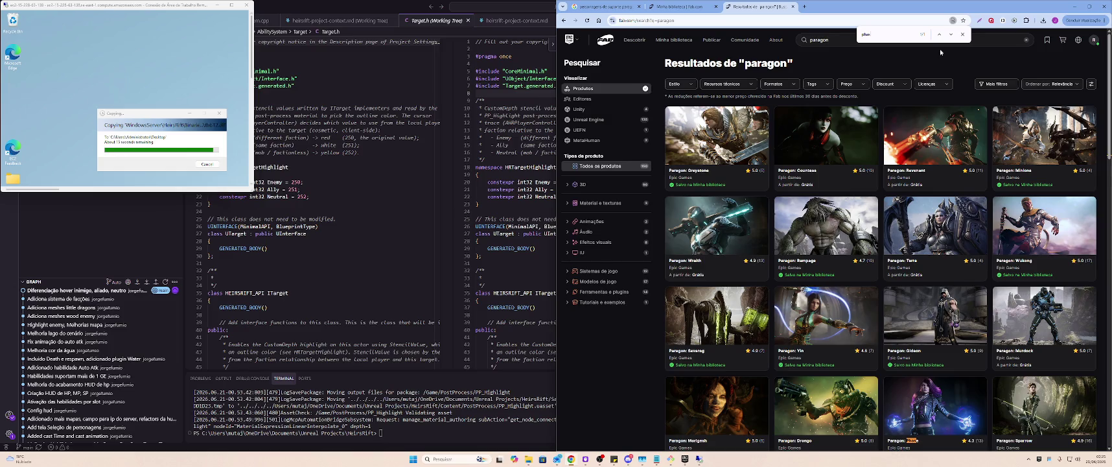
key("Escape")
key("Return")
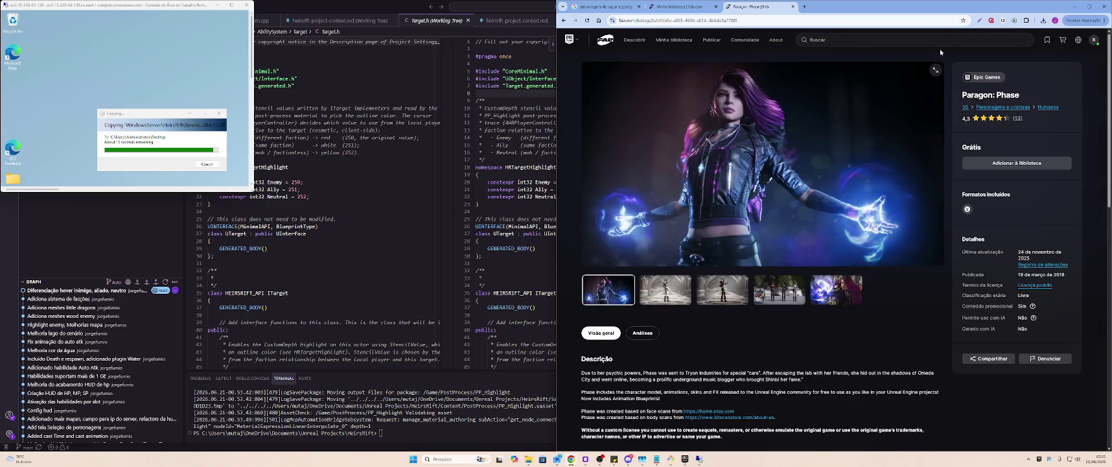
left_click(687, 289)
left_click(723, 289)
left_click(779, 290)
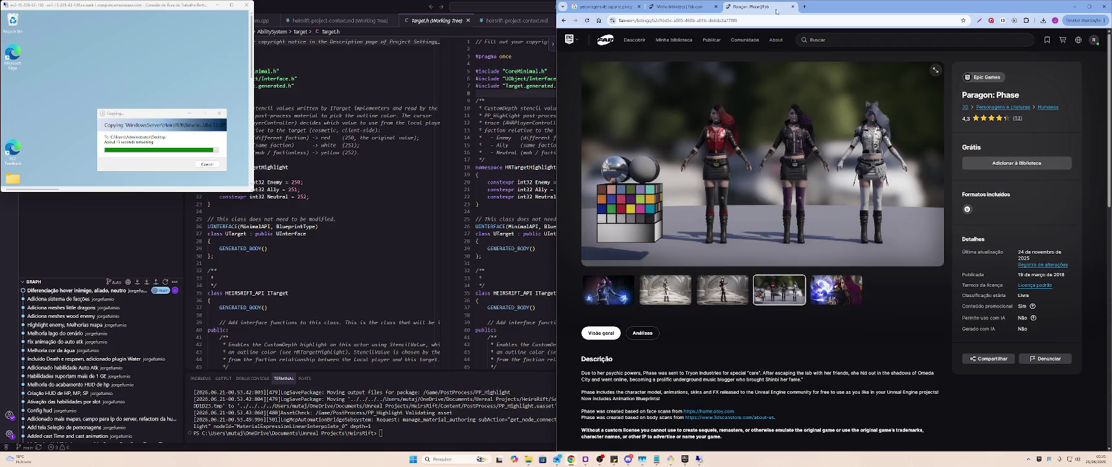
Step: Review Google's support heroes overview and locate Paragon: Dekker in the Fab results
left_click(678, 10)
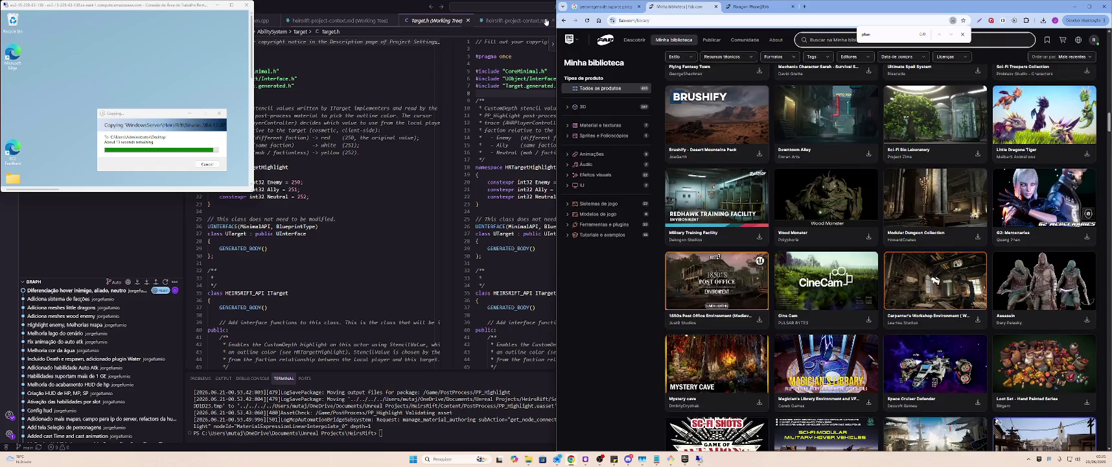
left_click(606, 6)
left_click(695, 206)
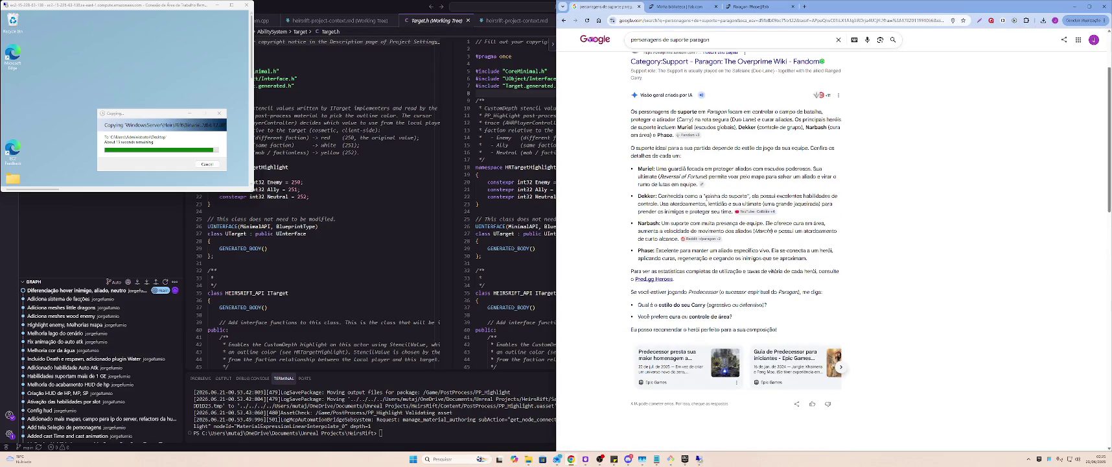
left_click(687, 8)
key("ctrl+f")
key("ctrl+Tab")
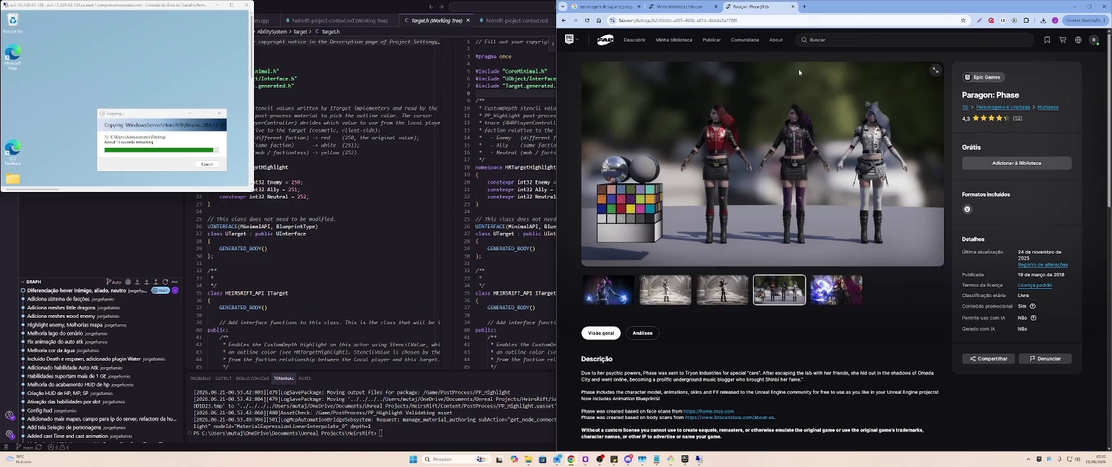
key("alt+Left")
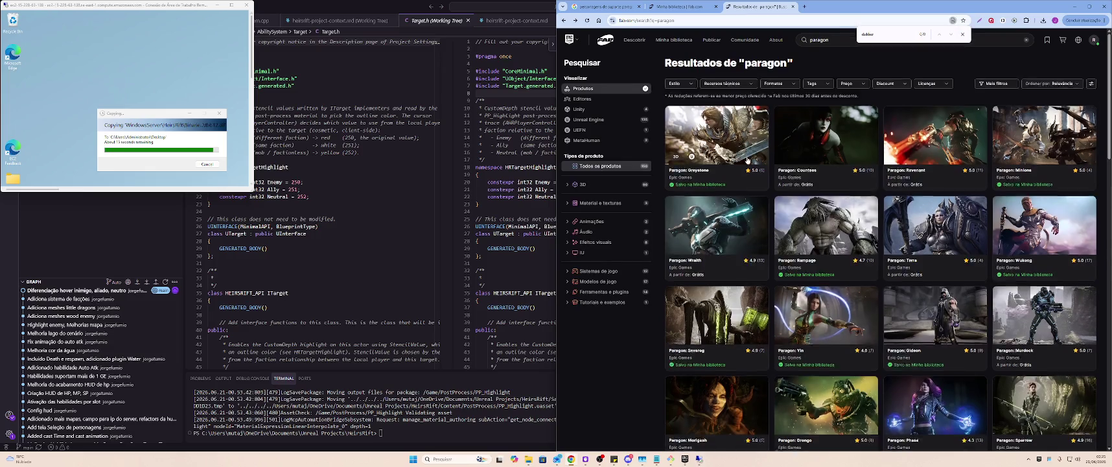
key("Return")
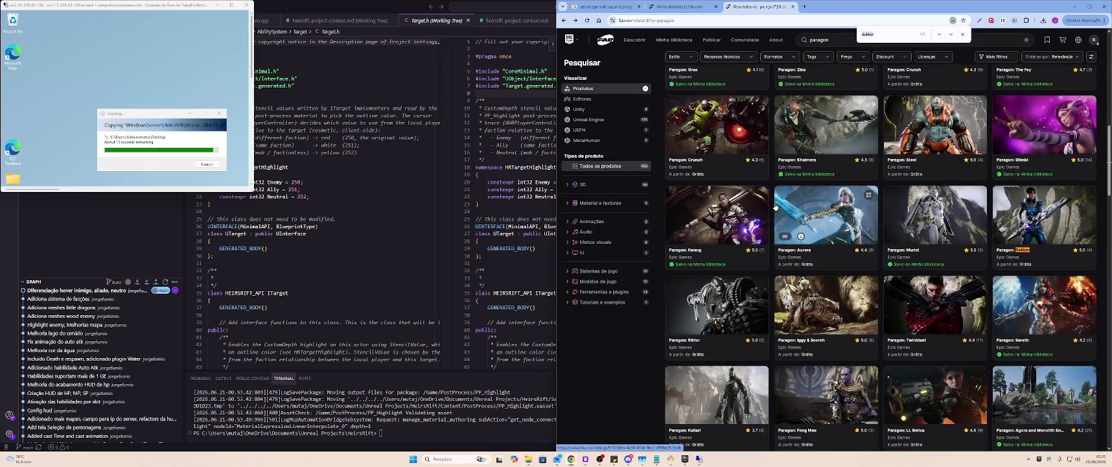
Step: Cross-check the Google support heroes list to find Muriel and Narbash among the Fab results
left_click(601, 6)
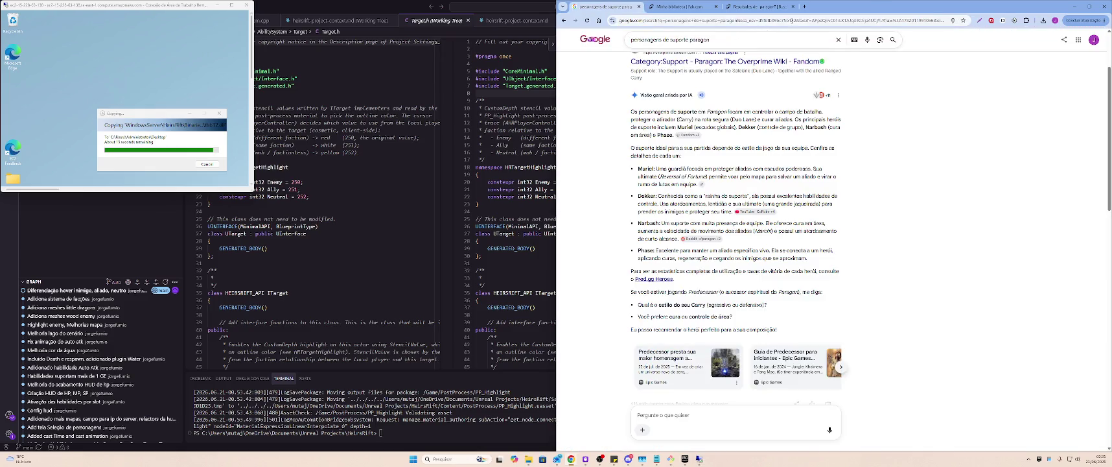
left_click(764, 7)
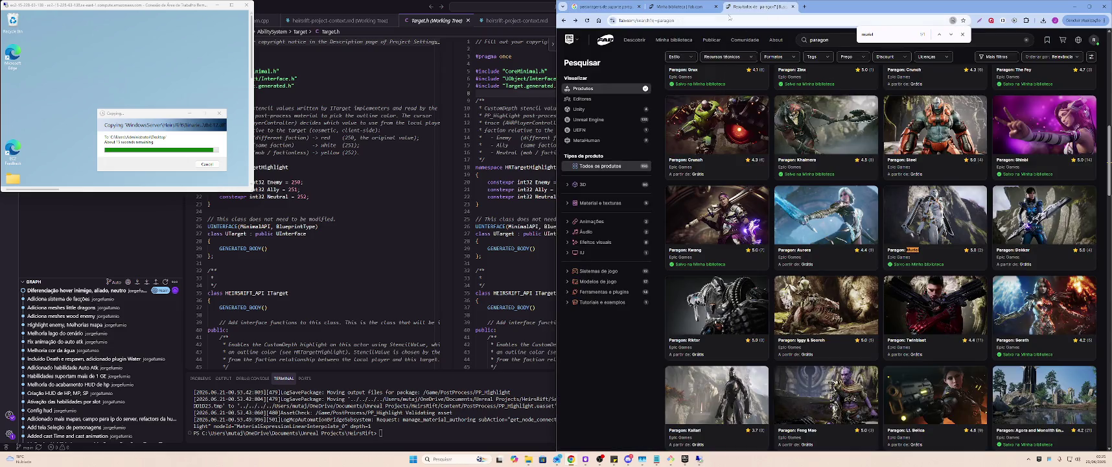
left_click(601, 7)
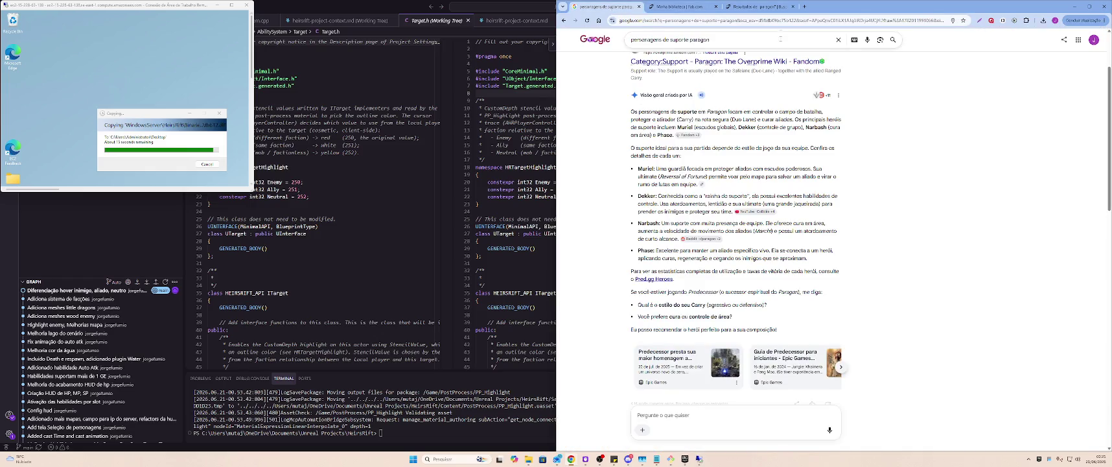
left_click(768, 7)
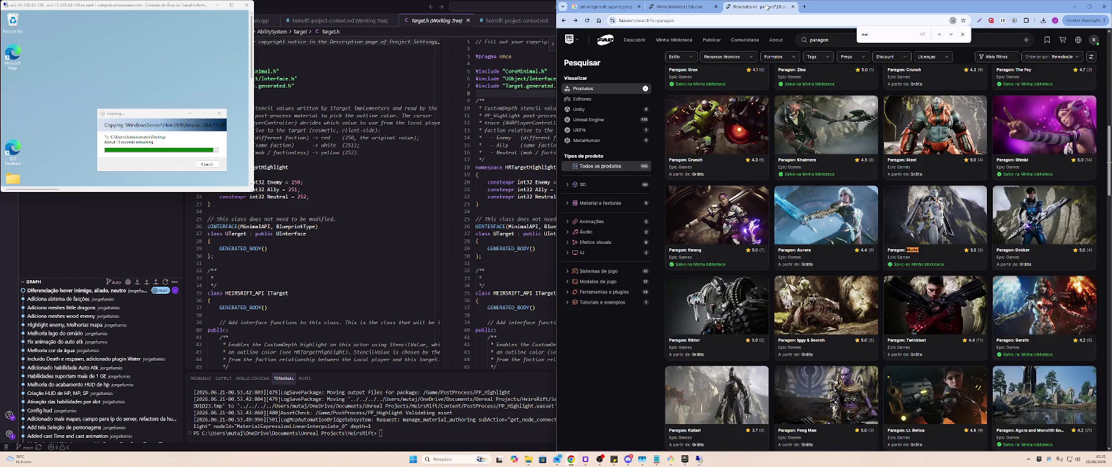
type("narb")
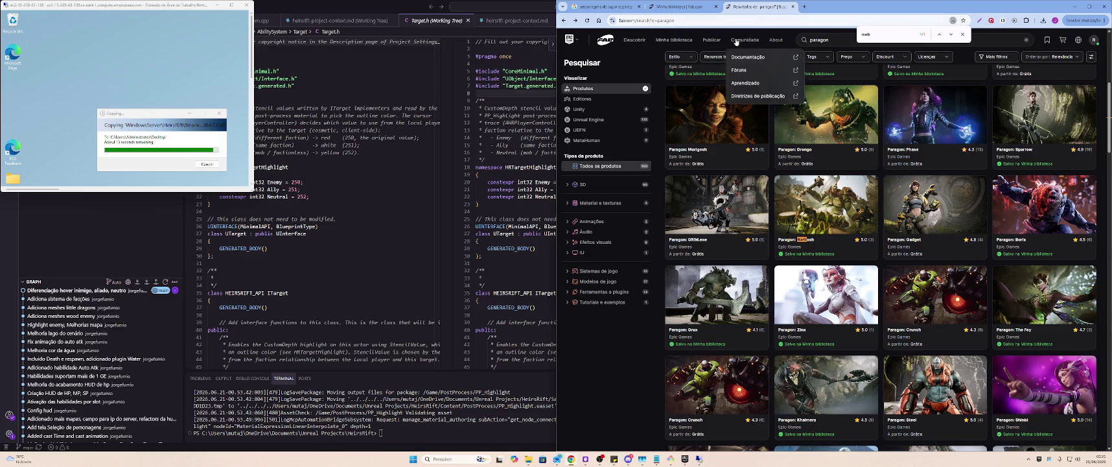
left_click(602, 7)
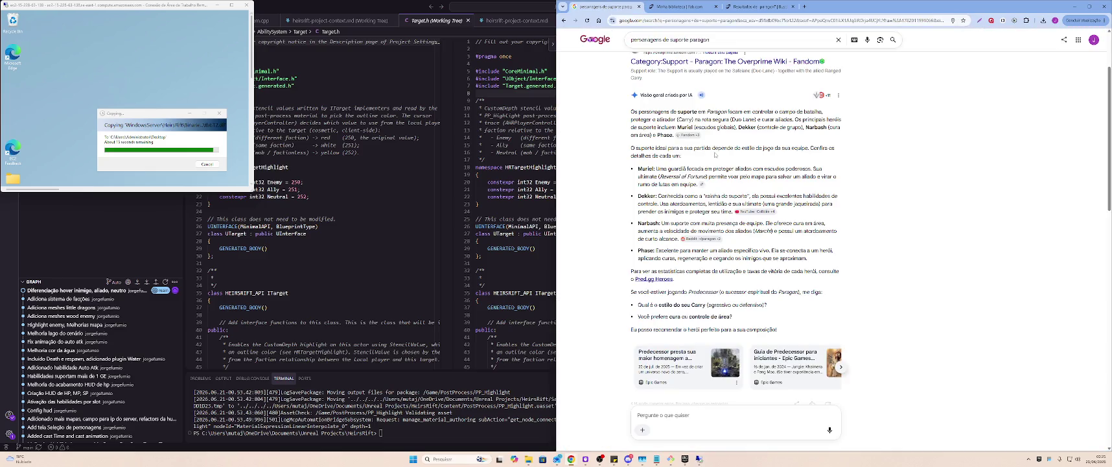
scroll(721, 179, "down", 4)
scroll(742, 173, "up", 6)
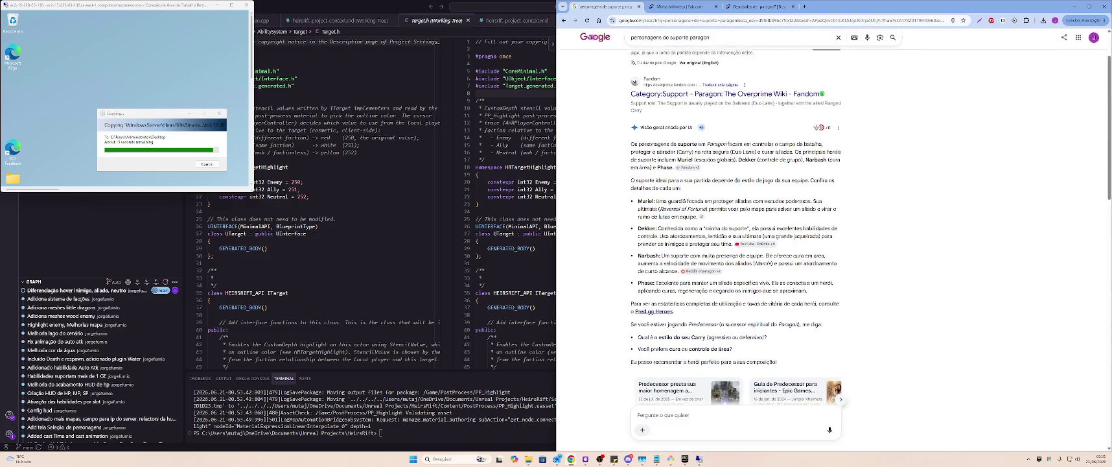
left_click(684, 6)
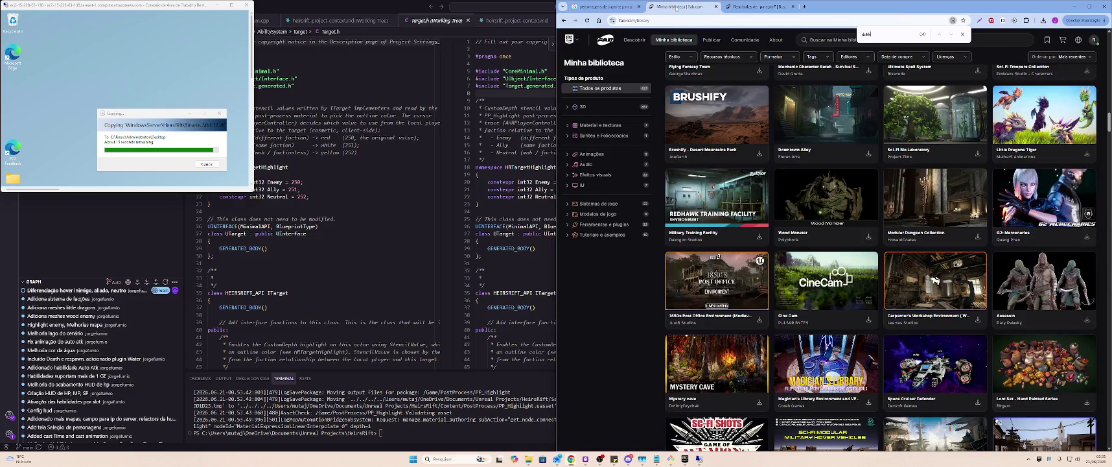
Step: Search the Fab library for 'murielparagon' to reach the later Paragon matches
left_click(745, 8)
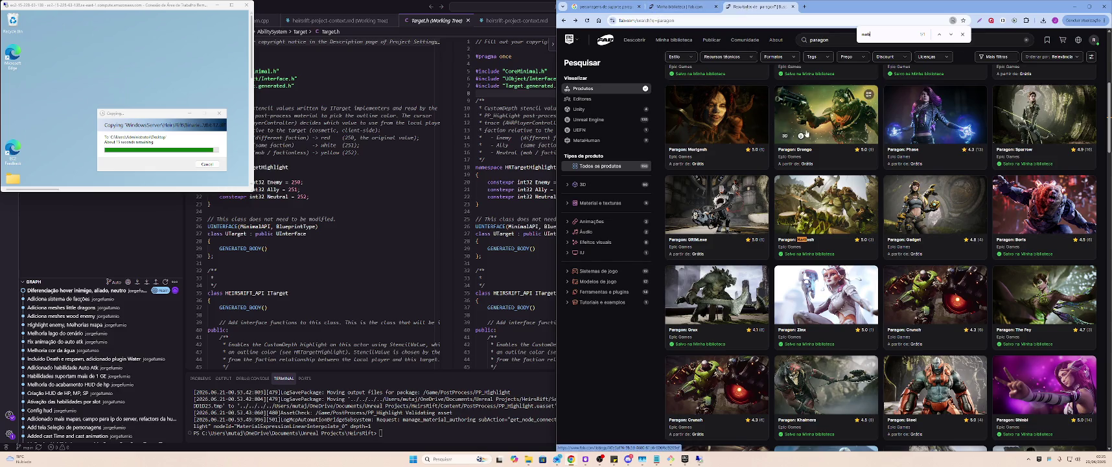
scroll(803, 129, "up", 5)
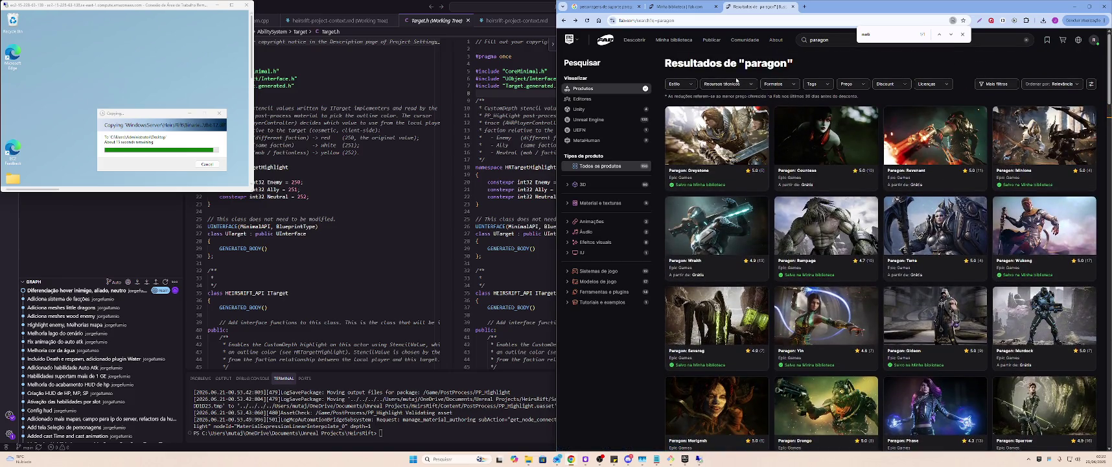
scroll(799, 133, "down", 10)
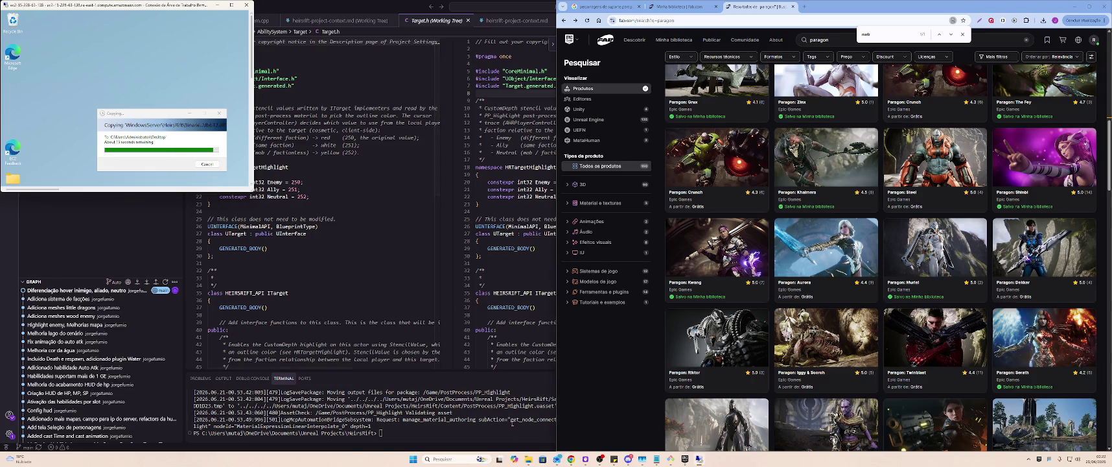
left_click(528, 460)
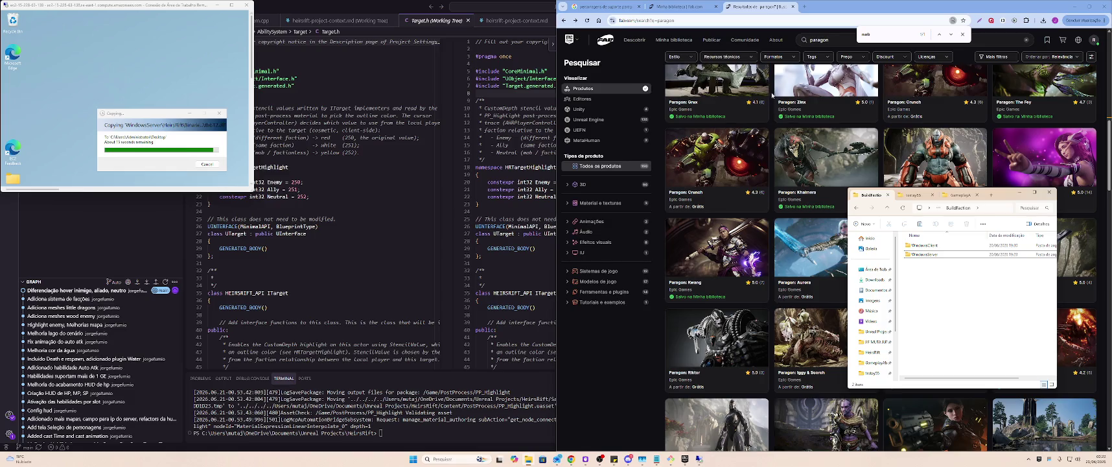
left_click(682, 7)
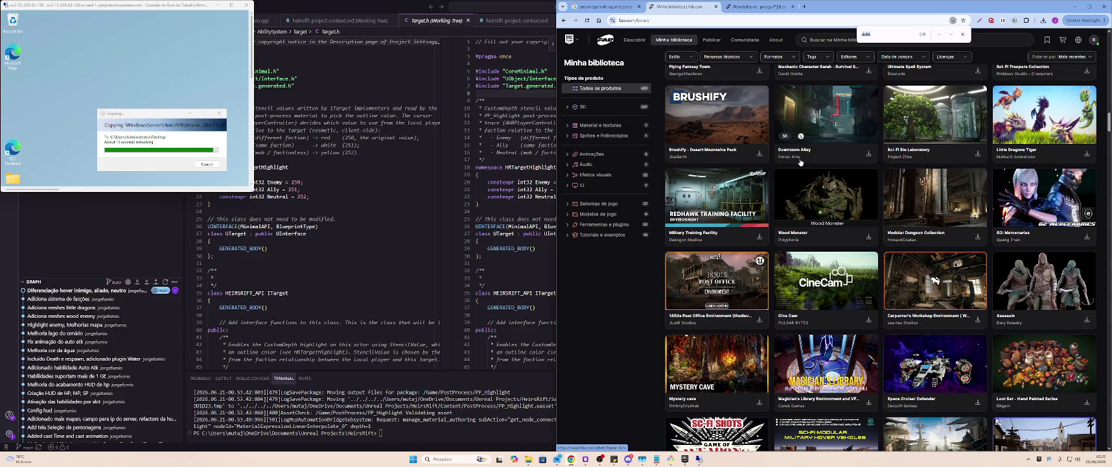
type("muriel")
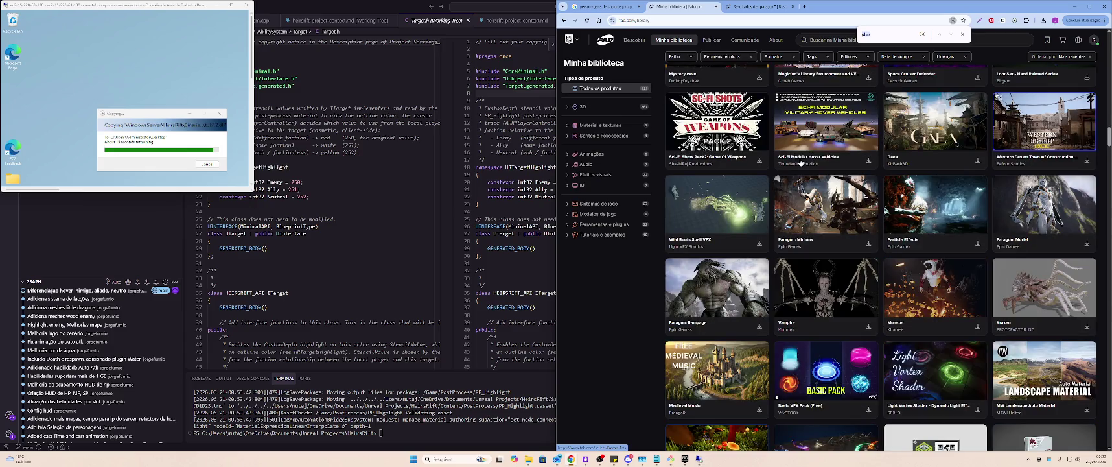
type("paragon")
key("Return")
key("Return")
key("Return")
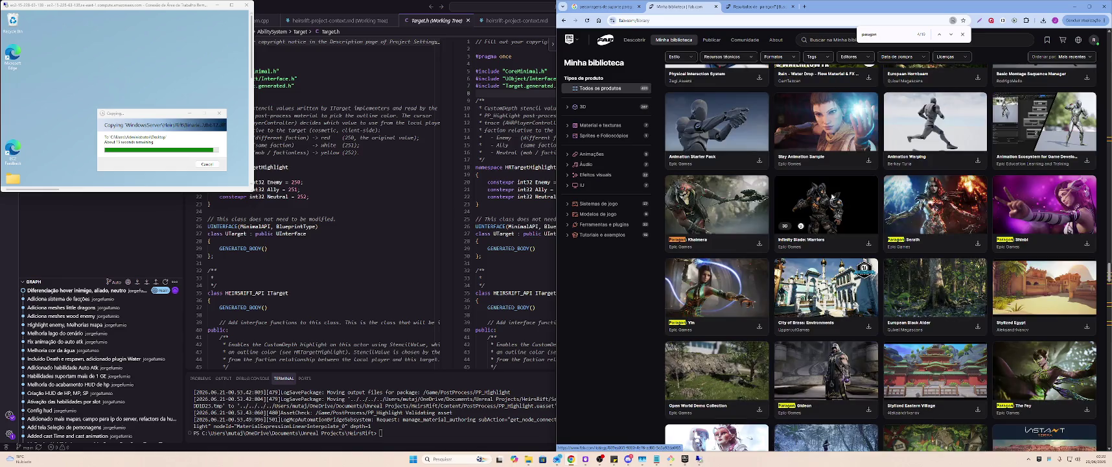
Step: Open the Paragon: Serath listing and view its skin gallery images, then close it and minimize Chrome
left_click(937, 208)
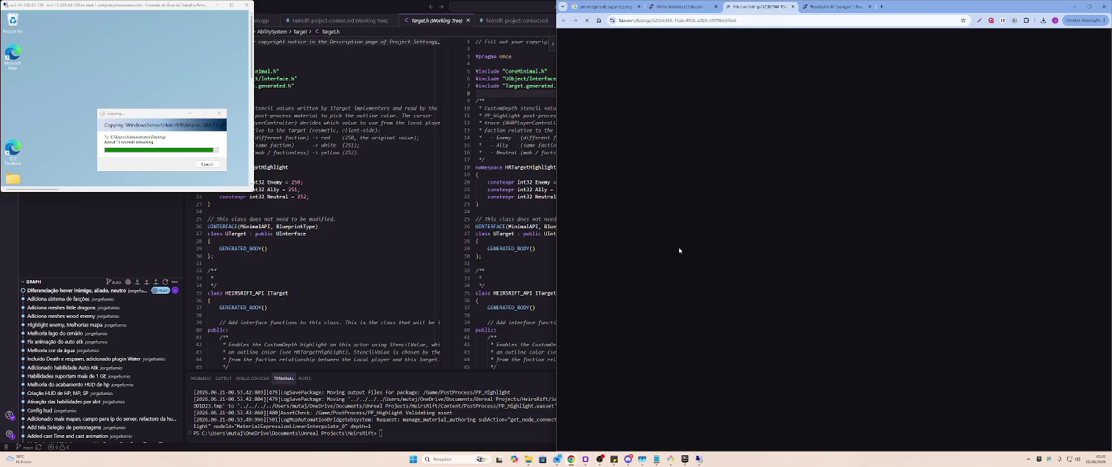
left_click(686, 290)
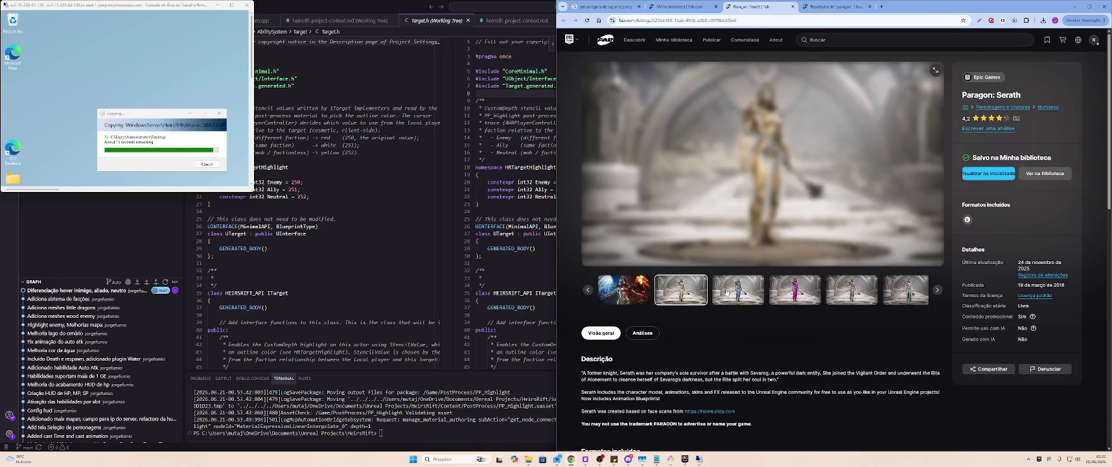
left_click(726, 292)
left_click(794, 290)
left_click(841, 295)
left_click(858, 295)
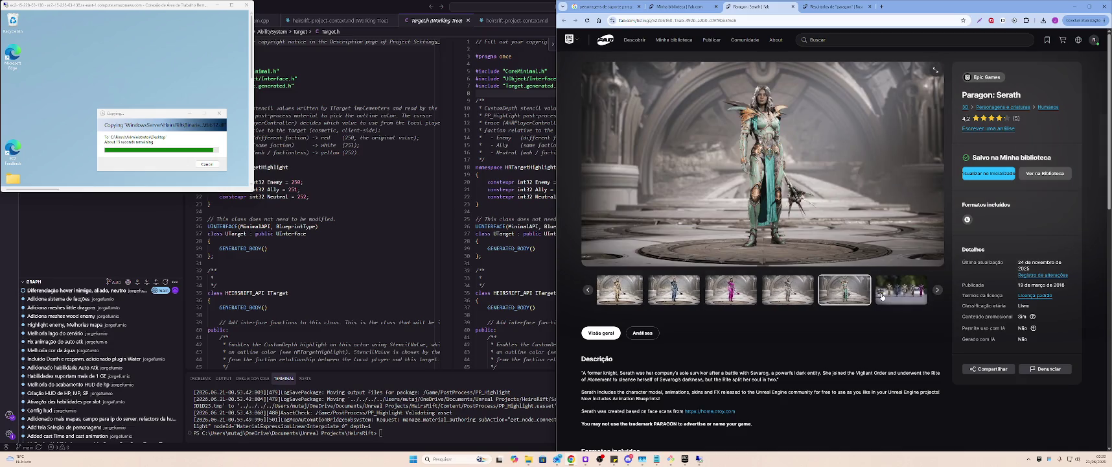
left_click(881, 295)
left_click(937, 291)
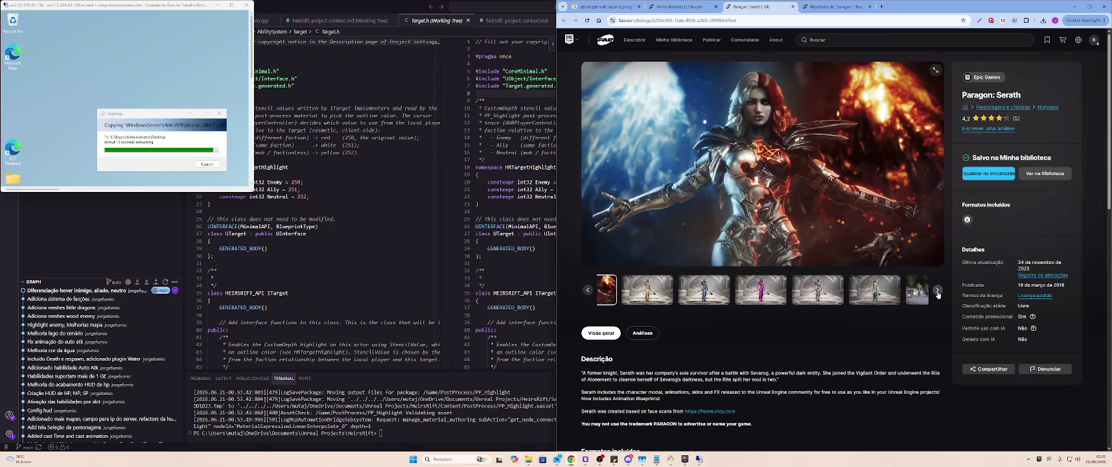
middle_click(752, 10)
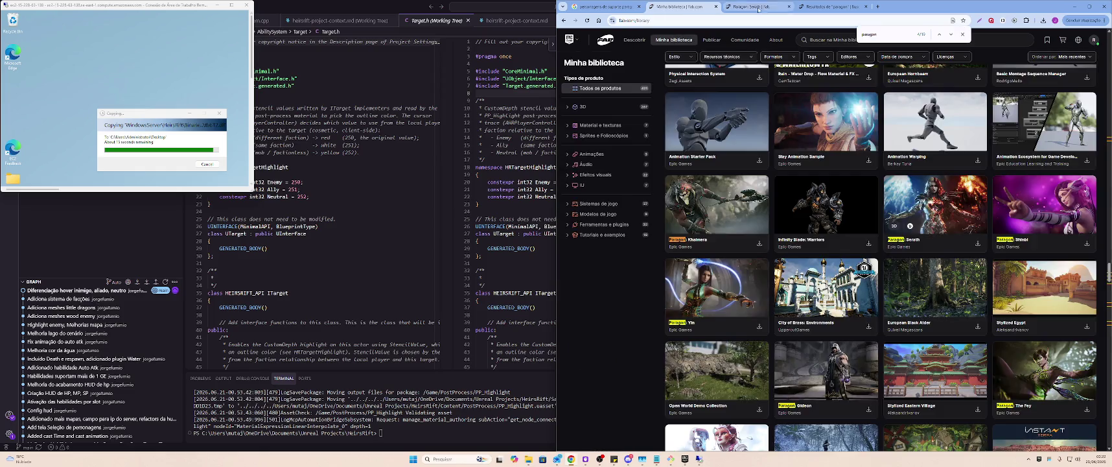
left_click(1075, 7)
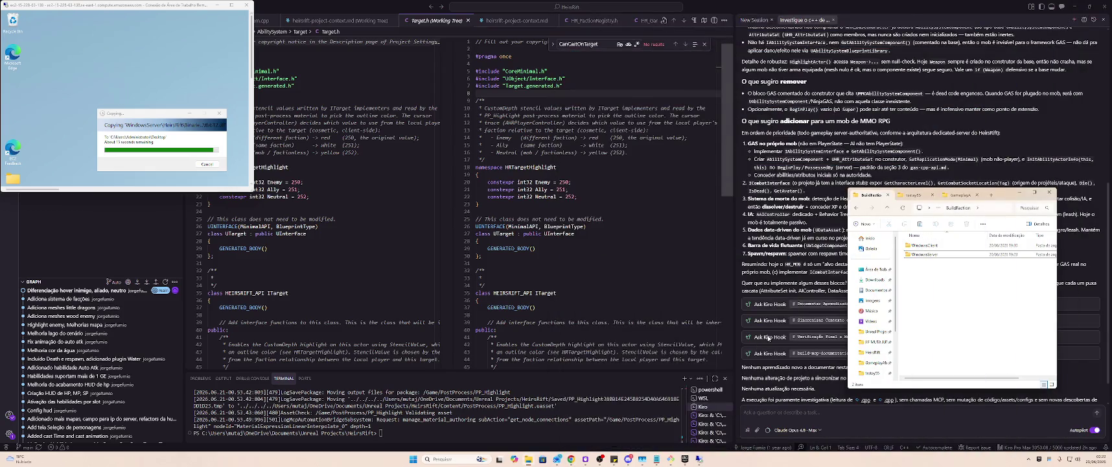
Step: Select HeirsRift.uproject in the HeirsRift folder and place the Unreal loading window beside Remote Desktop
key("alt+Up")
key("alt+Up")
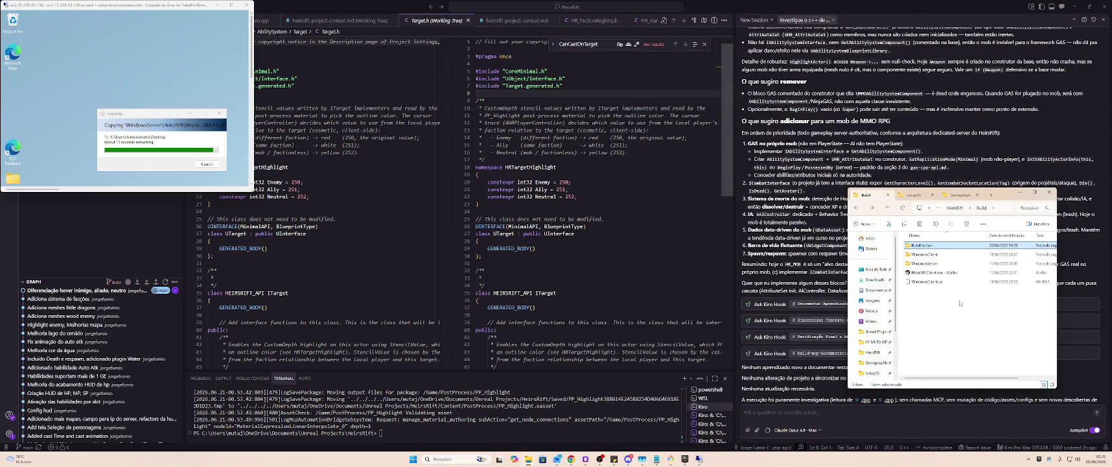
left_click(935, 372)
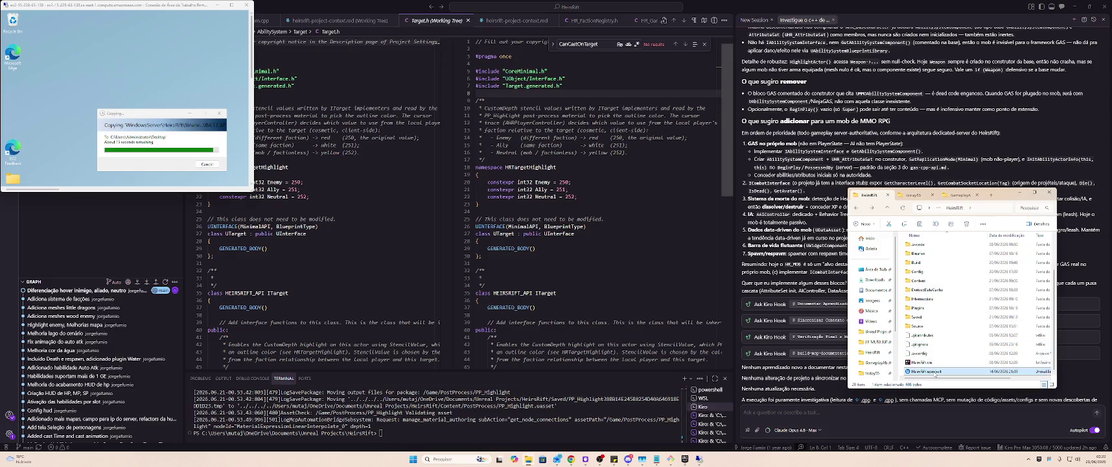
left_click(136, 88)
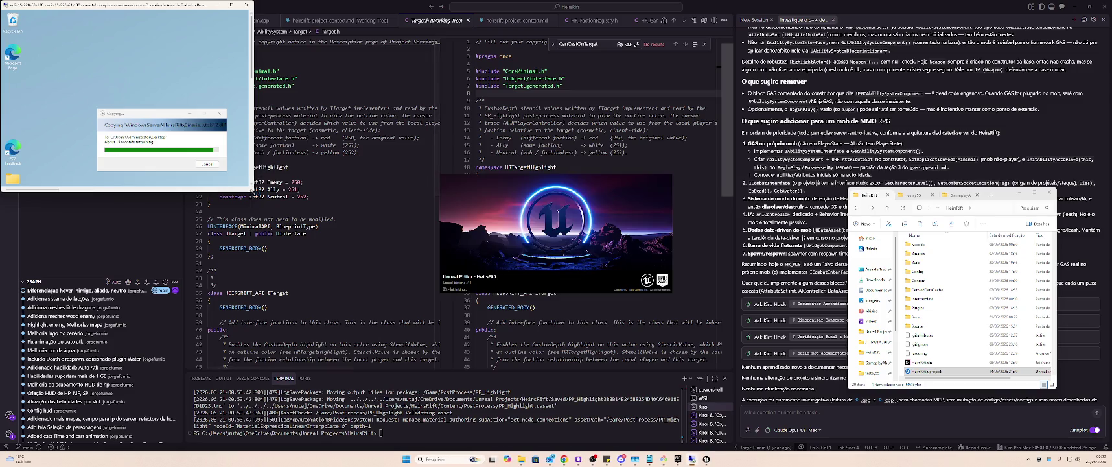
left_click_drag(256, 192, 493, 348)
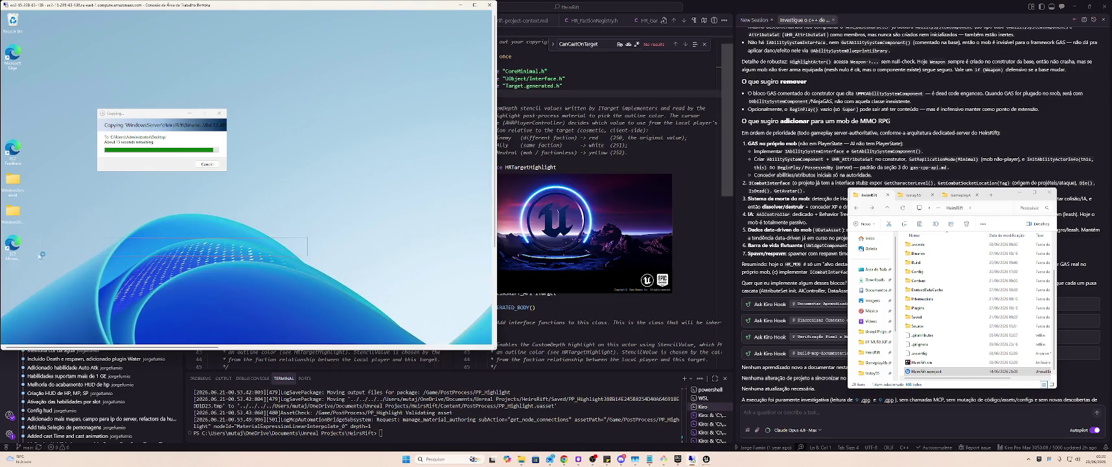
left_click(176, 112)
left_click_drag(183, 83, 143, 132)
left_click_drag(524, 259, 577, 250)
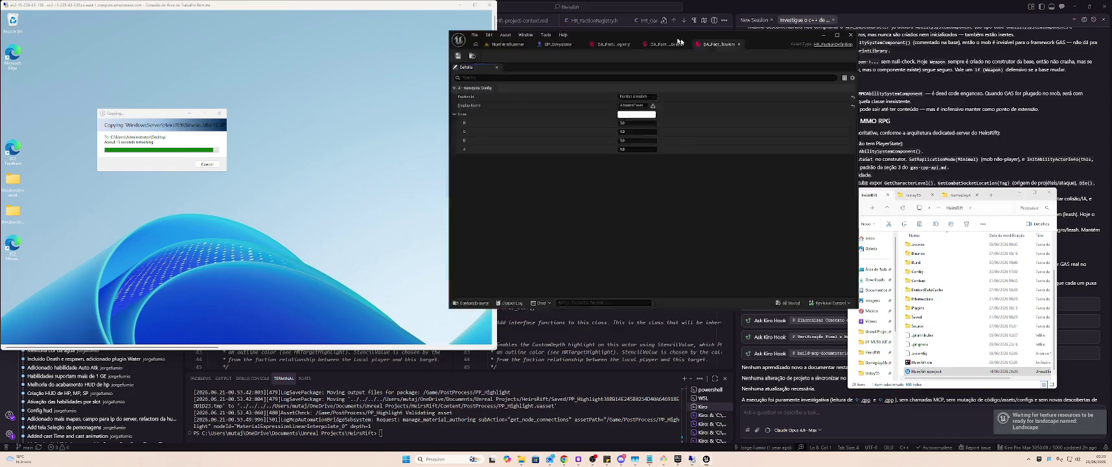
Step: Close the DA_Faction_Altruism asset editor and browse ParagonSerath Characters into Serath's Meshes folder
left_click_drag(679, 41, 769, 109)
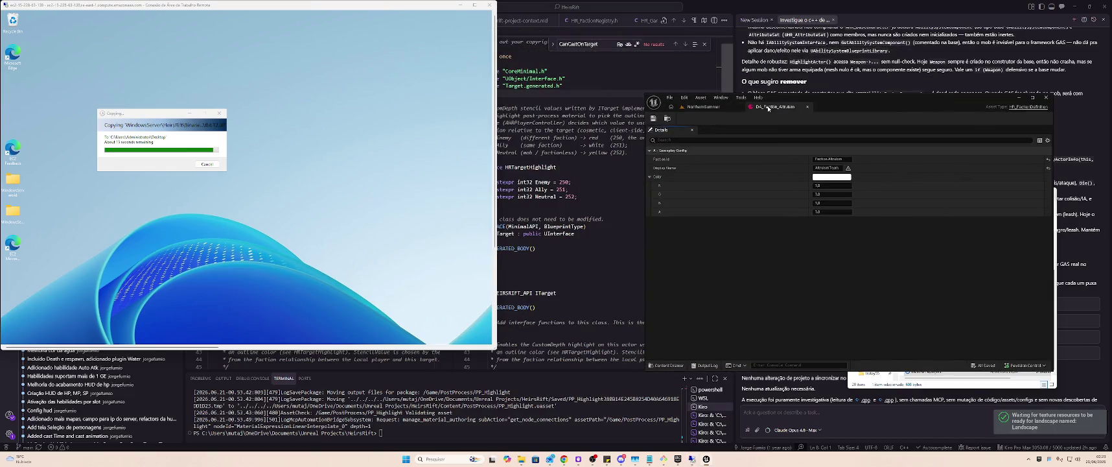
left_click(807, 106)
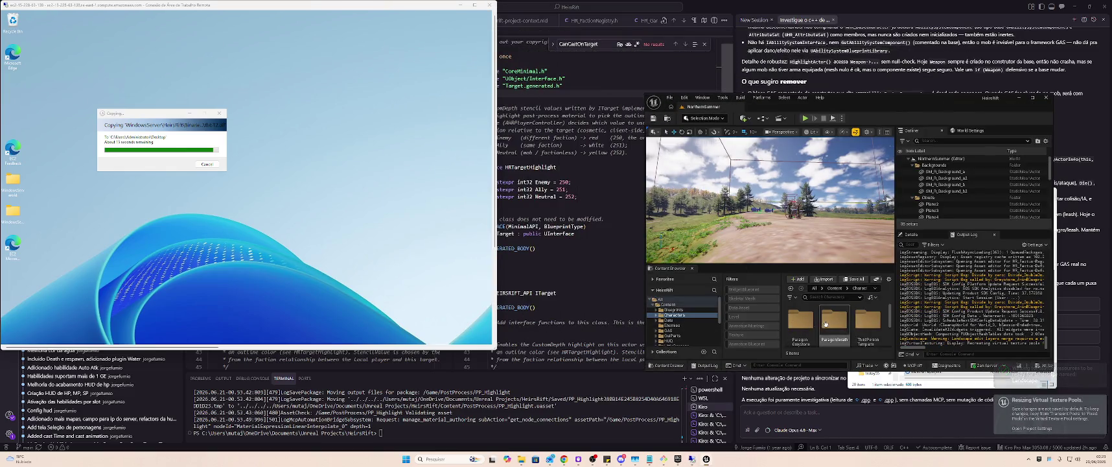
double_click(825, 322)
double_click(824, 319)
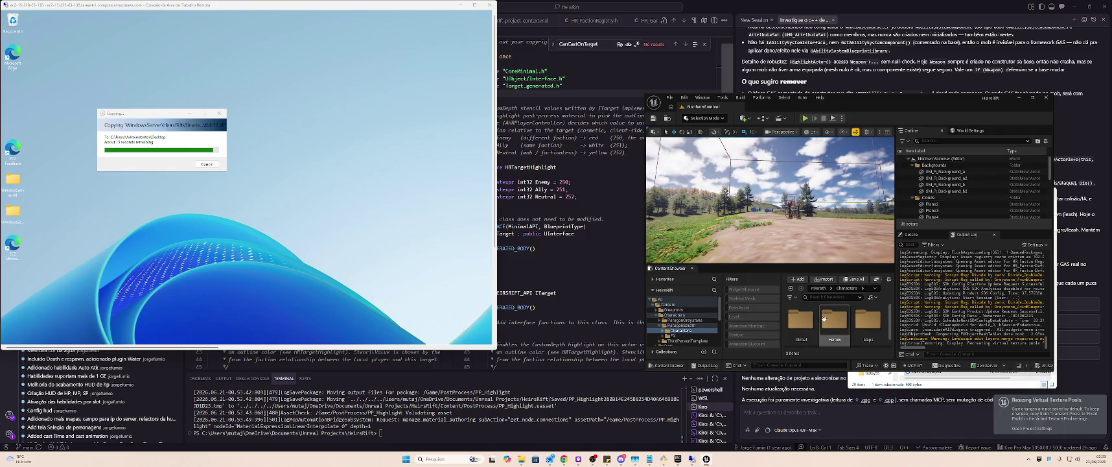
double_click(823, 318)
double_click(802, 319)
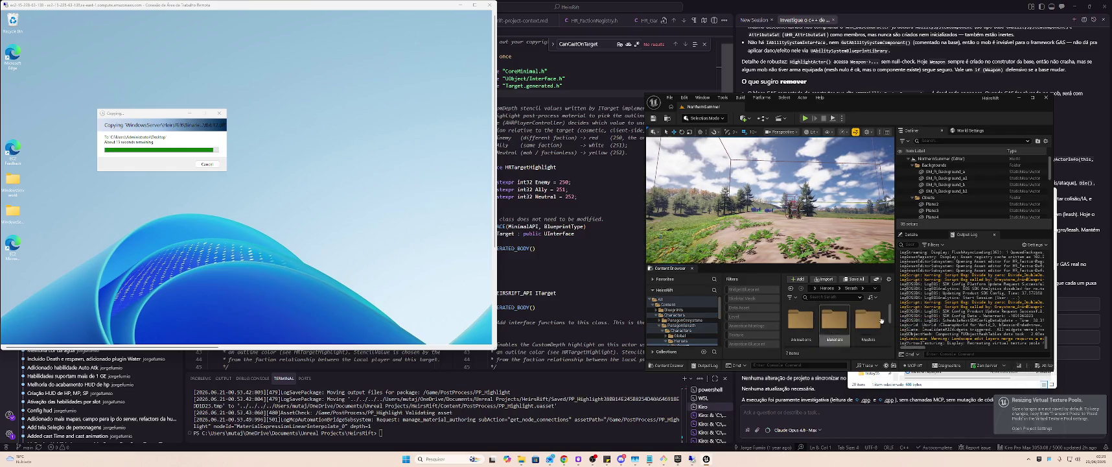
double_click(875, 314)
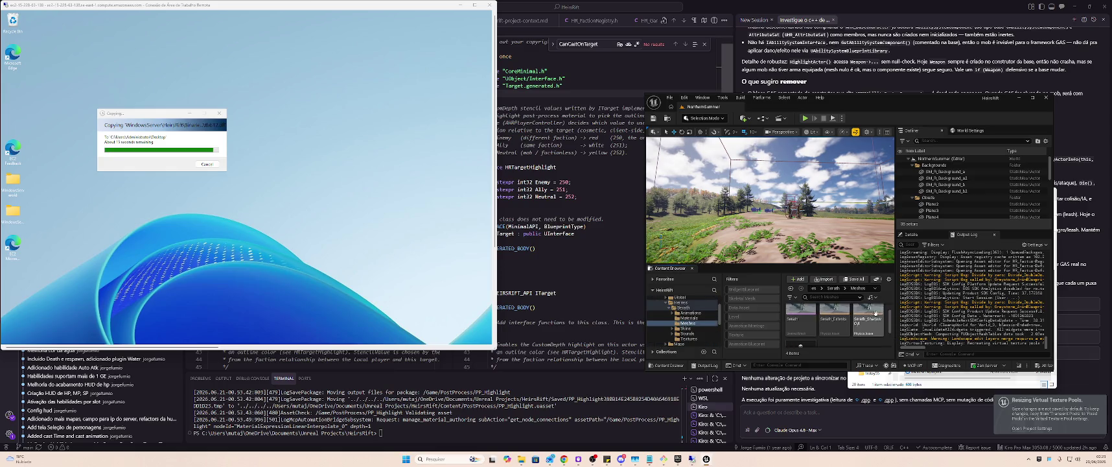
Step: Navigate to Skins > Tier1 > Serath_Frost > Meshes and open the SerathFrost skeletal mesh
left_click(1035, 98)
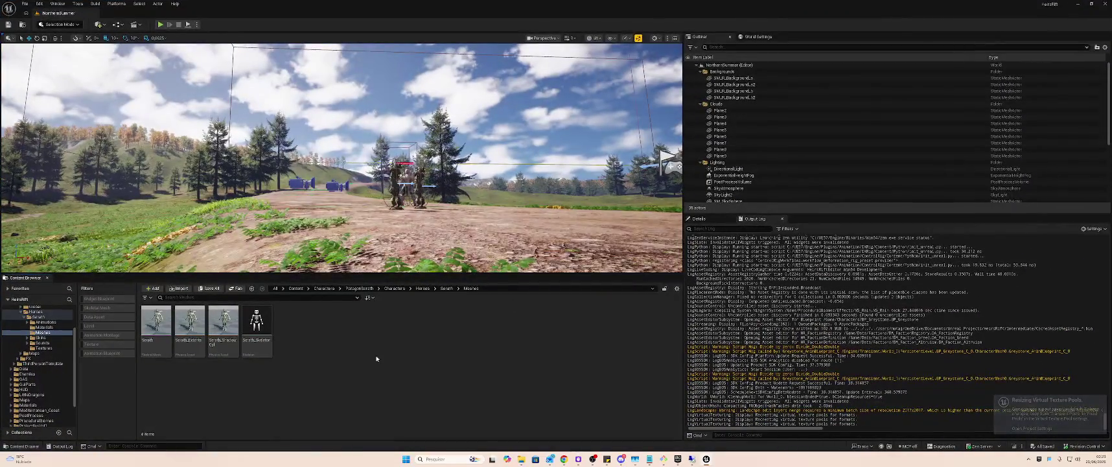
key("alt+Left")
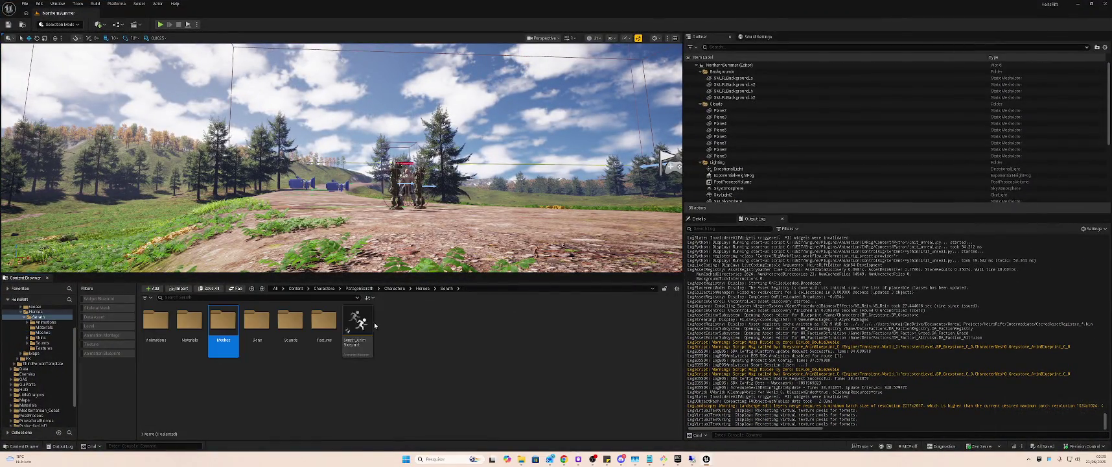
double_click(245, 327)
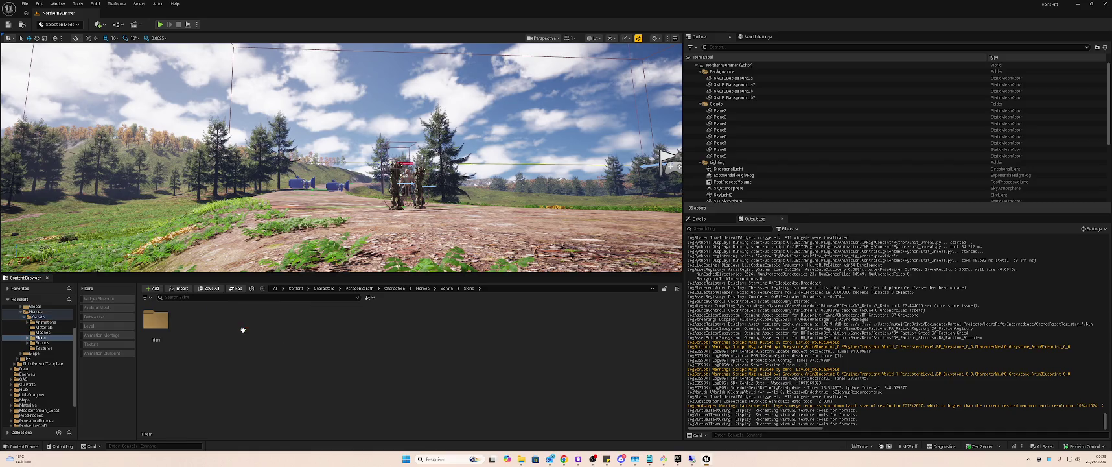
double_click(156, 320)
double_click(155, 320)
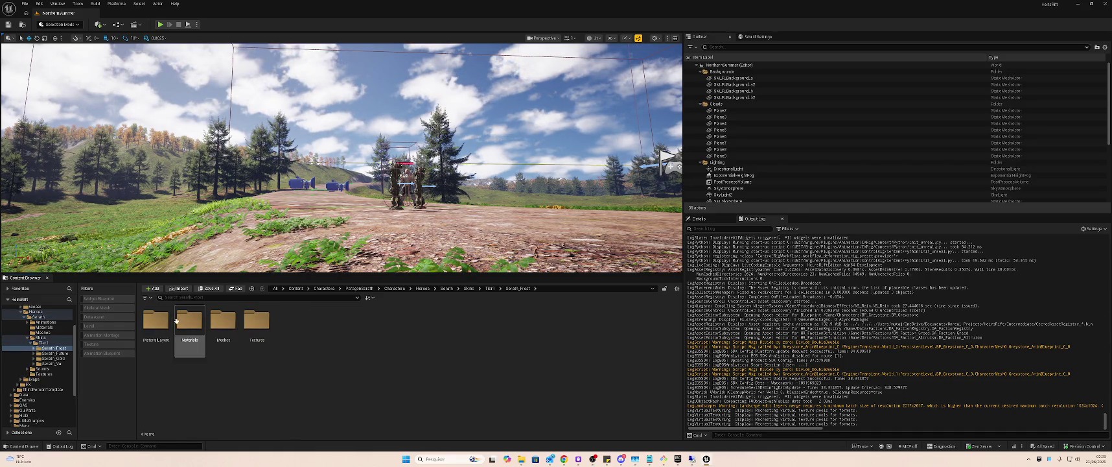
double_click(223, 320)
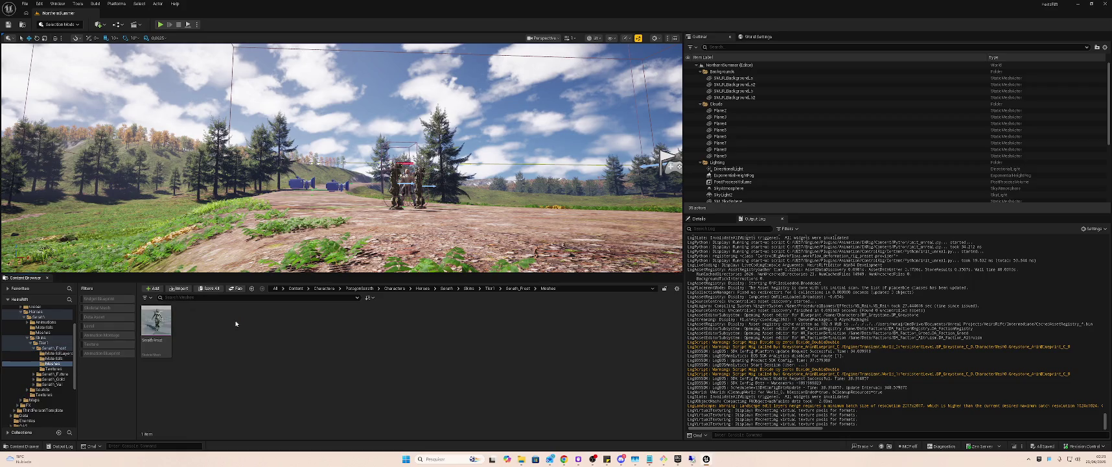
left_click(166, 320)
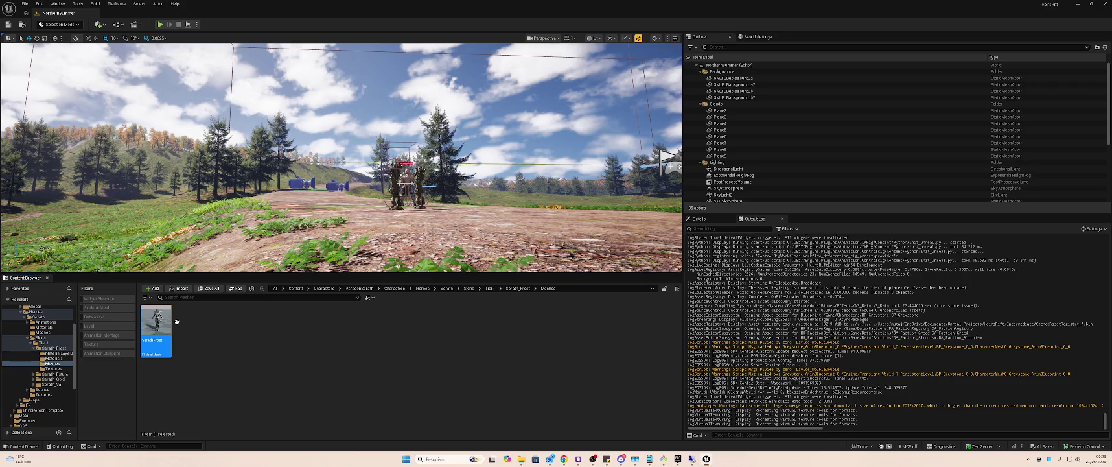
double_click(155, 321)
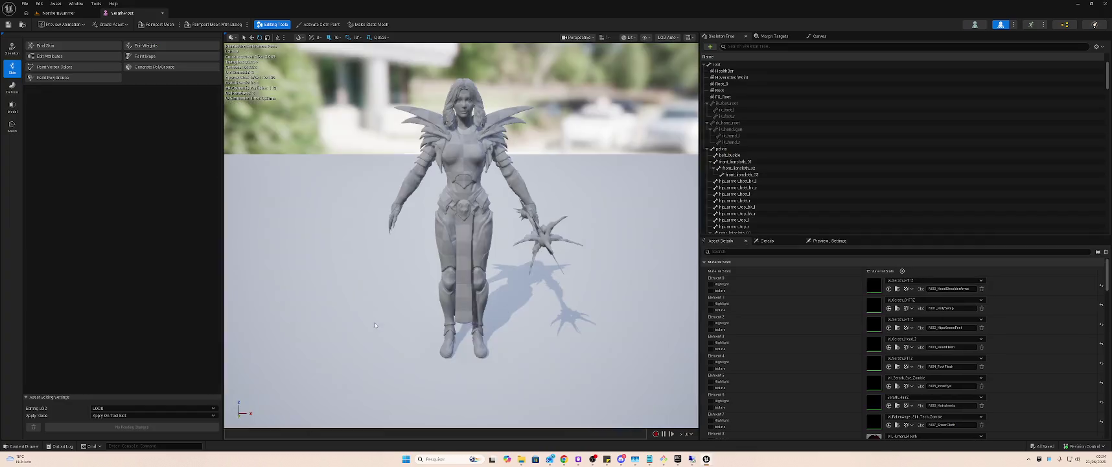
Step: Inspect the SerathFrost mesh in its editor, then return to the NorthernSummer level
left_click(58, 13)
left_click(111, 13)
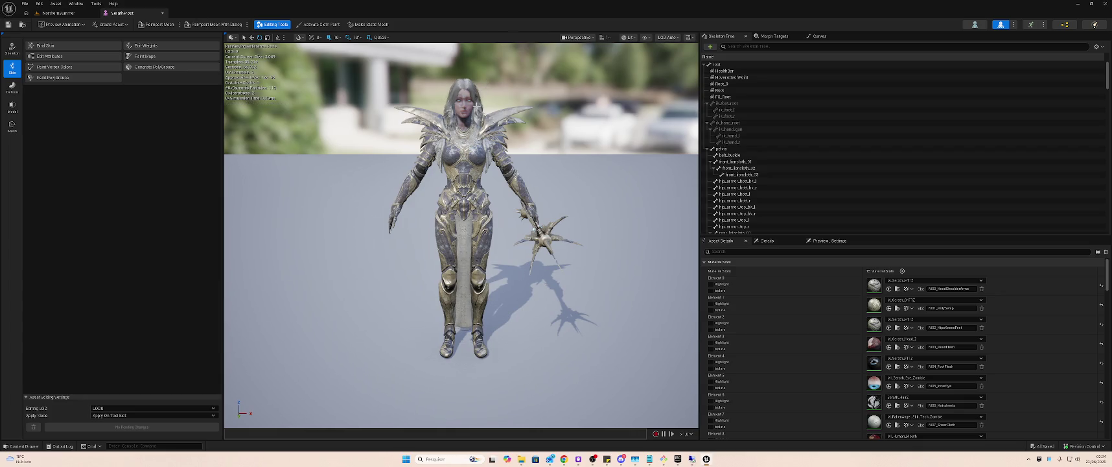
scroll(476, 105, "up", 5)
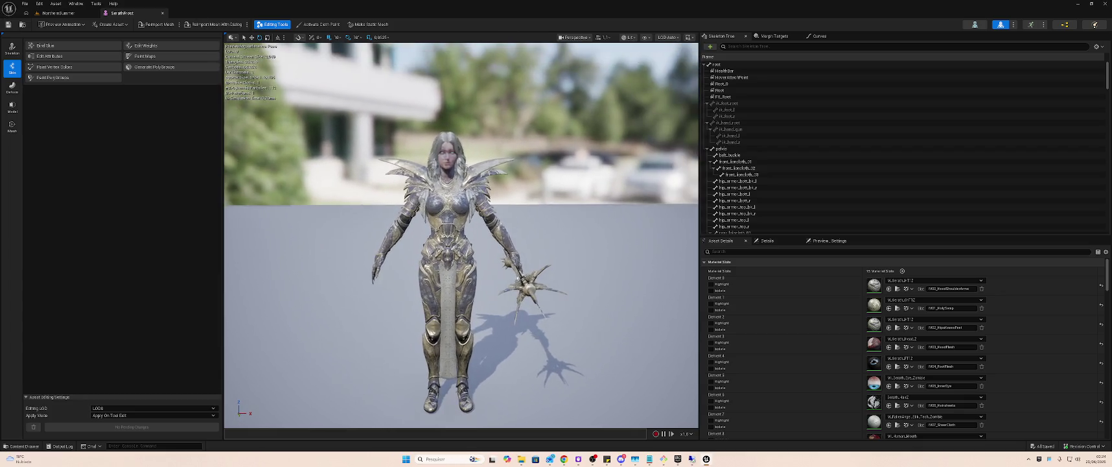
scroll(461, 235, "up", 8)
scroll(460, 235, "down", 5)
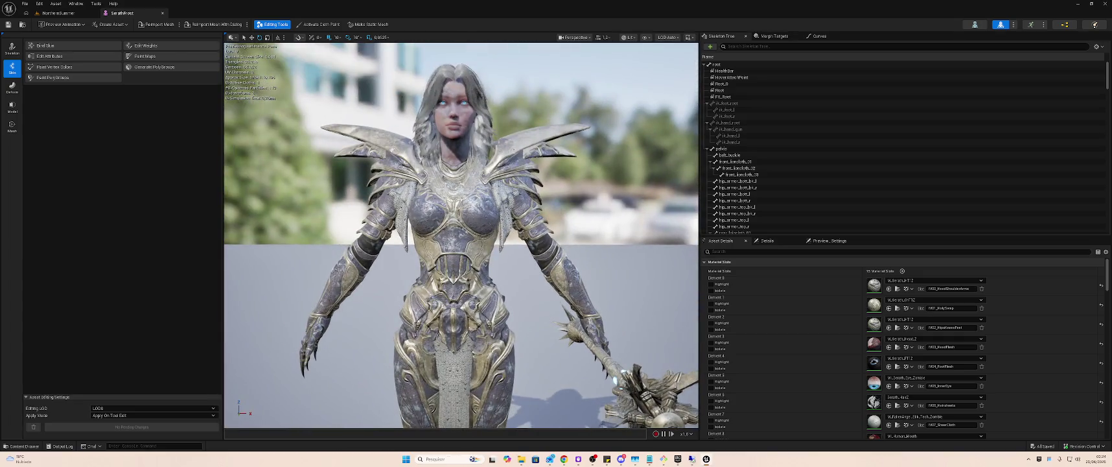
left_click(57, 13)
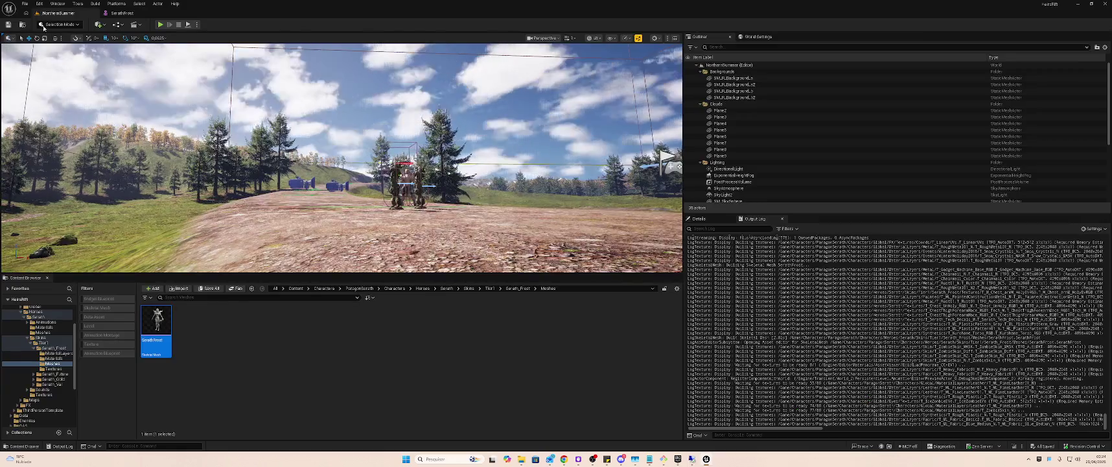
Step: Open Serath_Future > Meshes and preview the Serath_Future skeletal mesh before returning to the level
key("alt+Left")
key("alt+Left")
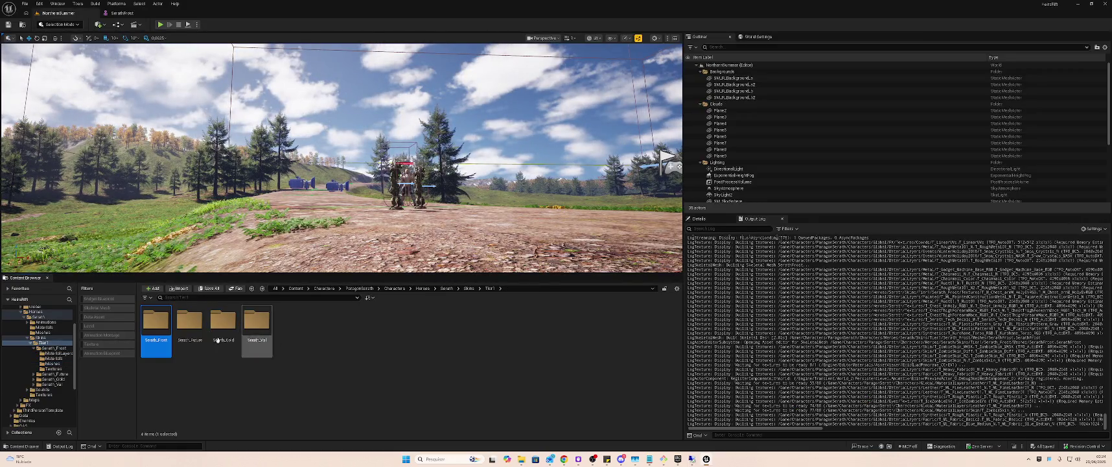
double_click(187, 324)
left_click(160, 326)
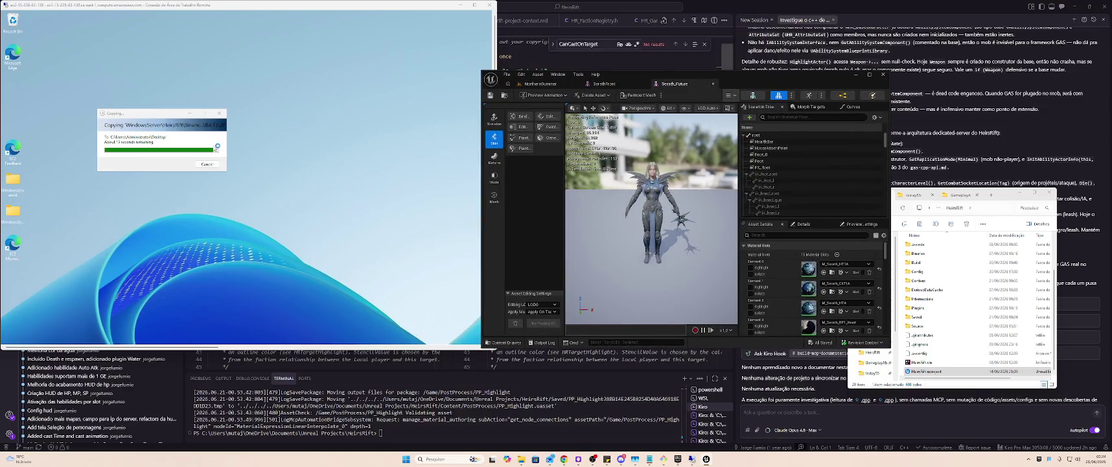
left_click(210, 165)
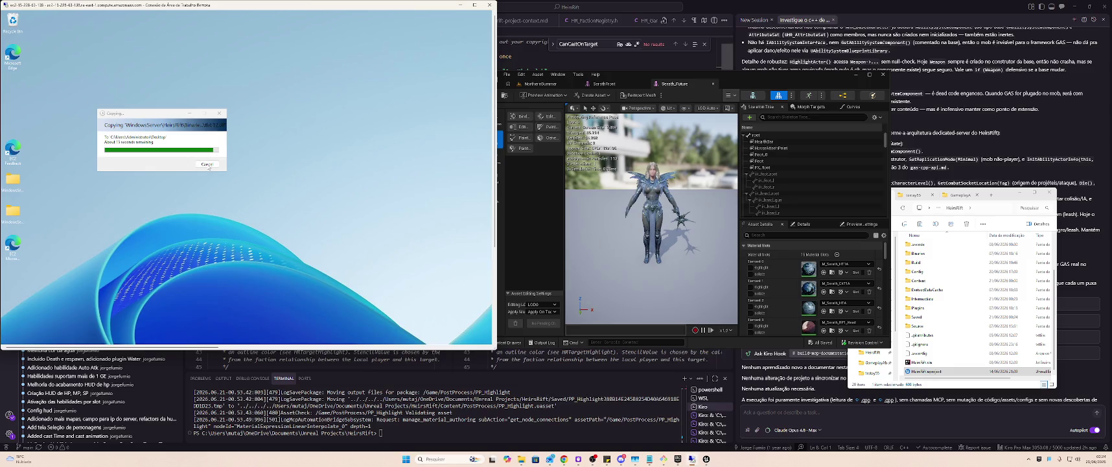
left_click(653, 248)
scroll(653, 248, "up", 5)
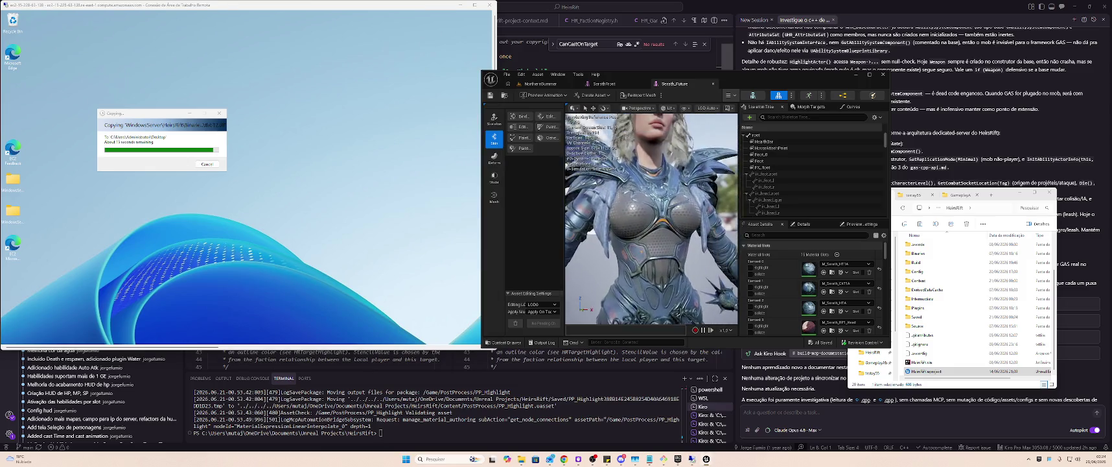
scroll(651, 218, "down", 5)
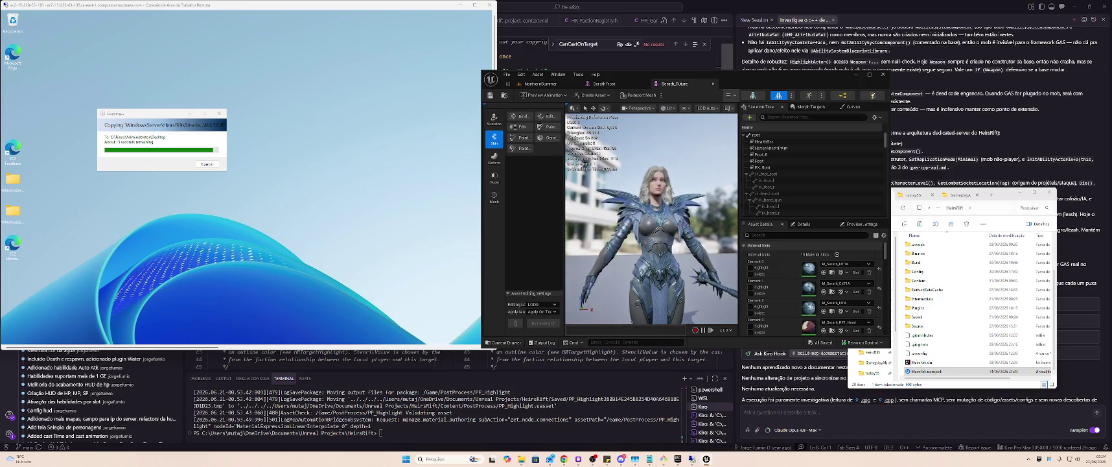
left_click(539, 83)
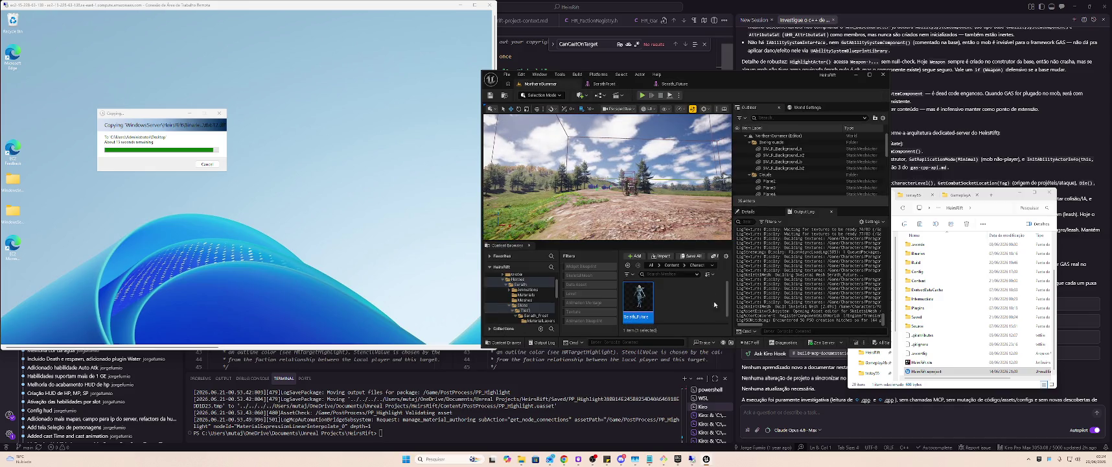
left_click(699, 302)
key("super+Up")
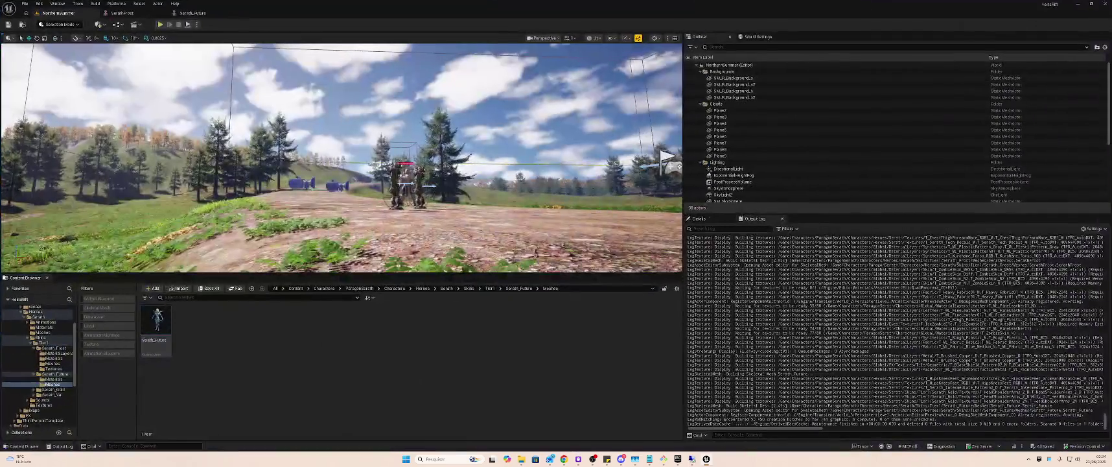
Step: Open Serath_Gold > Meshes and inspect the SerathGold skeletal mesh
left_click(43, 342)
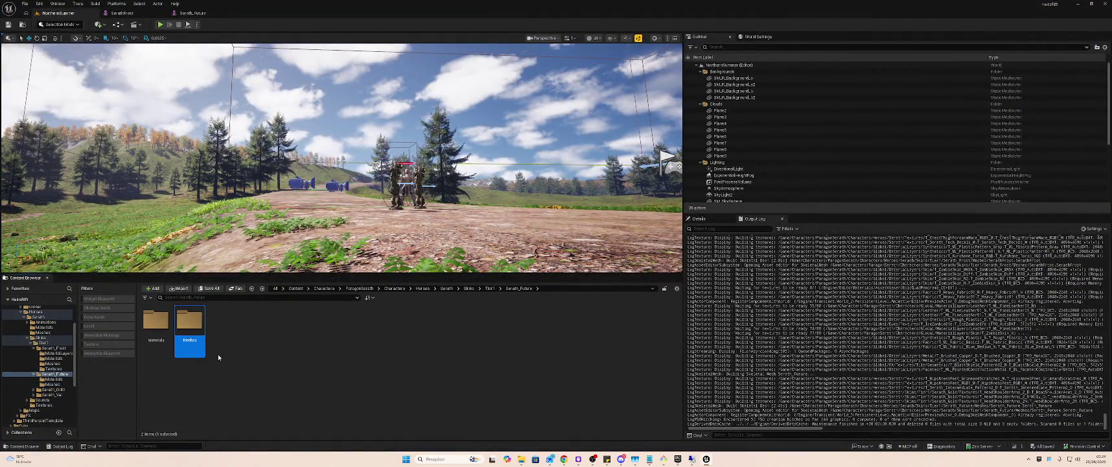
double_click(223, 321)
double_click(184, 324)
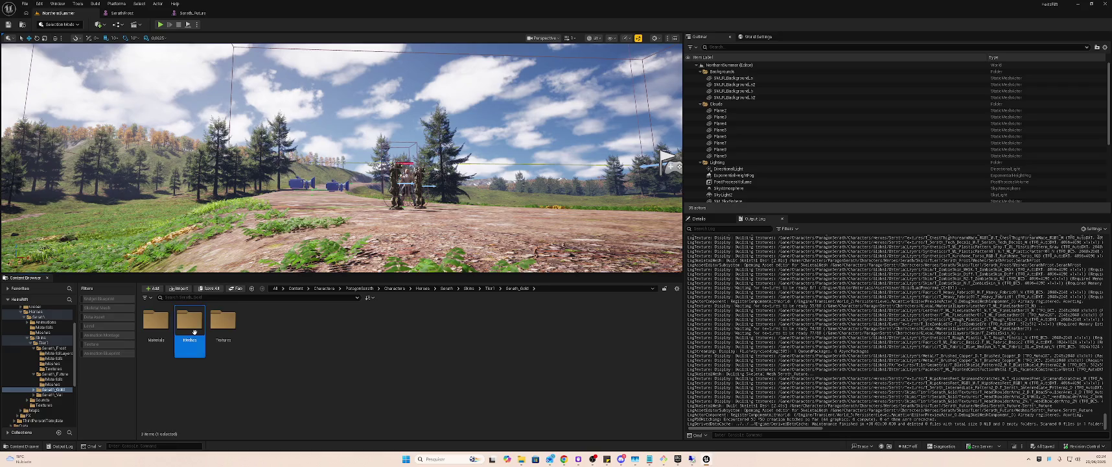
left_click(168, 327)
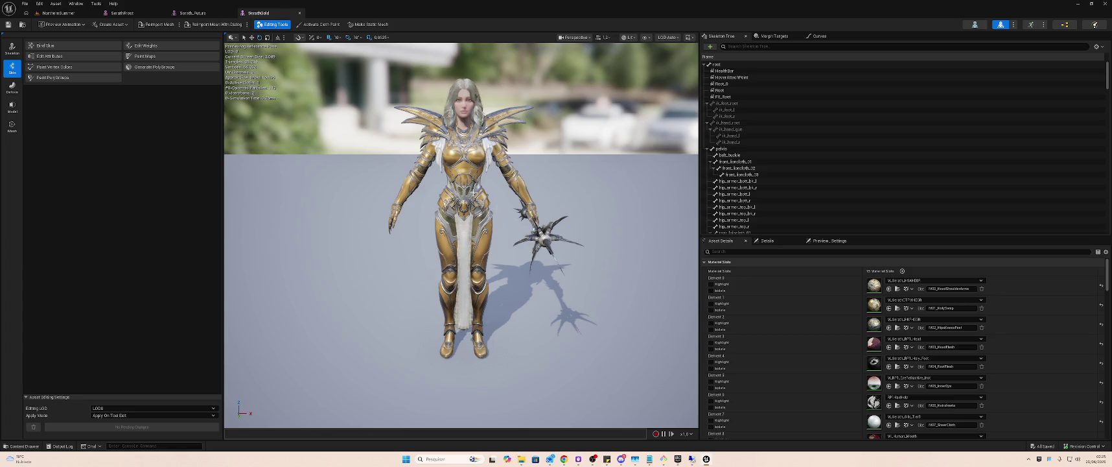
left_click(484, 205)
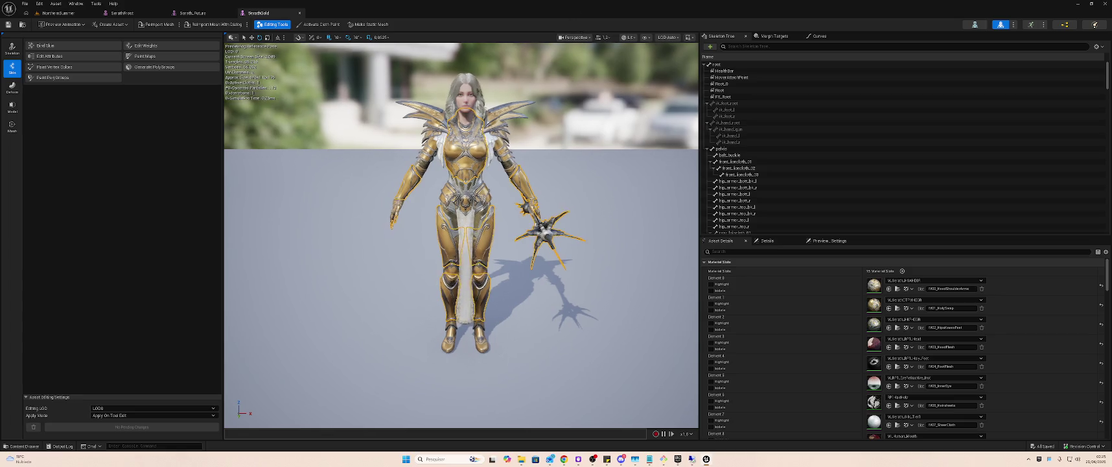
left_click(41, 13)
Step: Inspect the SerathValentine mesh from Serath_Val > Meshes, then close the SerathValentine and SerathGold tabs
left_click(52, 409)
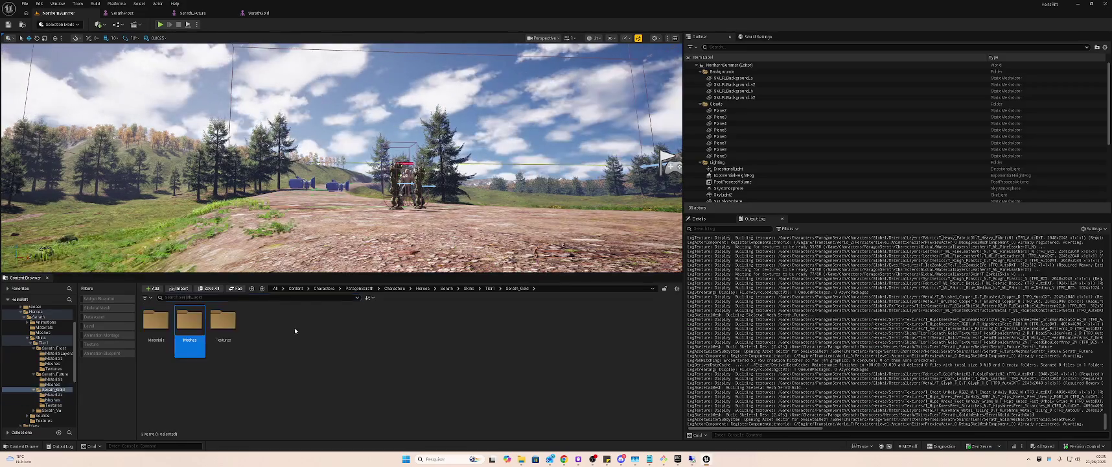
double_click(189, 319)
left_click(155, 323)
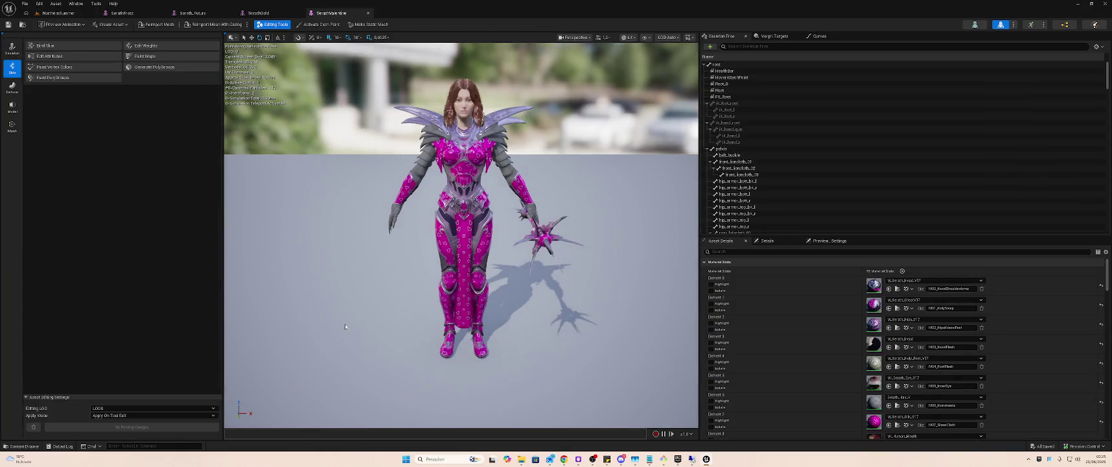
mouse_move(326, 266)
left_mouse_down()
mouse_move(385, 225)
mouse_move(360, 236)
left_mouse_up()
scroll(268, 342, "down", 5)
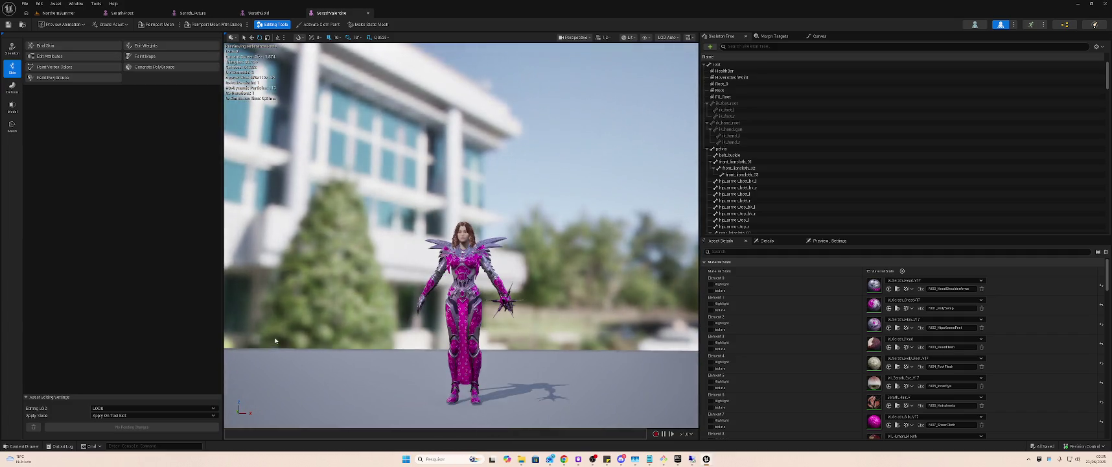
middle_click(332, 25)
middle_click(259, 13)
left_click(60, 13)
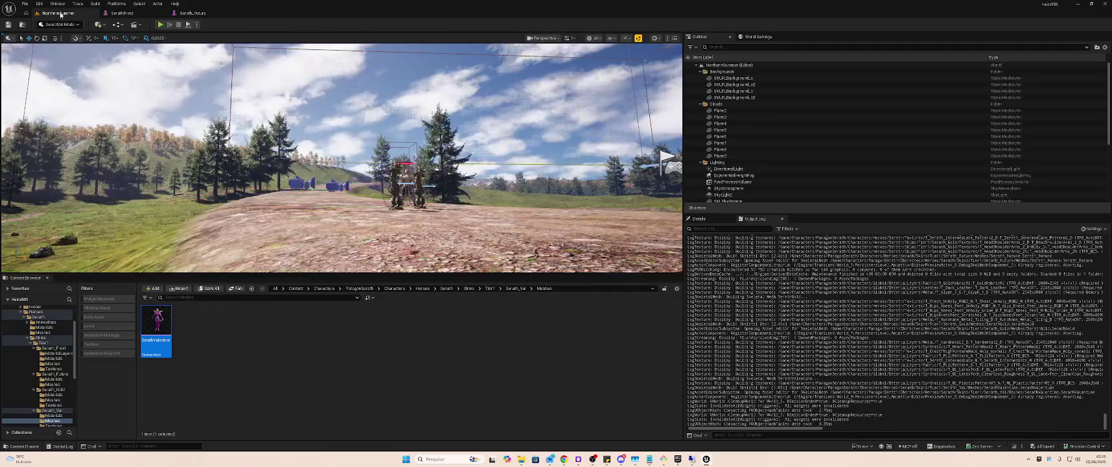
double_click(60, 13)
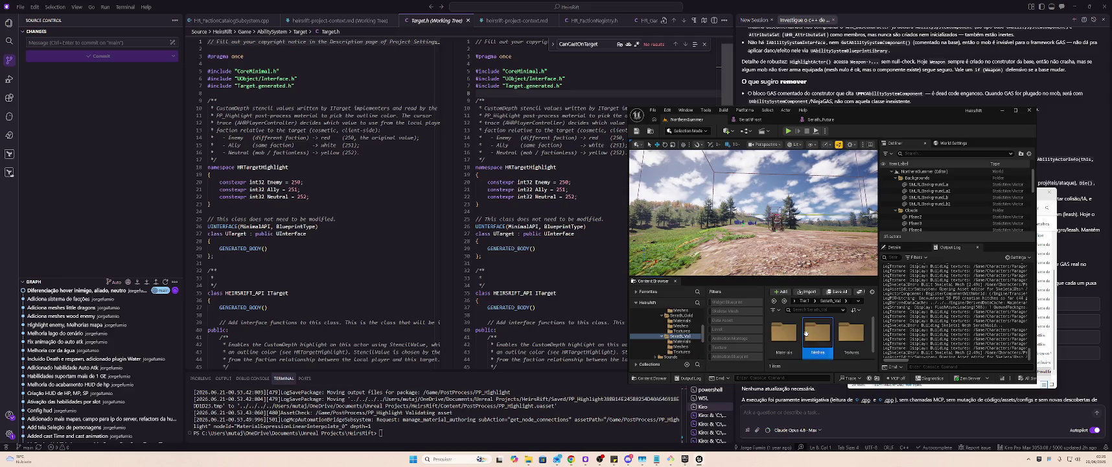
Step: Re-maximize the editor and open Content > Data > Characters, selecting the Serath data asset
double_click(931, 113)
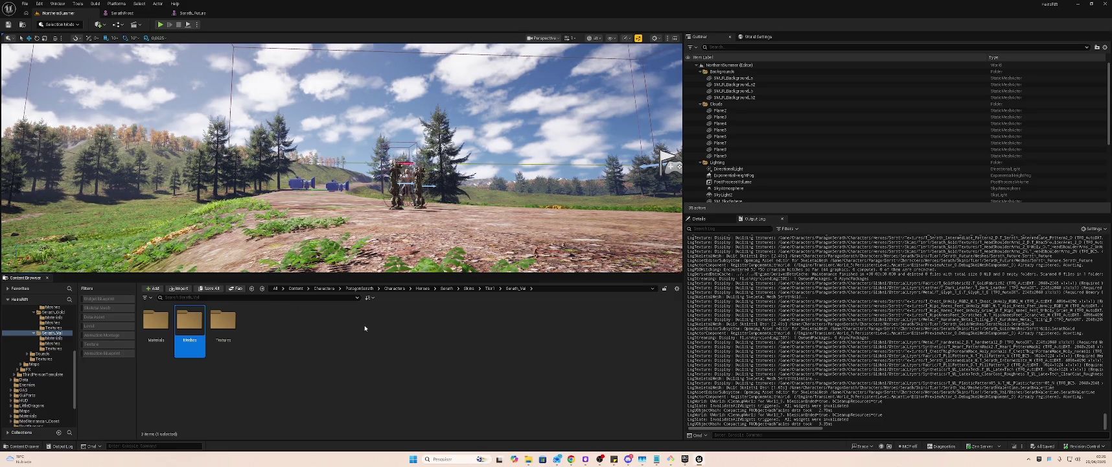
scroll(56, 329, "up", 2)
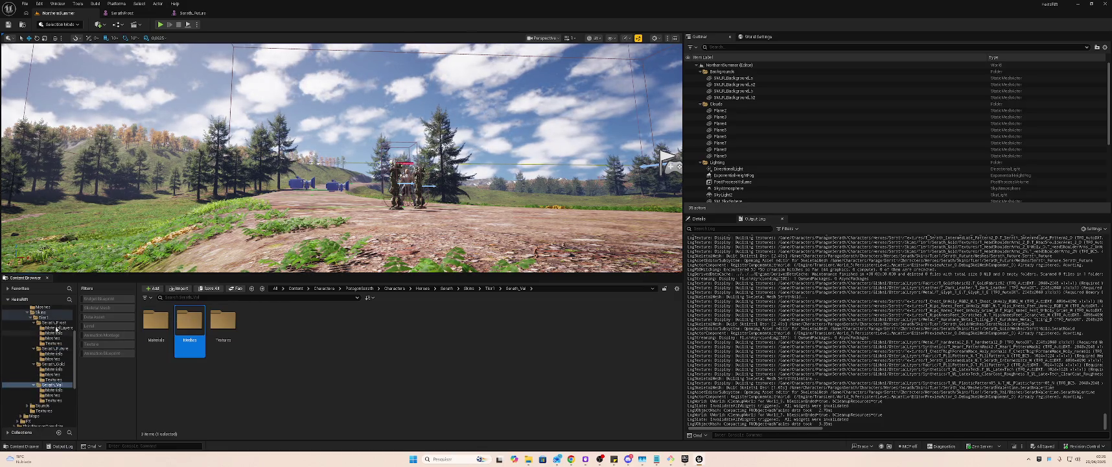
scroll(56, 329, "up", 4)
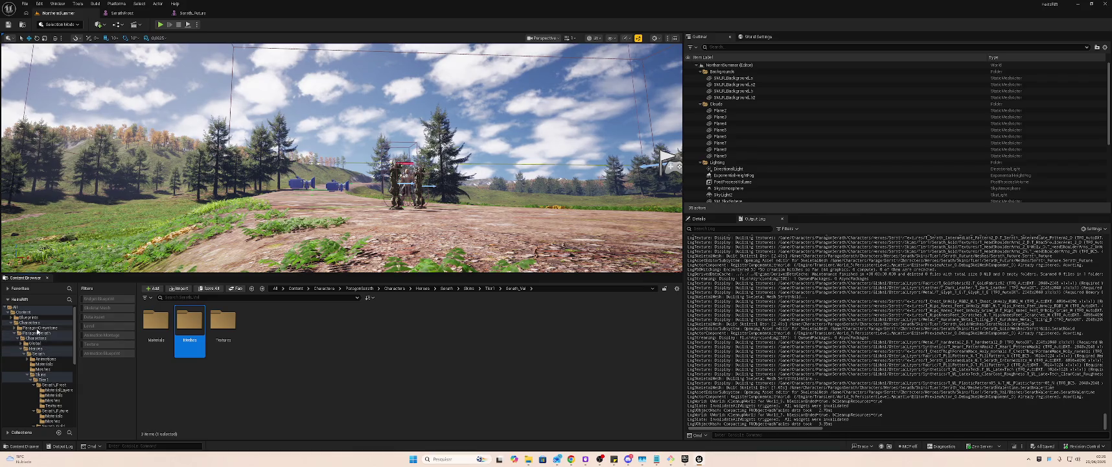
left_click(10, 322)
left_click(24, 329)
left_click(151, 318)
double_click(150, 318)
left_click(190, 323)
left_click(324, 328)
left_click(192, 323)
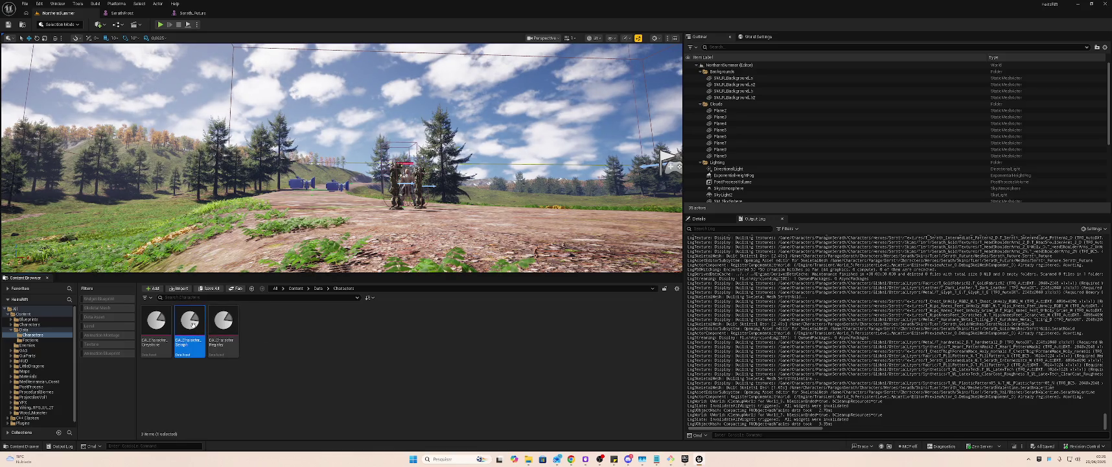
Step: Copy the Serath character data asset into the same Data > Characters folder
left_click(289, 330)
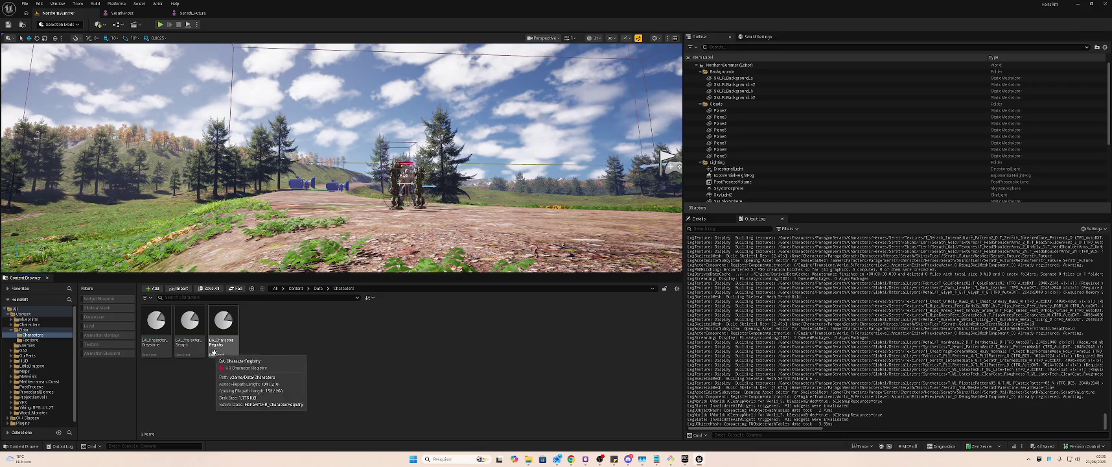
left_click(192, 325)
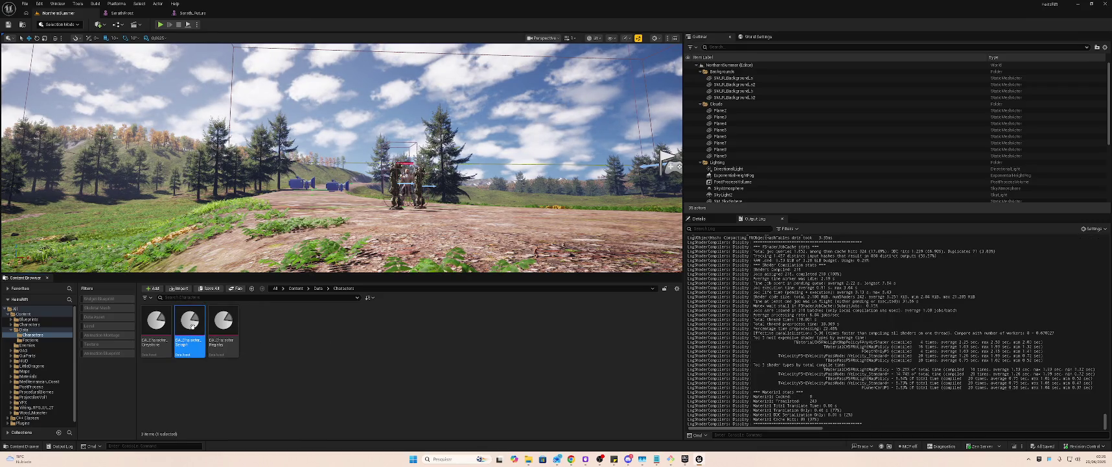
double_click(192, 325)
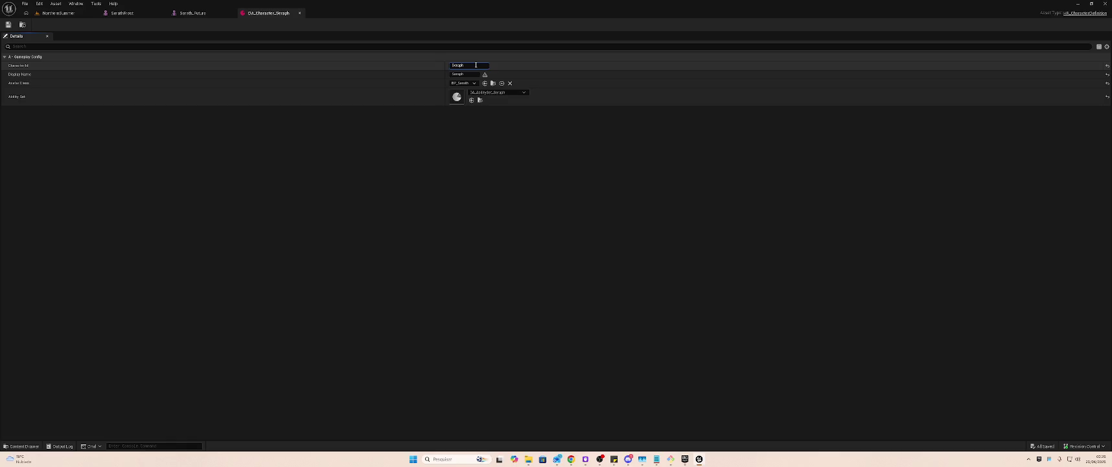
left_click(57, 13)
left_click(268, 316)
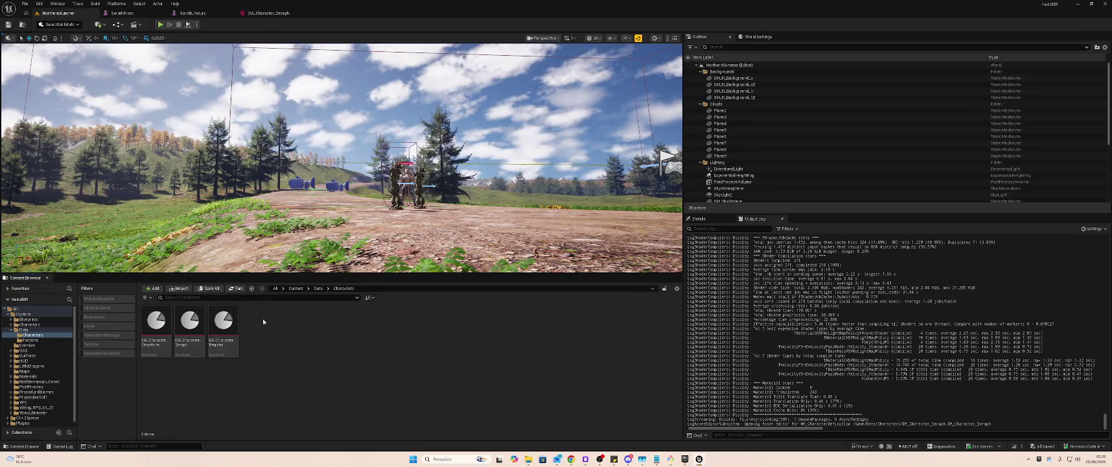
right_click(300, 327)
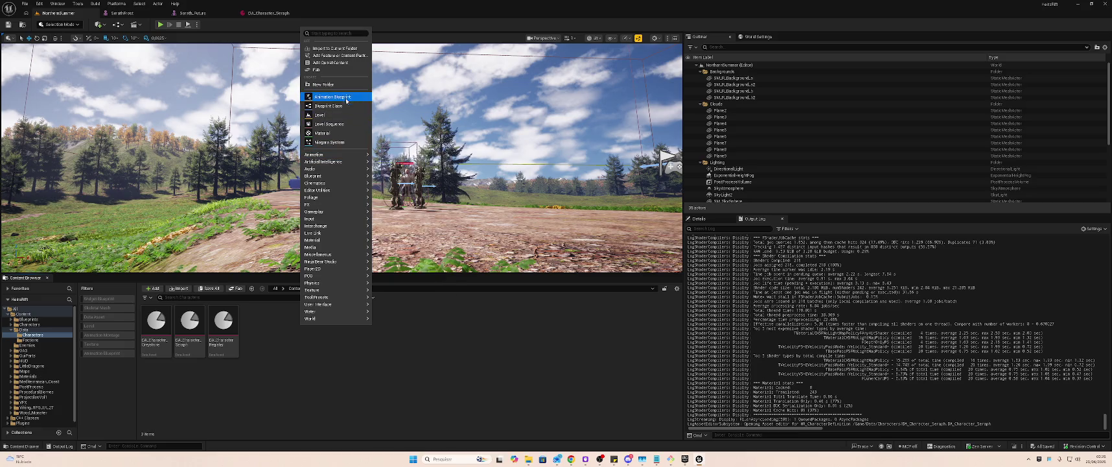
left_click_drag(184, 324, 199, 326)
left_click(220, 357)
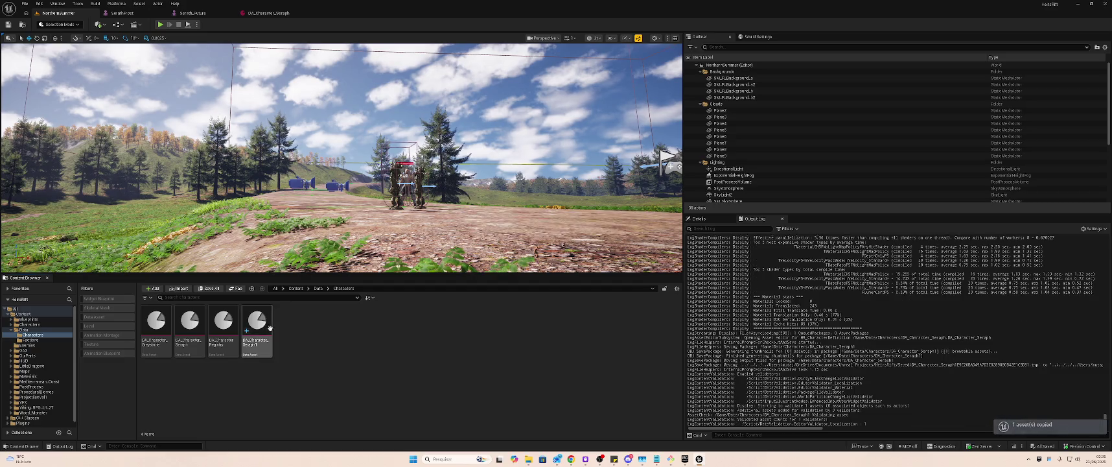
Step: Open the copied data asset and enter Healer in its name field
double_click(263, 322)
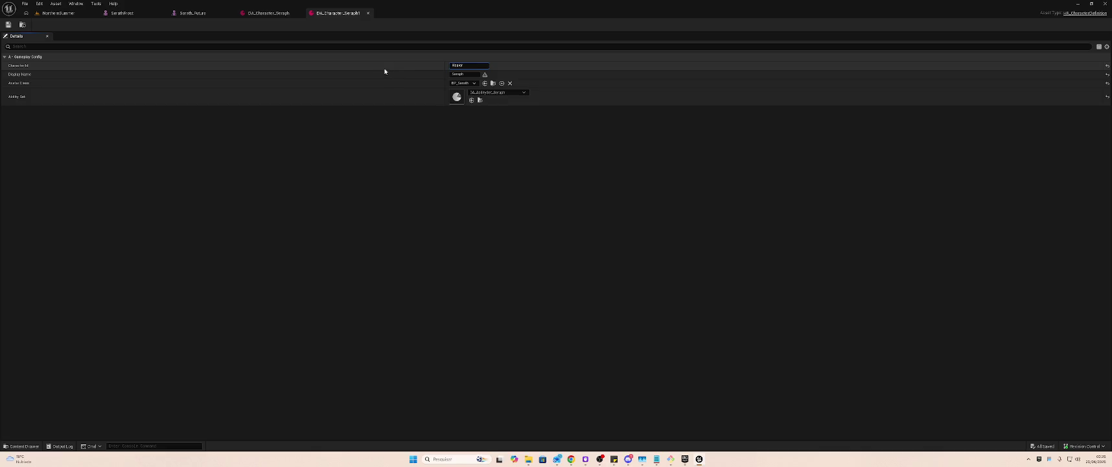
type("Healer")
left_click(58, 13)
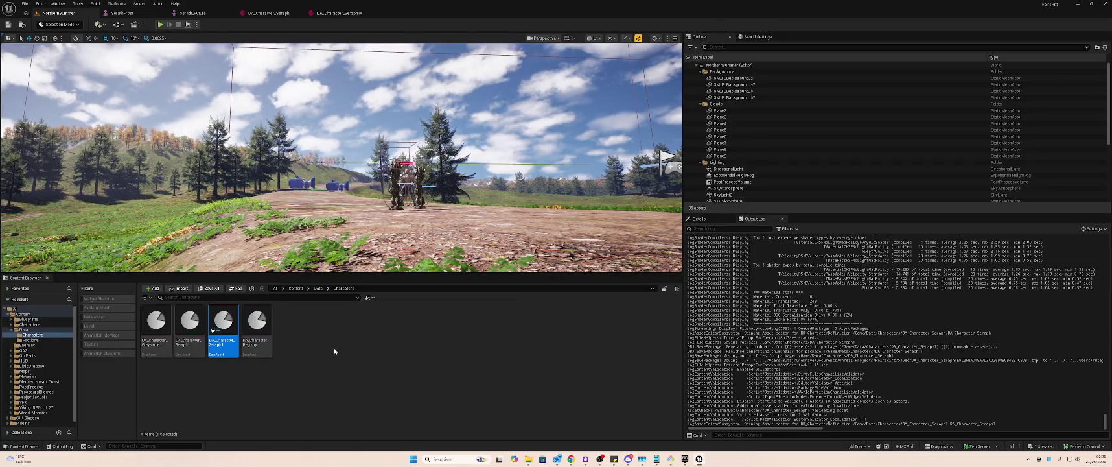
left_click(334, 350)
left_click(30, 324)
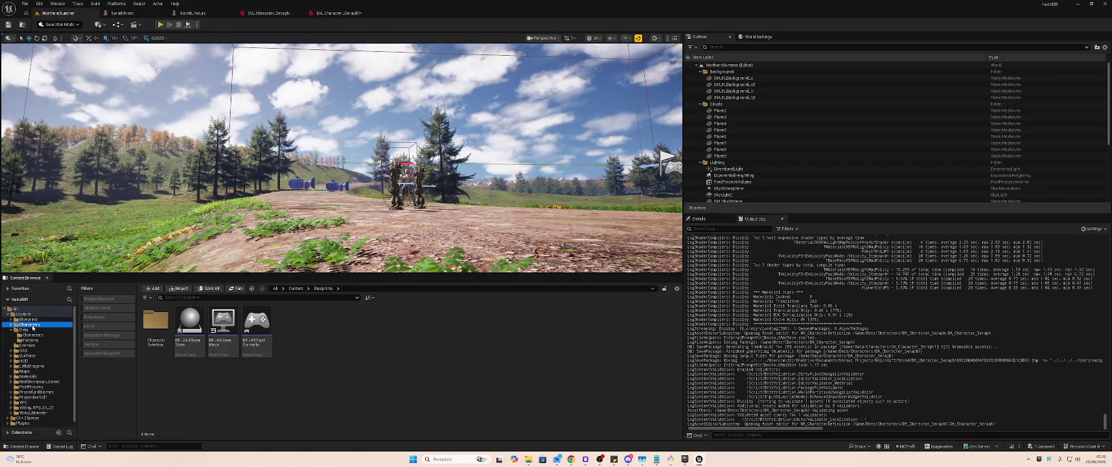
Step: Duplicate the BP_Serath character Blueprint and confirm its new name
left_click(285, 324)
left_click(362, 331)
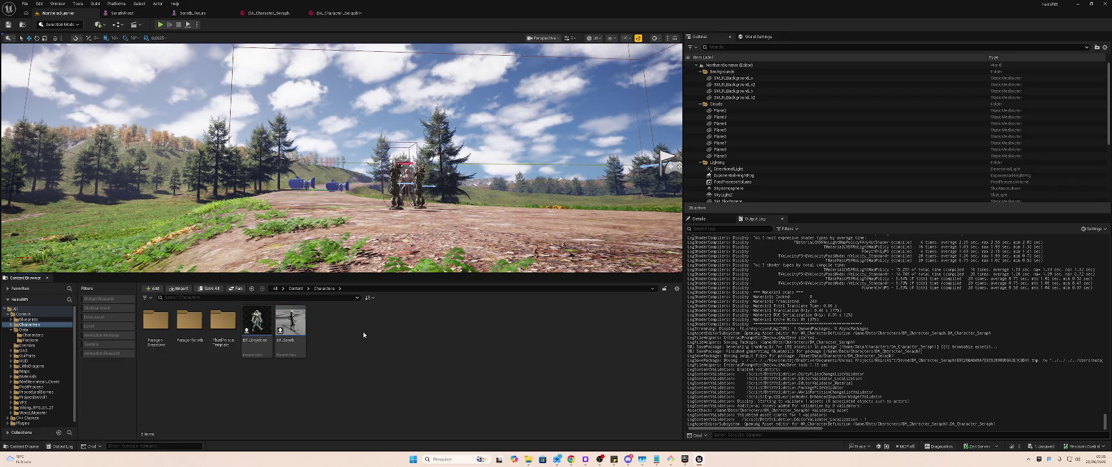
key("ctrl+v")
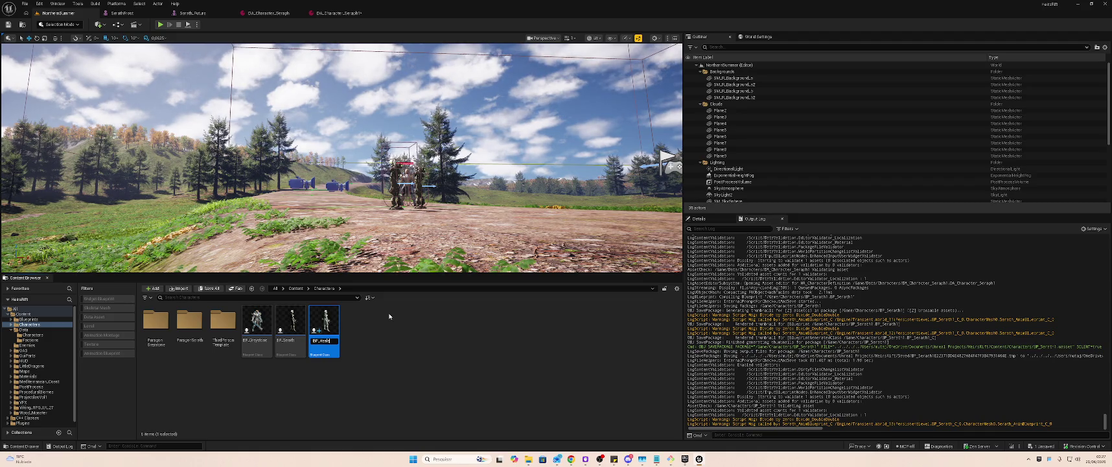
key("Return")
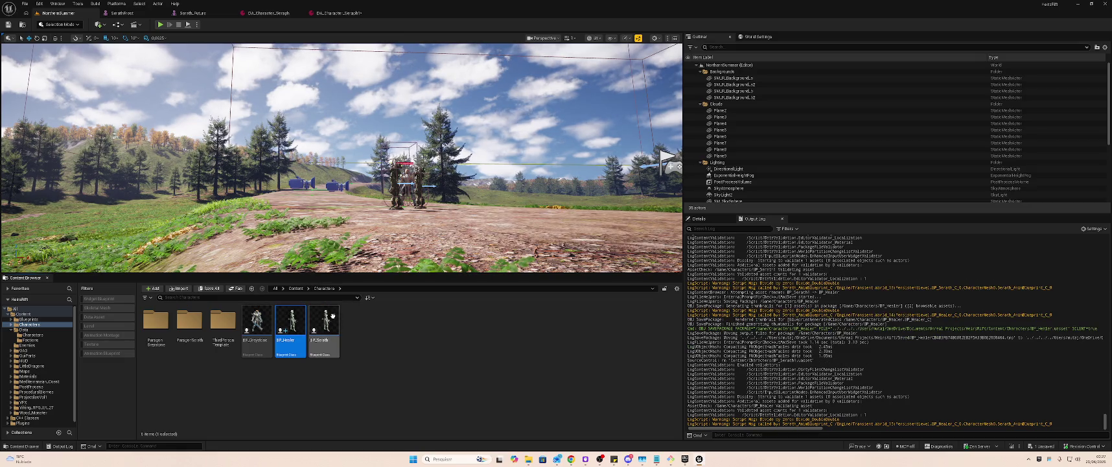
left_click(333, 316)
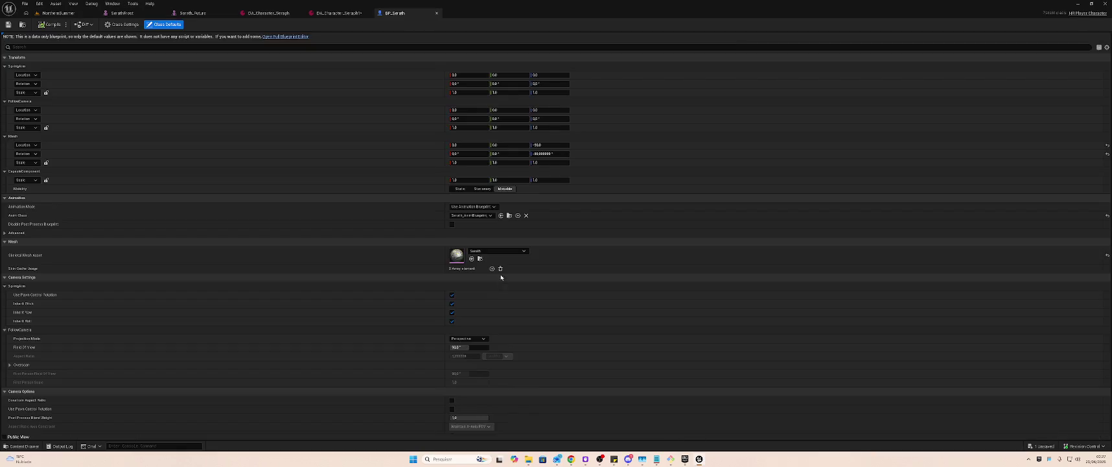
Step: Set the Blueprint's Skeletal Mesh Asset to Serath_Future, compile, and float the editor window
left_click(510, 252)
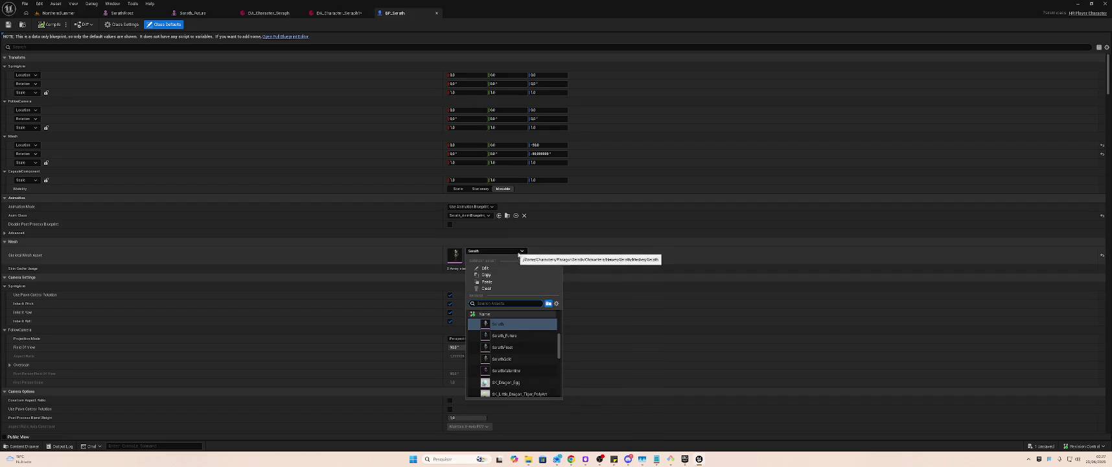
left_click(523, 334)
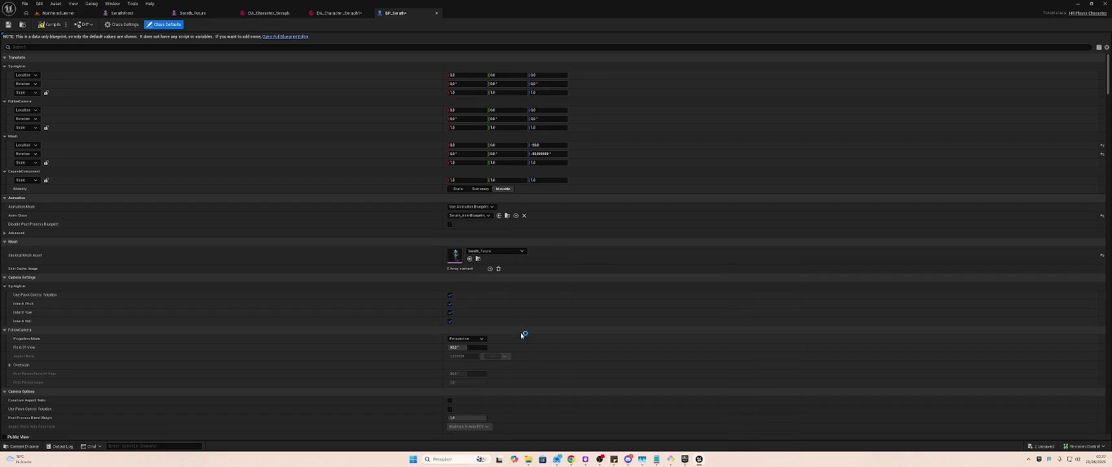
left_click(40, 25)
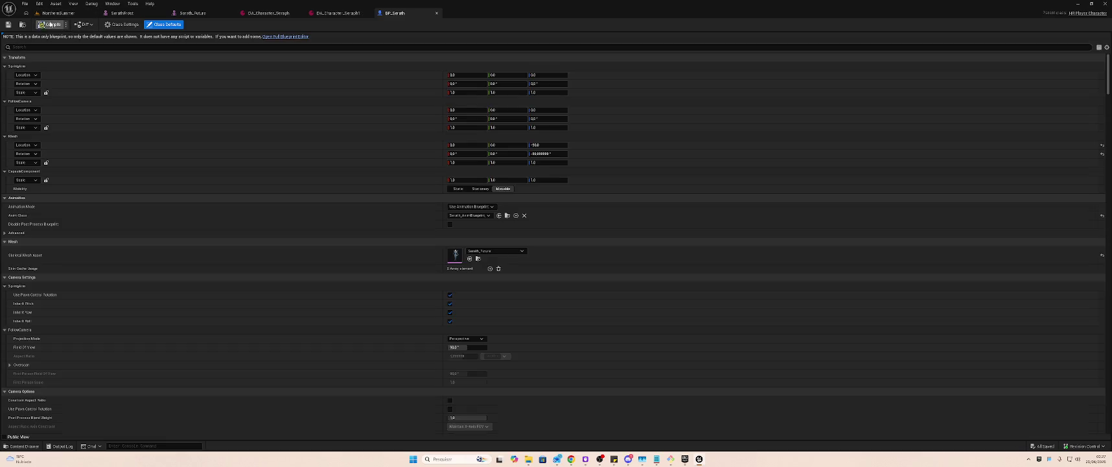
left_click(132, 4)
left_click_drag(147, 8, 675, 202)
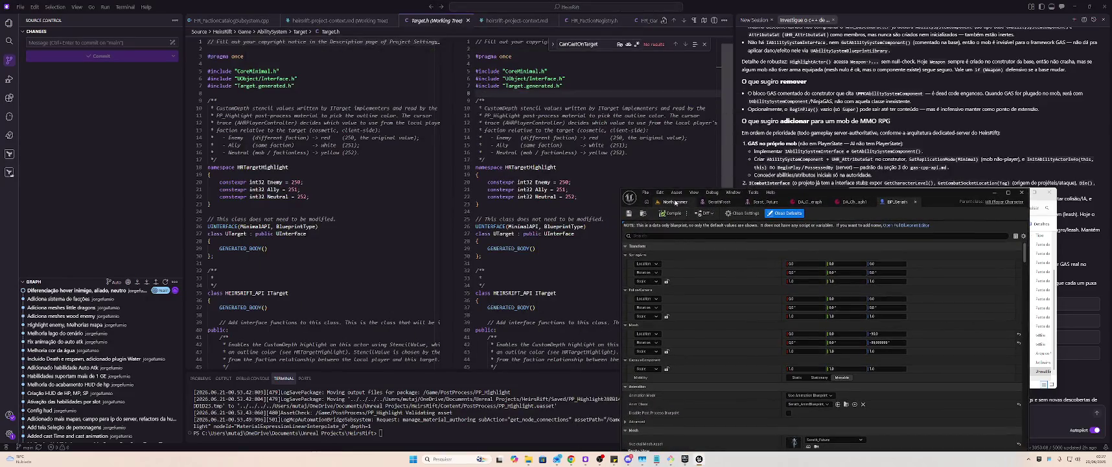
left_click(675, 202)
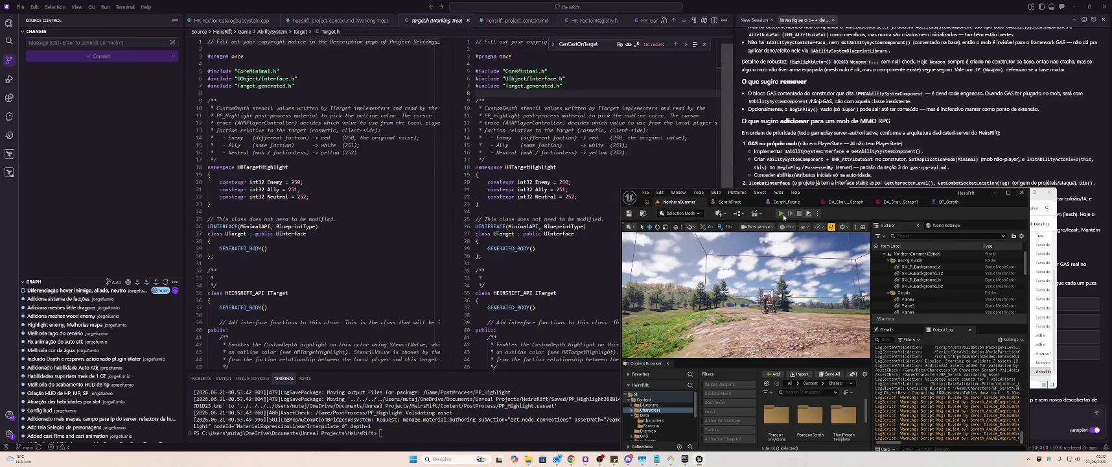
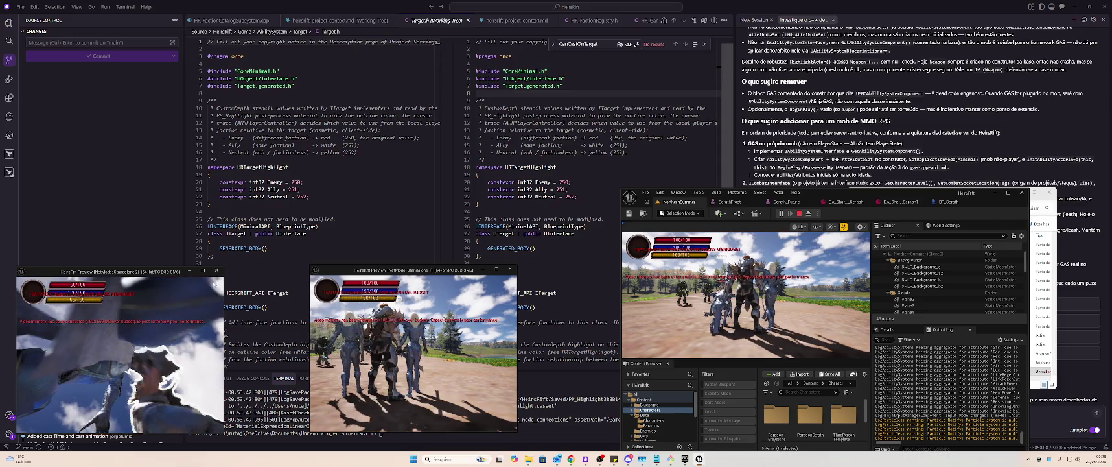
Step: Close the game preview windows and show Data/Characters in the Unreal Editor's Content Browser
left_click(209, 271)
left_click(217, 271)
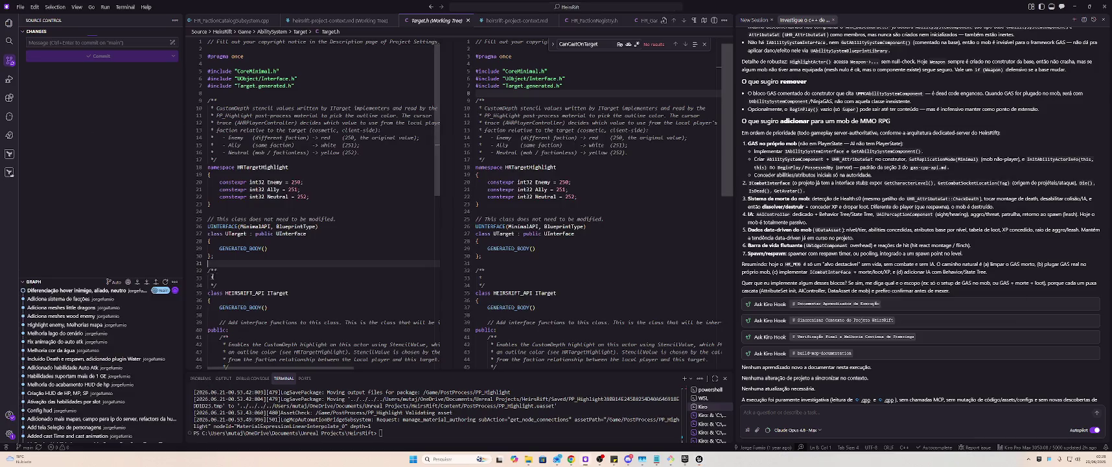
key("alt+Tab")
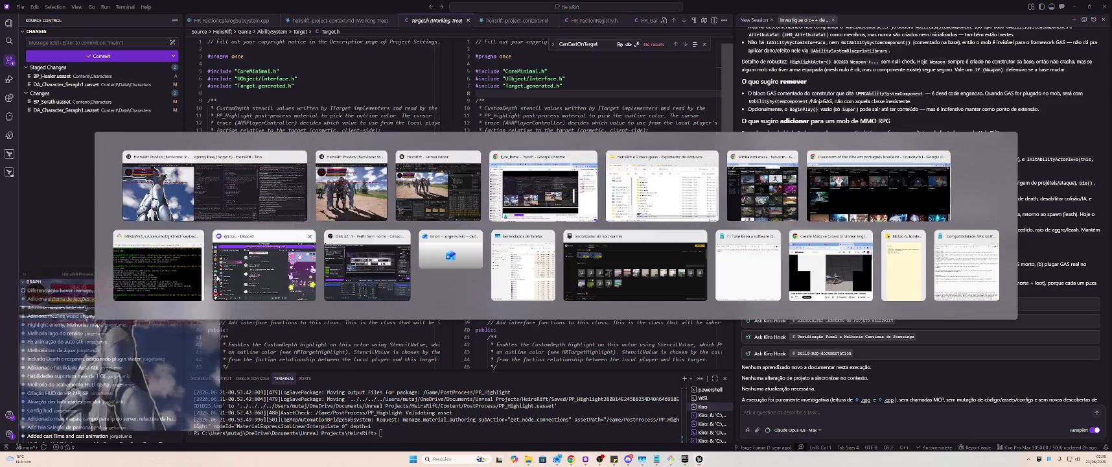
key("alt+Tab")
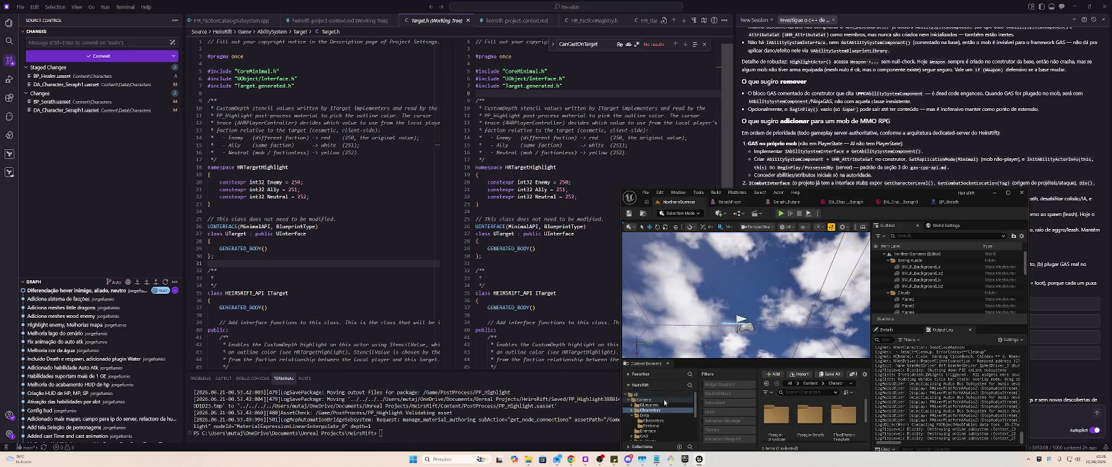
left_click(653, 420)
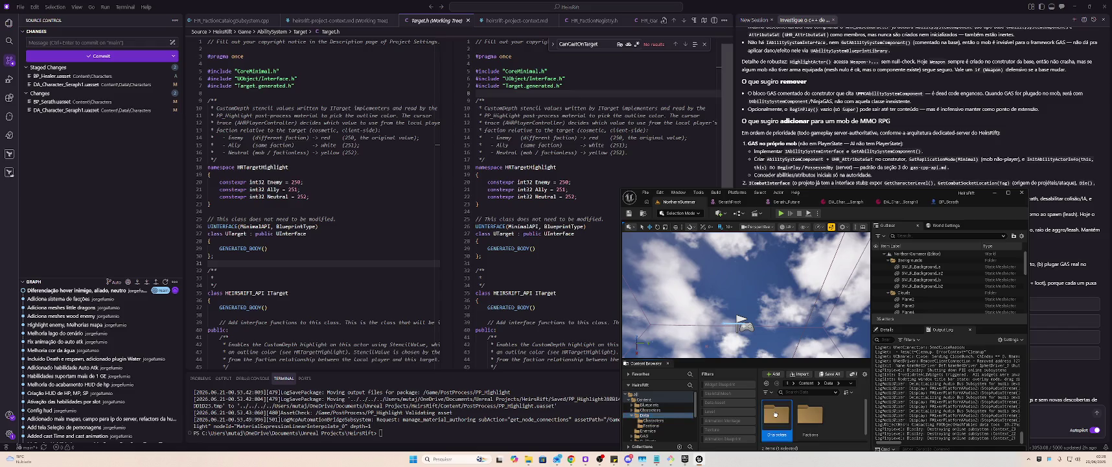
Step: Move and enlarge the editor window, widening and heightening the asset browsing area
left_click_drag(856, 191, 822, 87)
left_click_drag(838, 291, 904, 291)
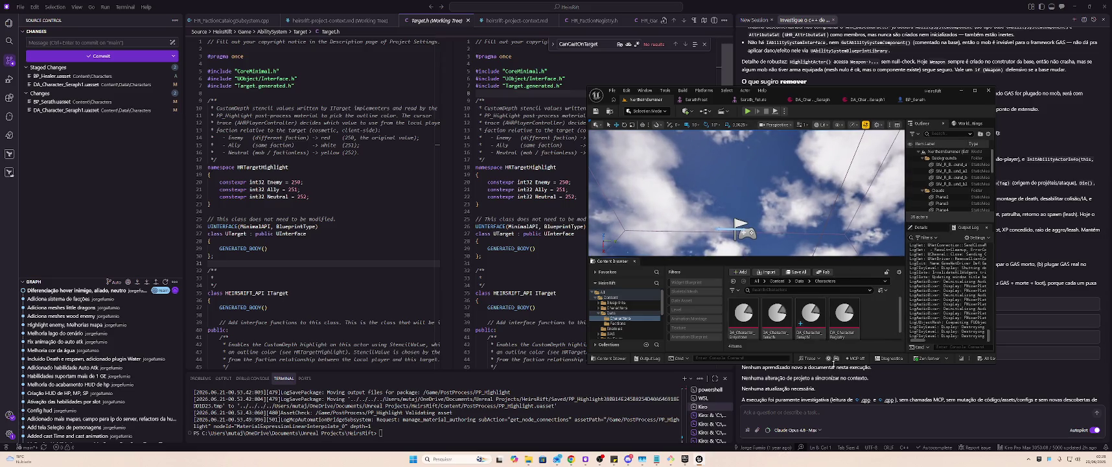
left_click_drag(834, 363, 834, 408)
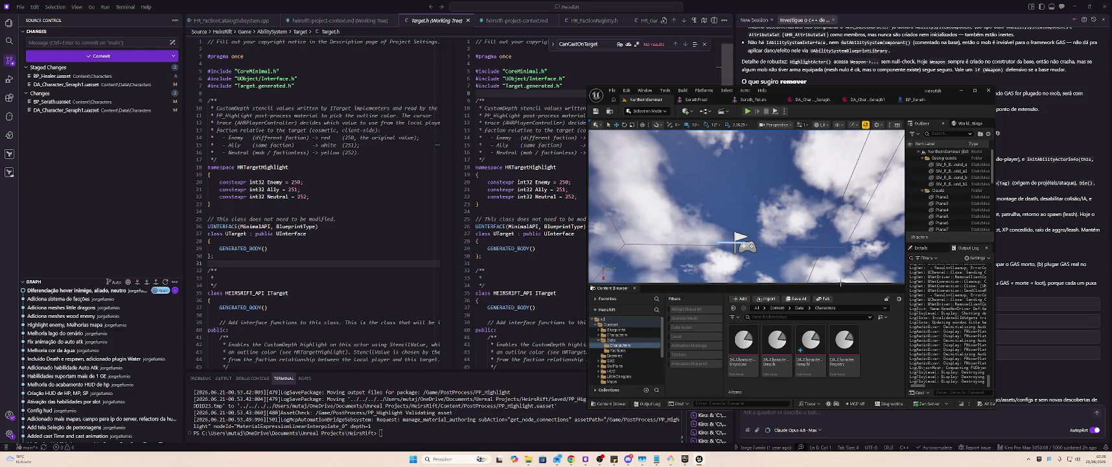
left_click_drag(840, 284, 840, 230)
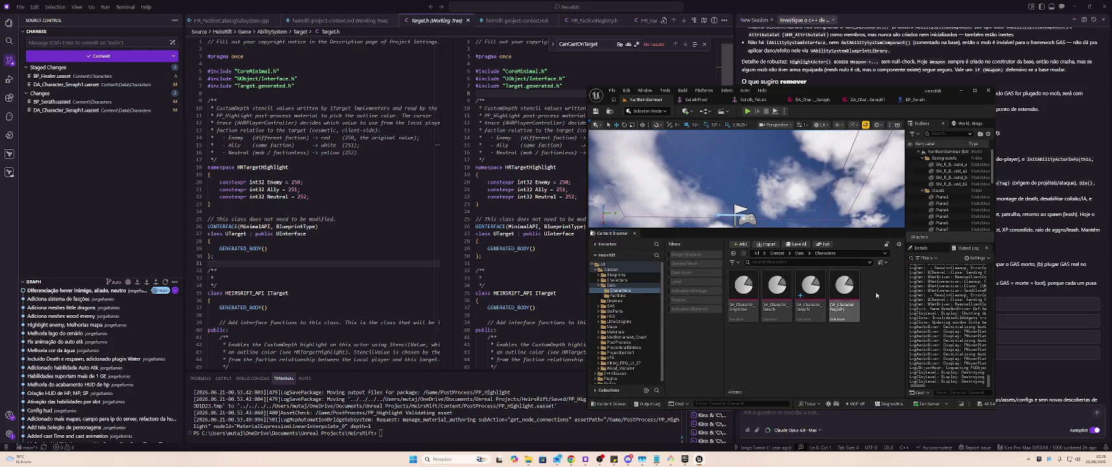
Step: Rename DA_Character_Seraph1 to DA_Character_Healer
left_click(811, 298)
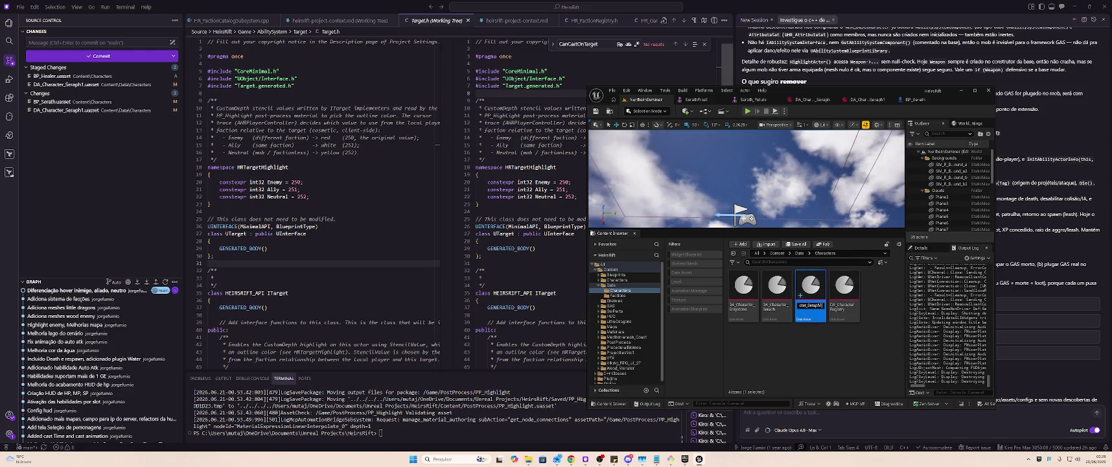
key("BackSpace")
key("BackSpace")
key("BackSpace")
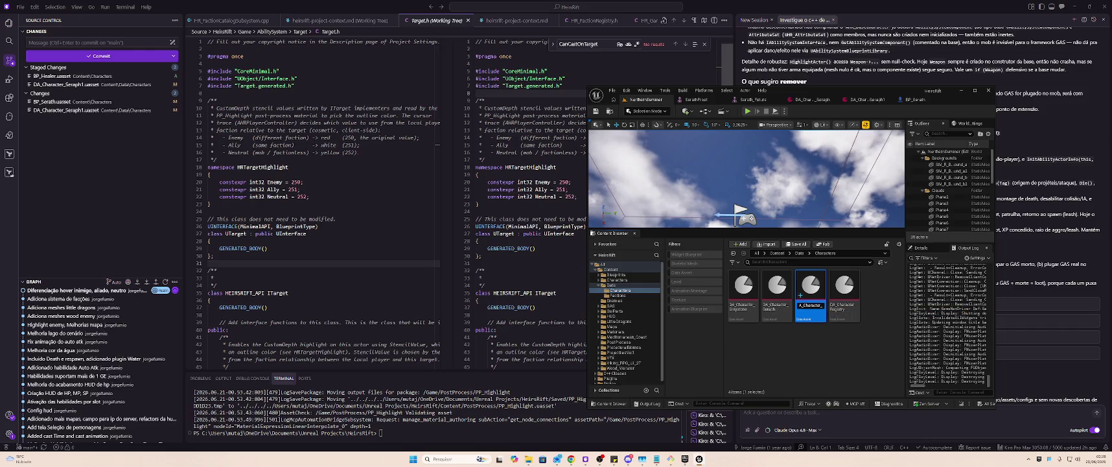
key("Return")
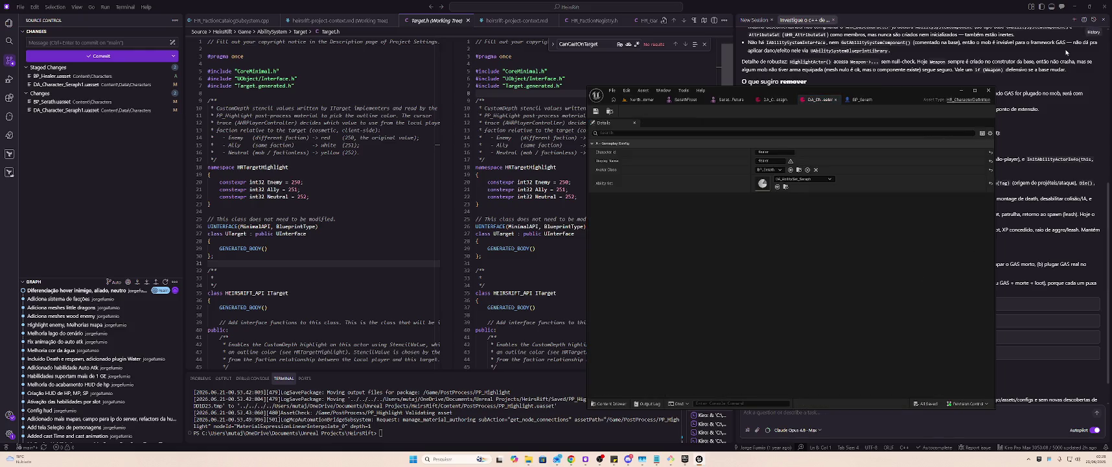
Step: Set DA_Character_Healer's Avatar Class to BP_Healer and save the asset
left_click(767, 169)
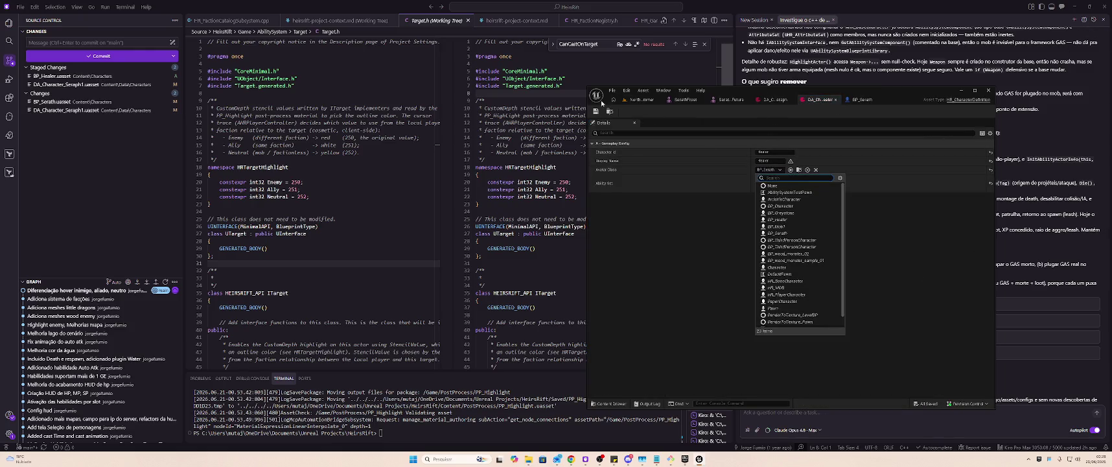
left_click(631, 100)
left_click(632, 99)
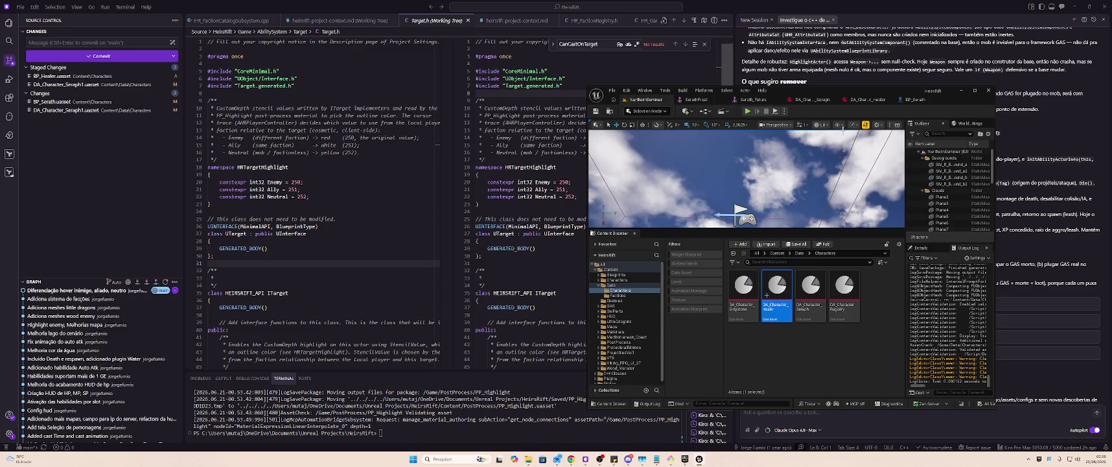
double_click(776, 286)
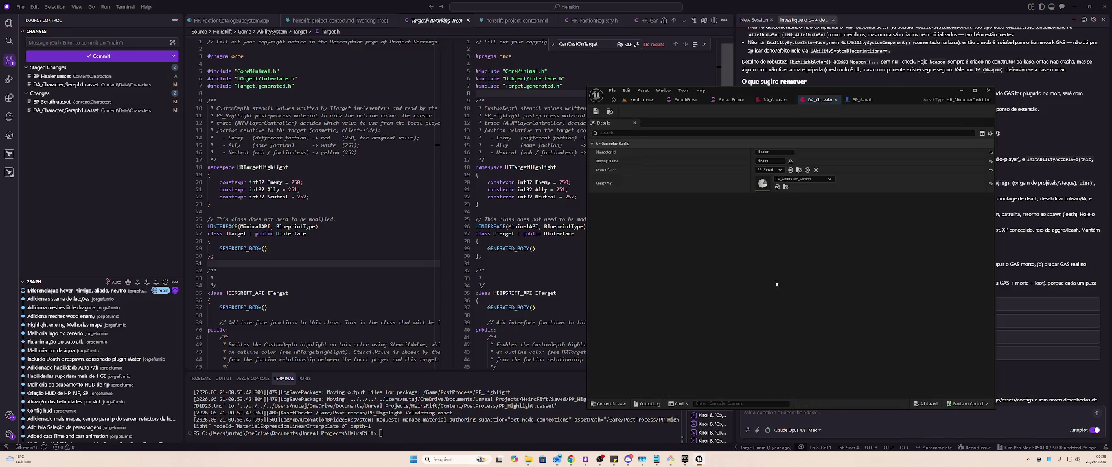
left_click(777, 169)
type("b")
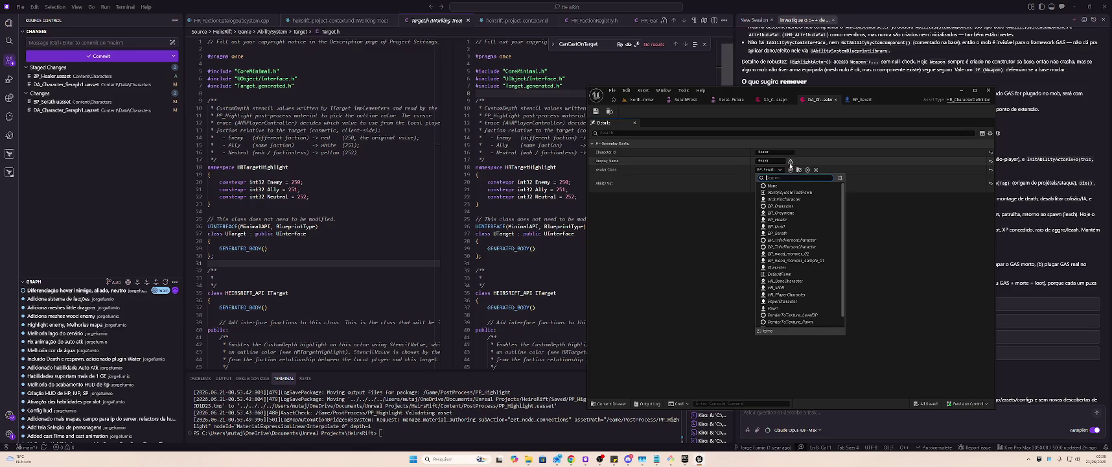
type("P_He")
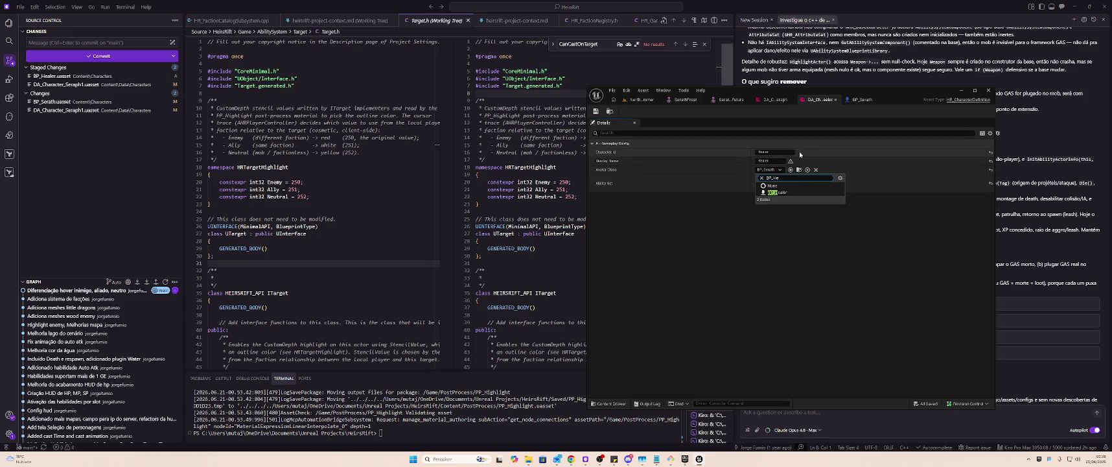
left_click(812, 191)
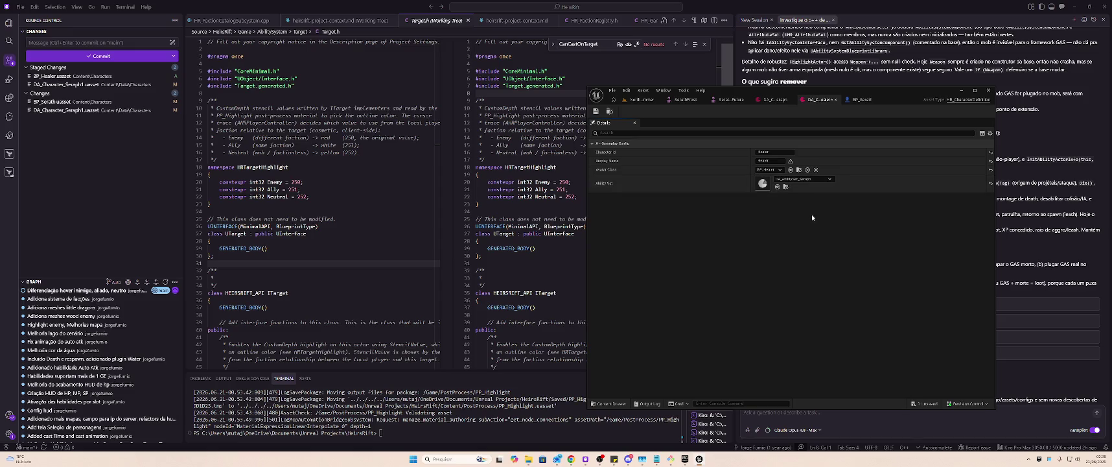
key("ctrl+s")
Step: Duplicate the Seraph ability set and rename the copy DA_AbilitySet_Healer
left_click(785, 187)
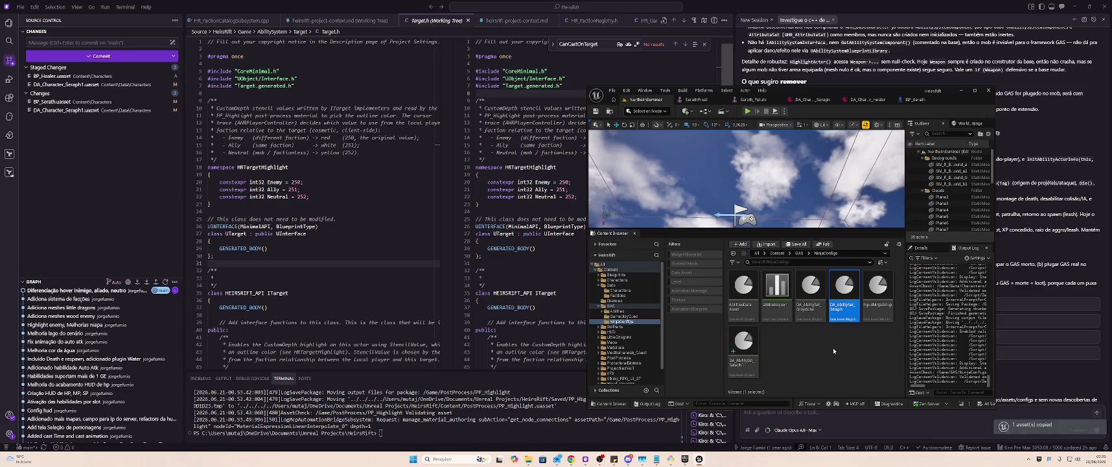
left_click(758, 352)
key("F2")
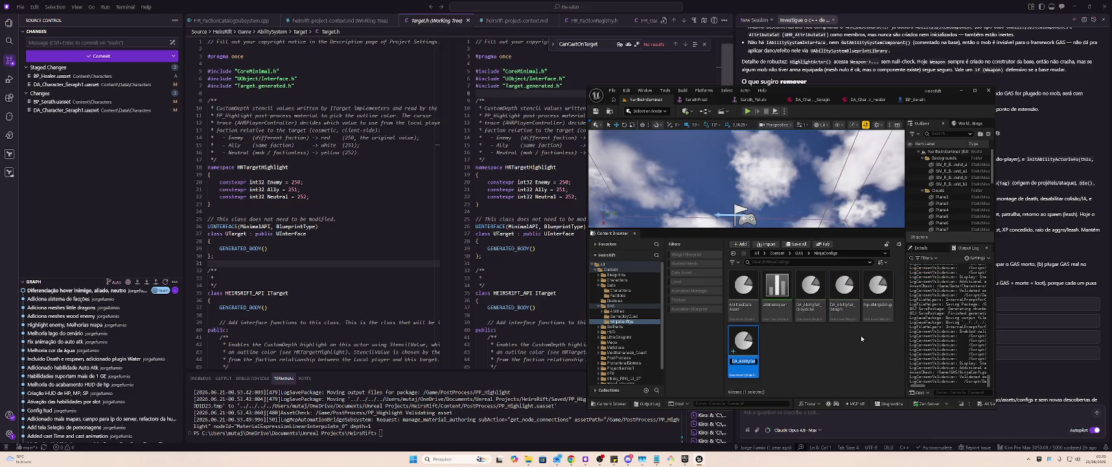
type("DA_AbilitySet_He")
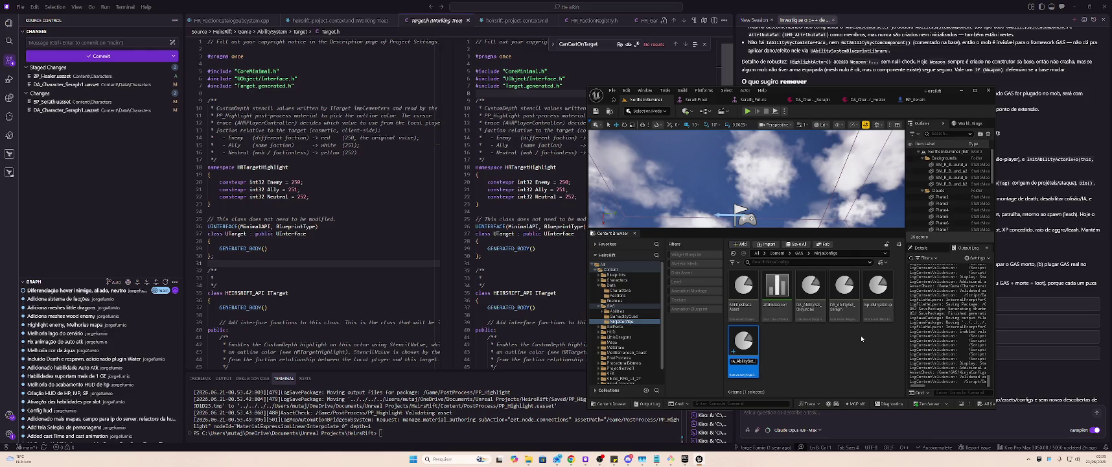
type("aler")
key("Return")
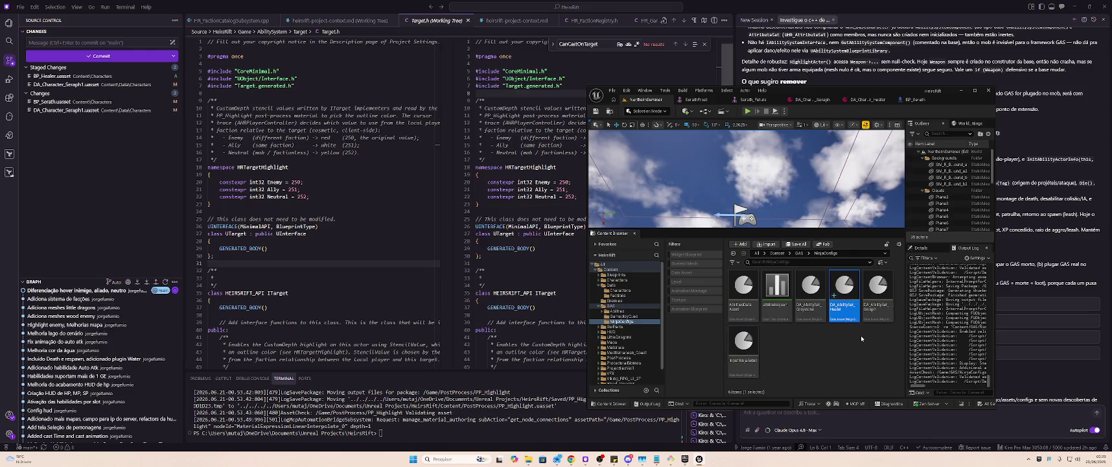
Step: In DA_AbilitySet_Healer, set Index 0 to GA_Heal and delete the empty Index 1 entry
key("Return")
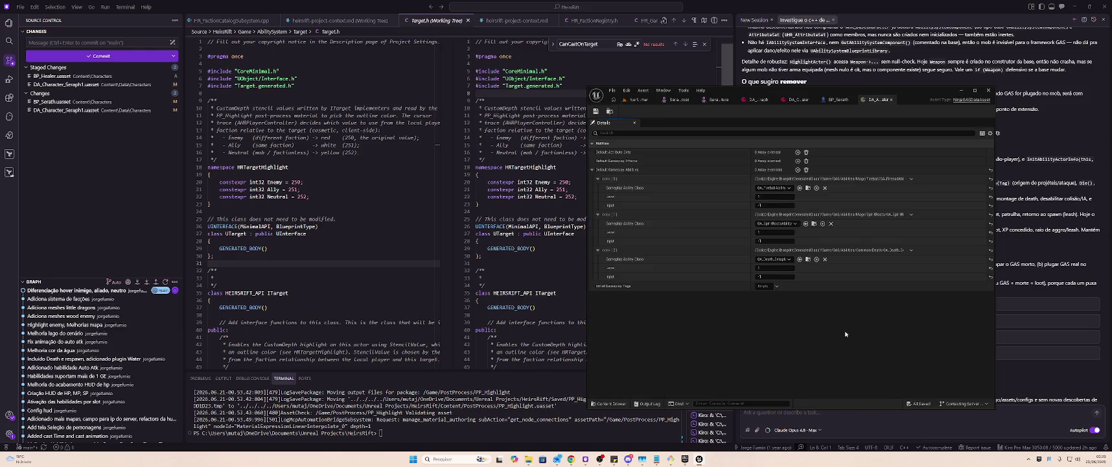
left_click(784, 188)
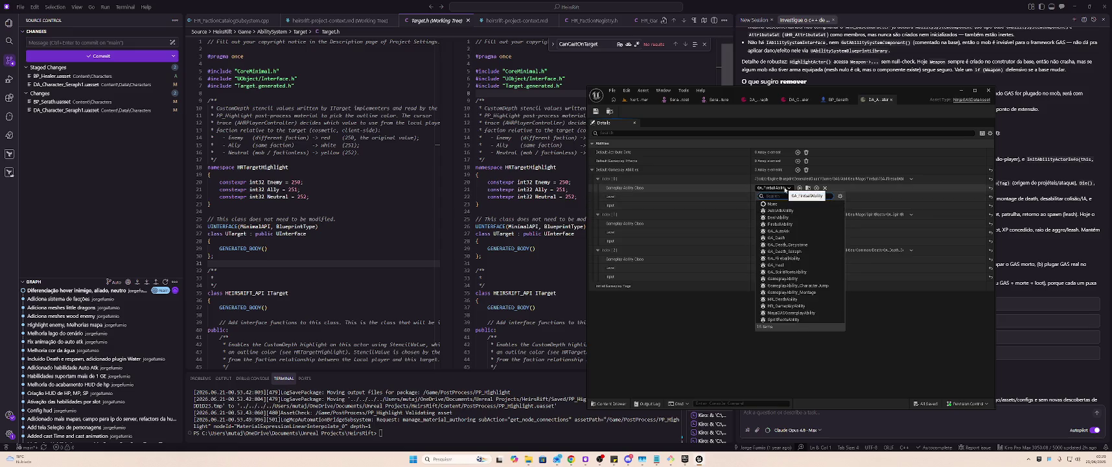
left_click(776, 264)
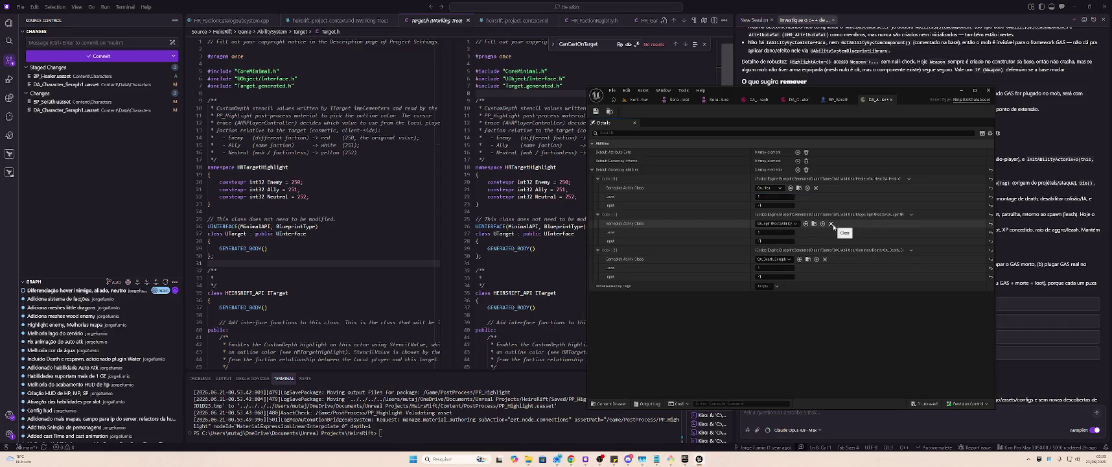
left_click(791, 214)
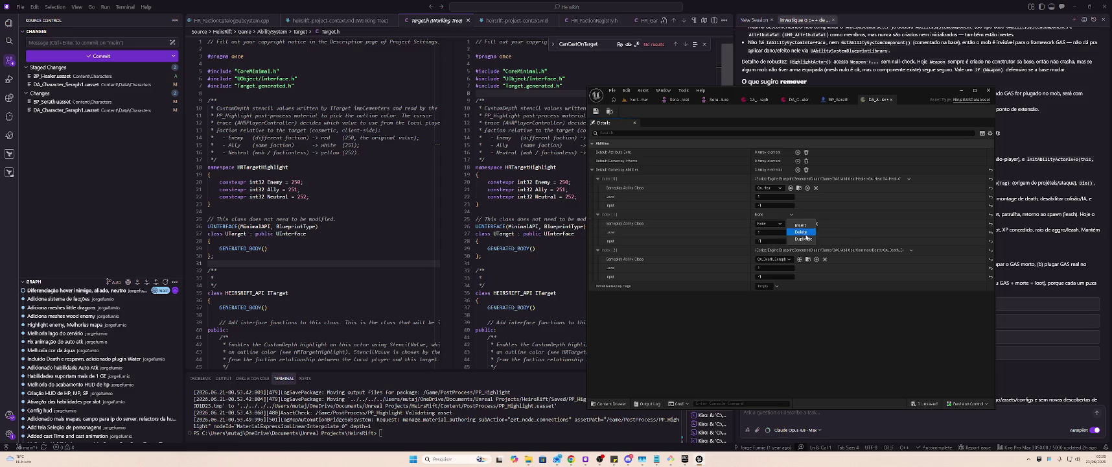
left_click(808, 235)
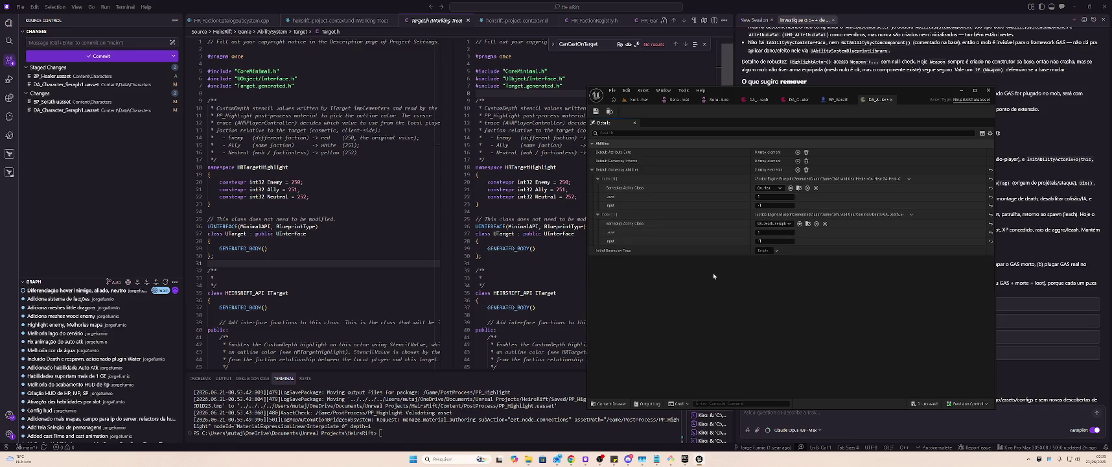
left_click(775, 223)
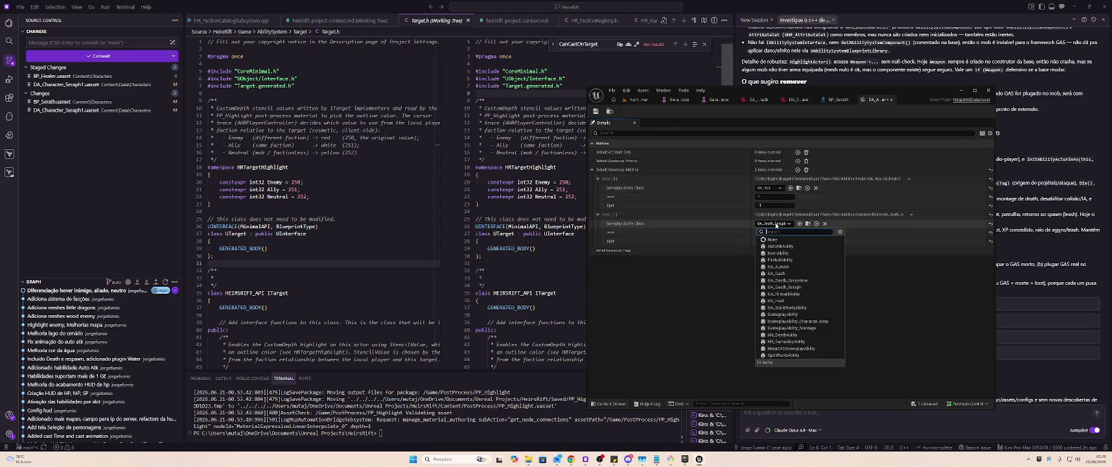
left_click(748, 243)
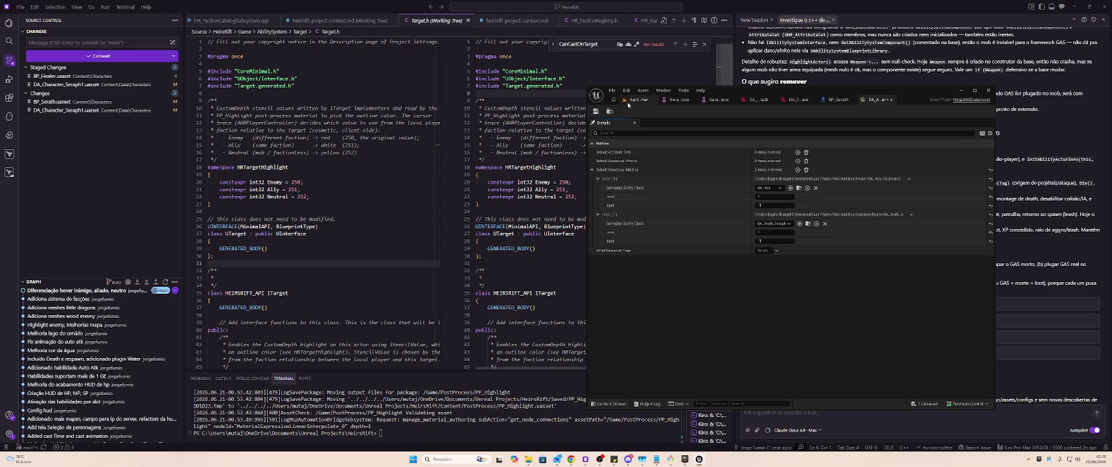
left_click(632, 100)
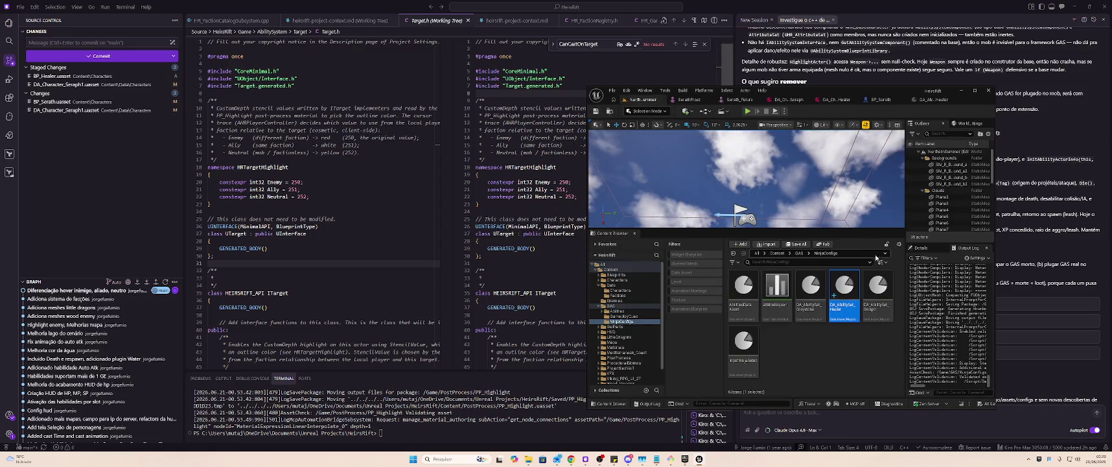
Step: Save the Healer asset and inspect the ability entries in the abilities data asset
key("ctrl+shift+s")
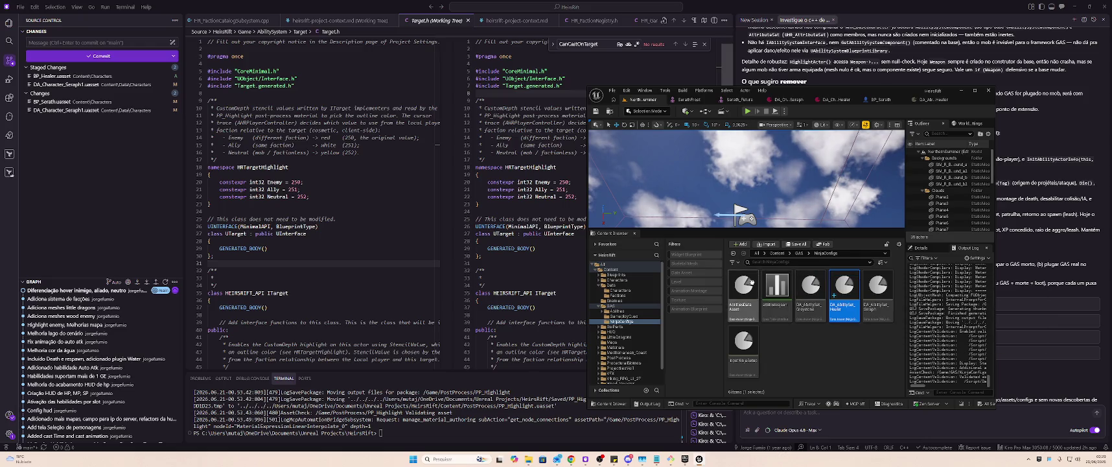
double_click(744, 285)
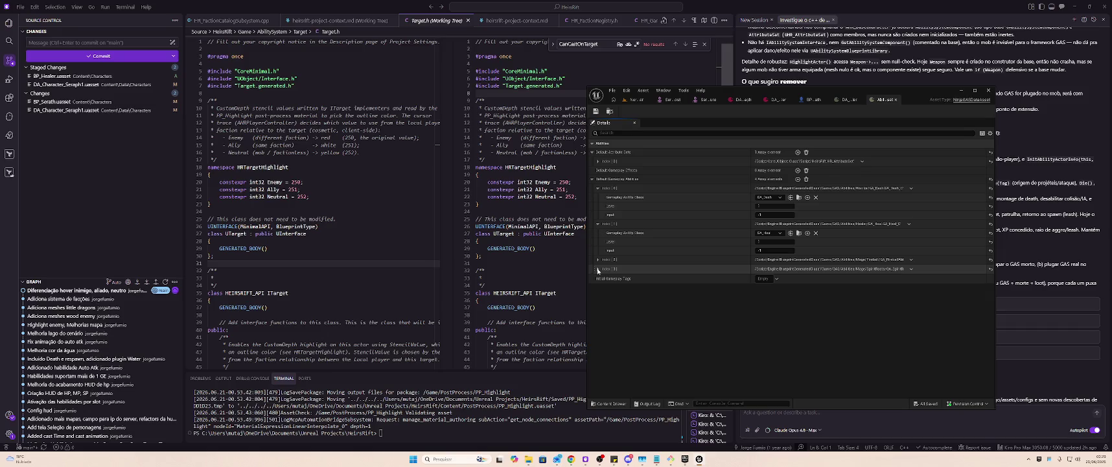
left_click(597, 269)
left_click(598, 260)
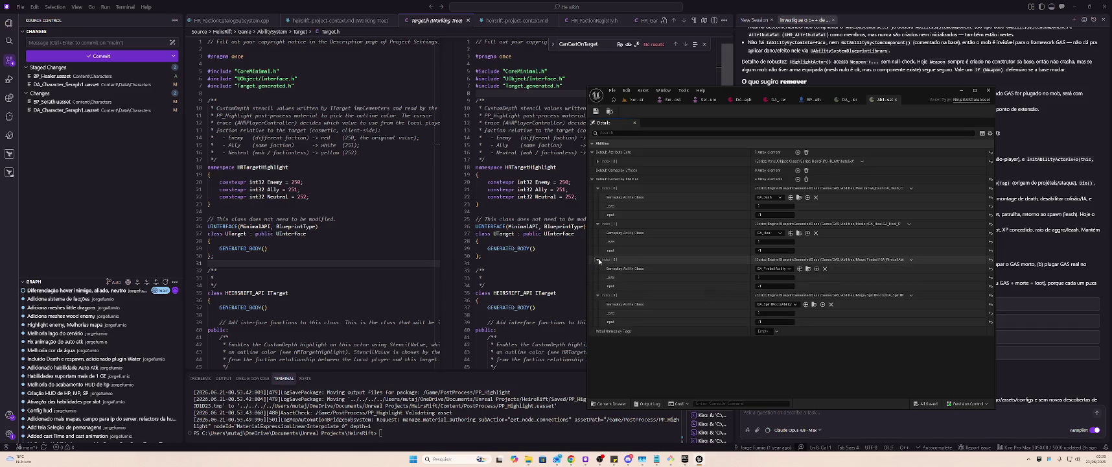
left_click(597, 260)
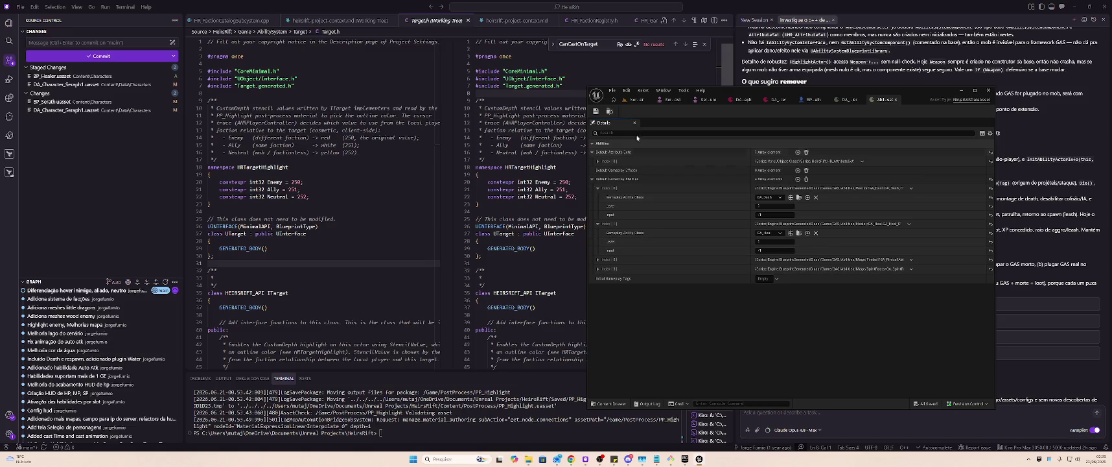
Step: Review the InputNinjaSetup input configuration, then browse to the GAS Abilities folder
left_click(638, 100)
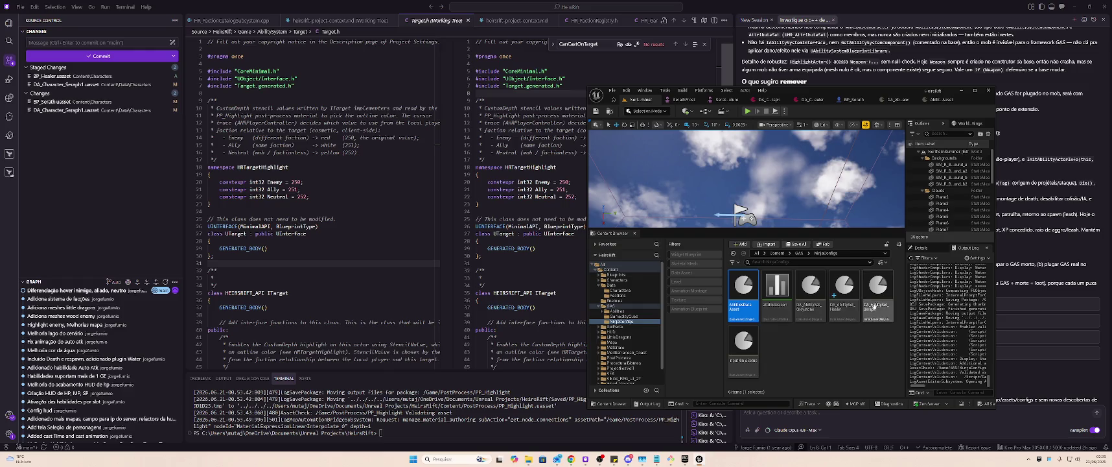
left_click(742, 342)
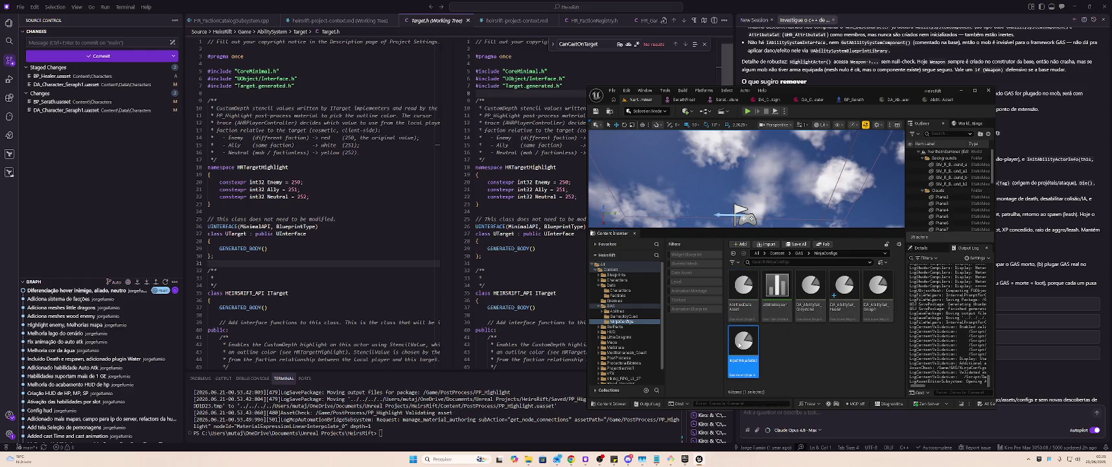
double_click(758, 346)
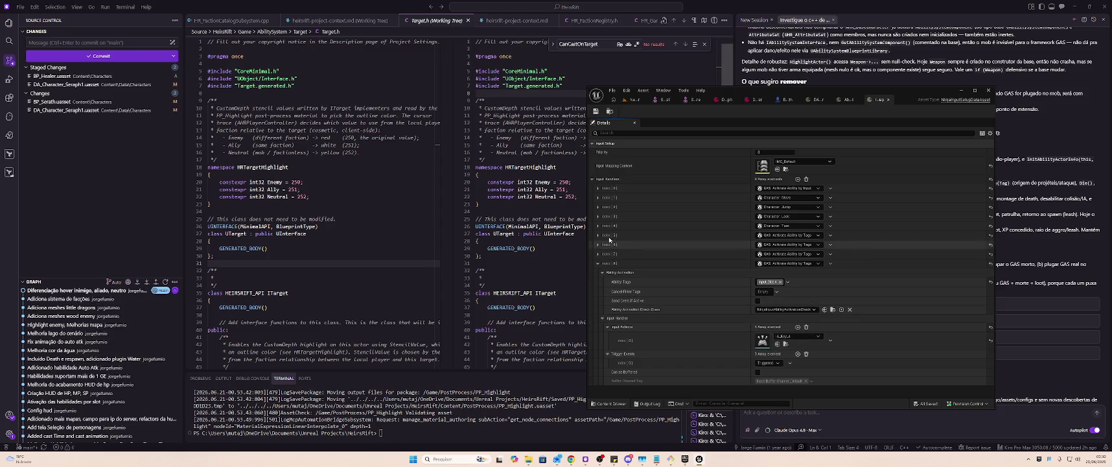
left_click(633, 100)
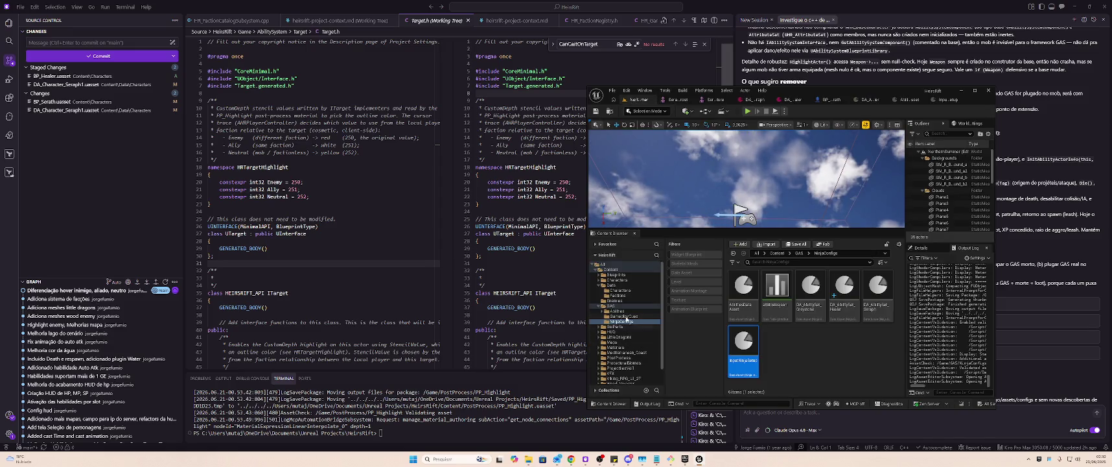
left_click(616, 311)
Step: Remove the Input.Slot.1 asset tag from GA_Heal in the Healer folder and save it
double_click(790, 291)
left_click(743, 293)
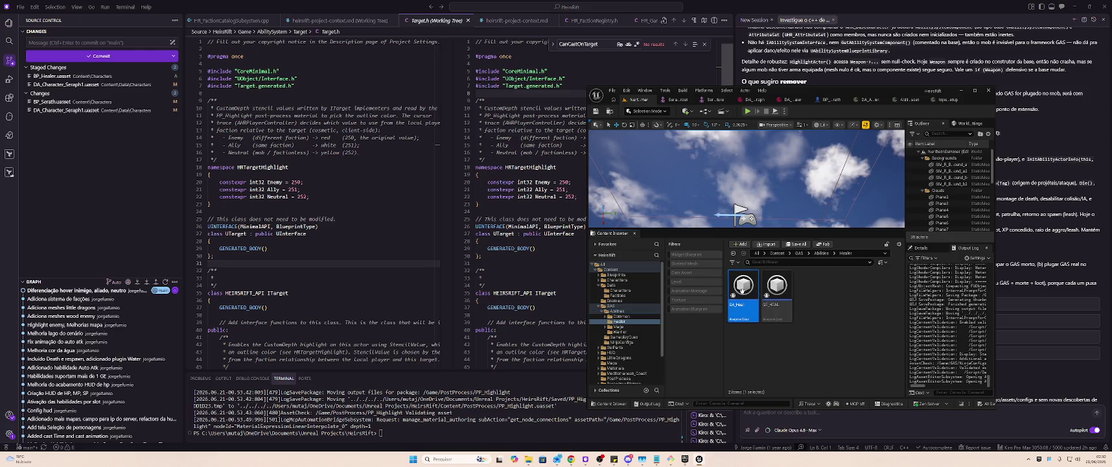
double_click(745, 295)
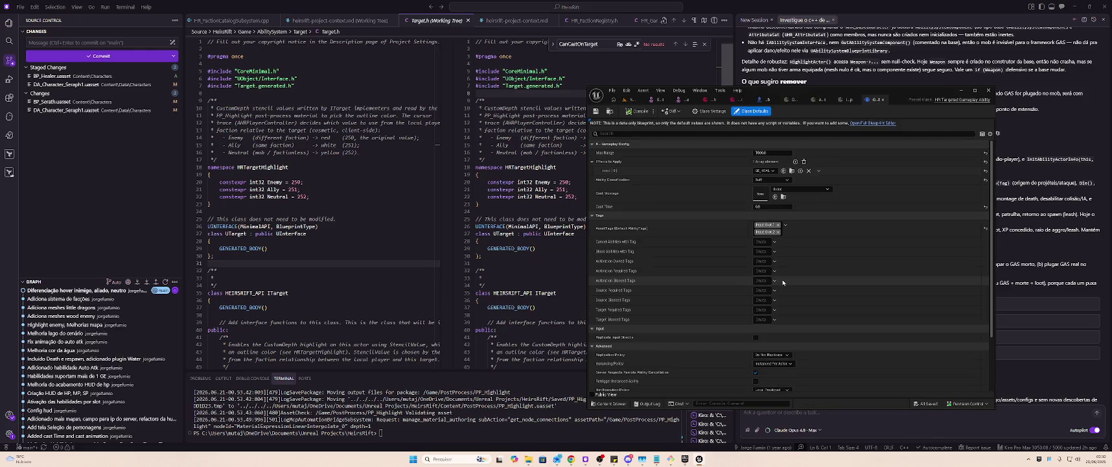
left_click(778, 225)
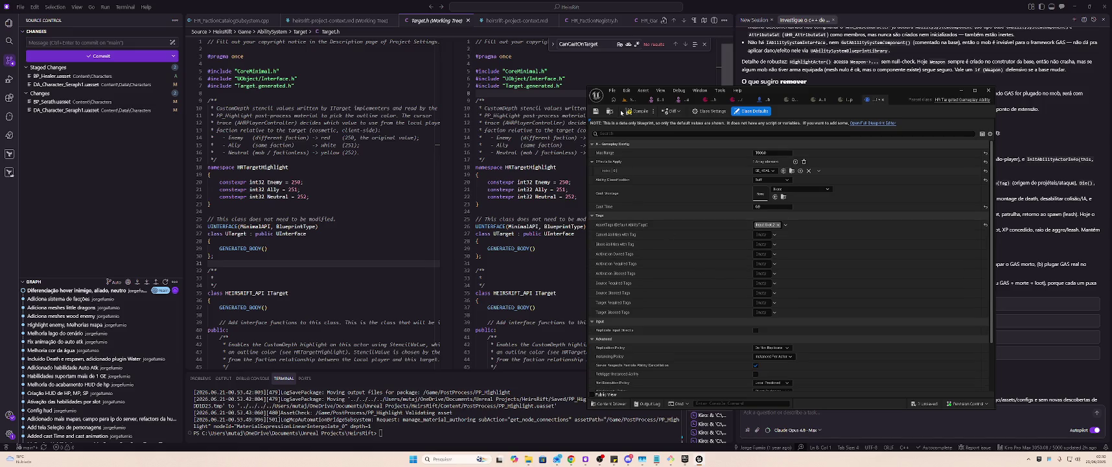
key("ctrl+s")
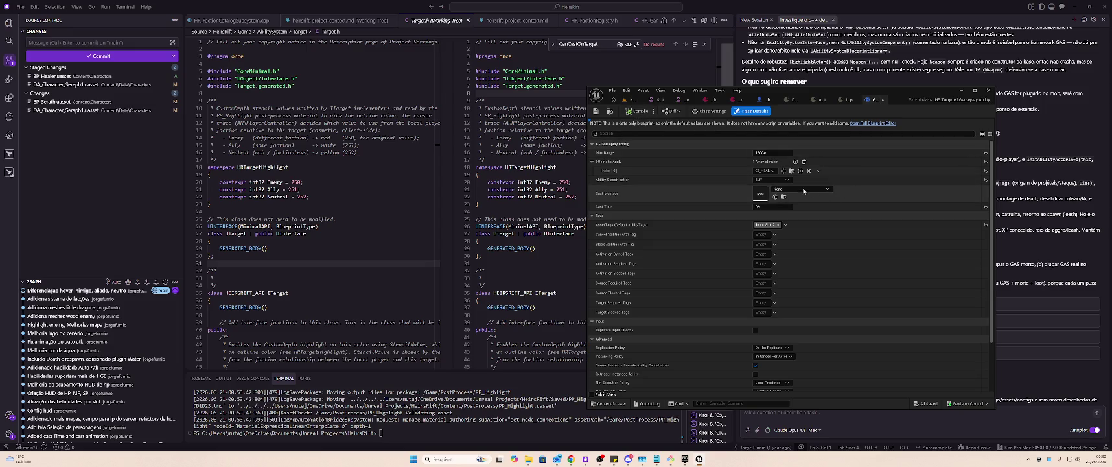
Step: Browse GA_Heal's Cast Montage choices without changing them, then return to the level editor
left_click(801, 189)
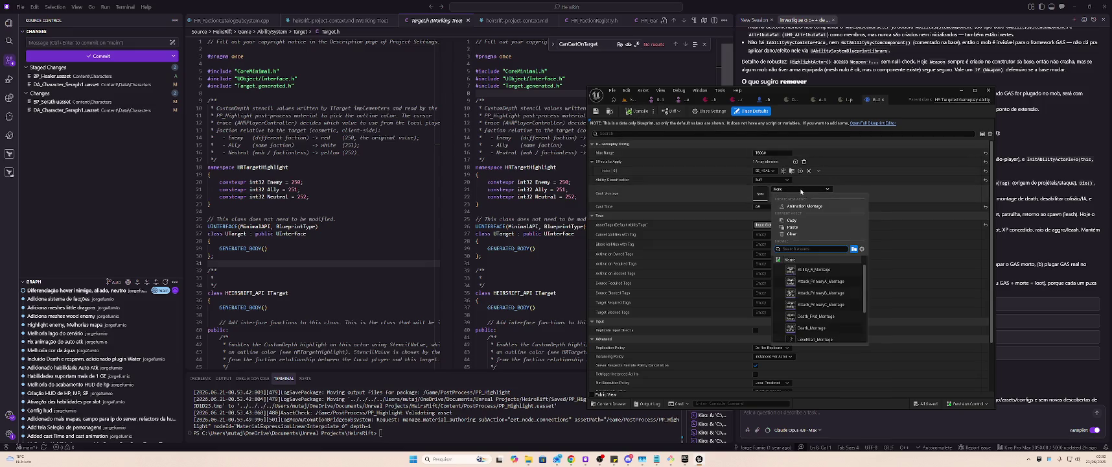
scroll(844, 301, "down", 3)
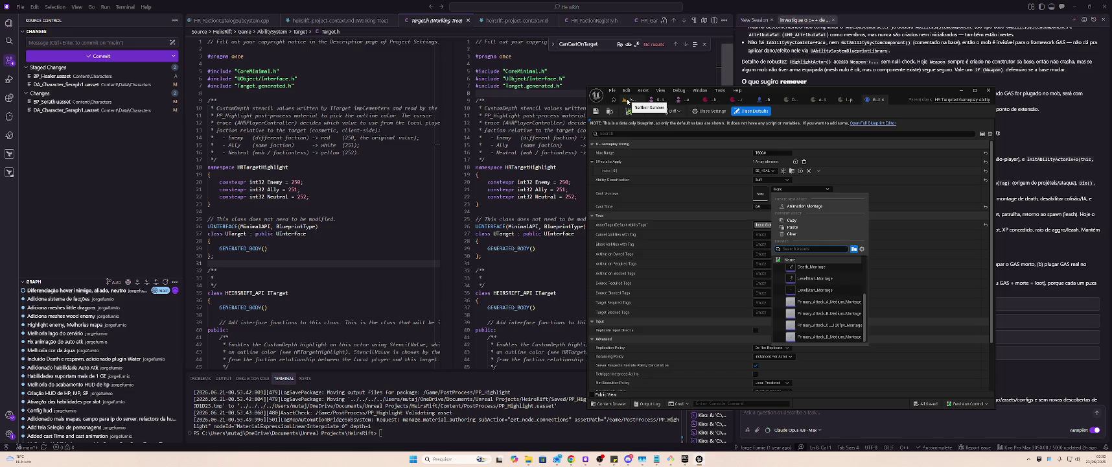
left_click(680, 198)
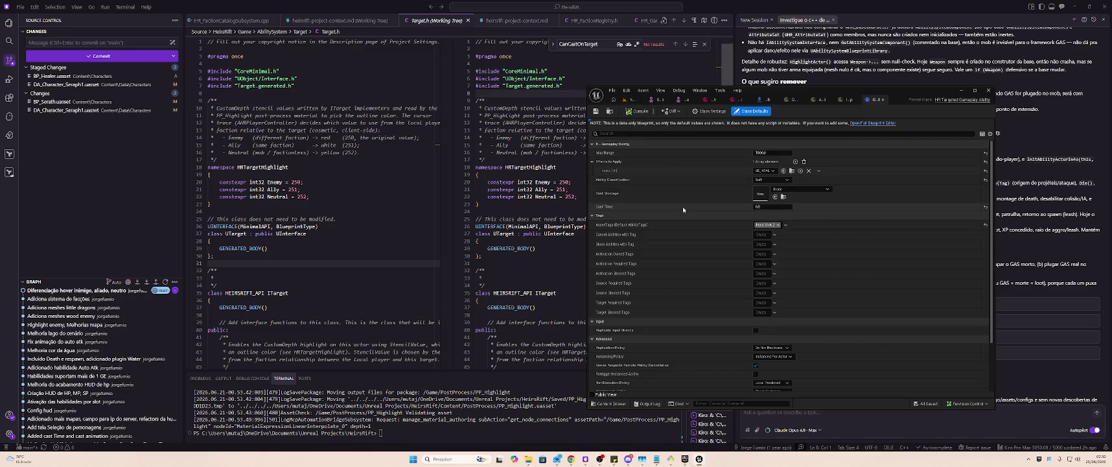
left_click(626, 99)
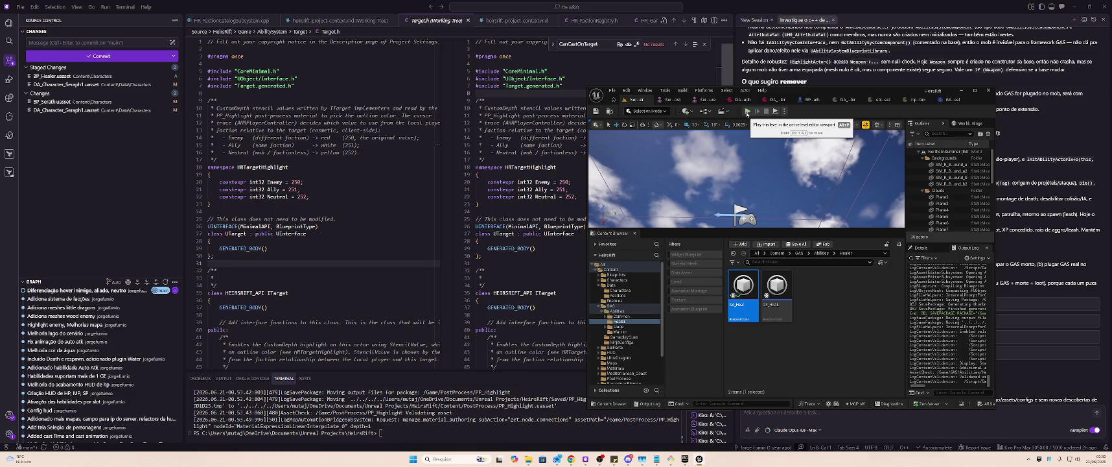
Step: Browse to the Content/Characters folder and select the BP_Greystone blueprint
left_click(630, 291)
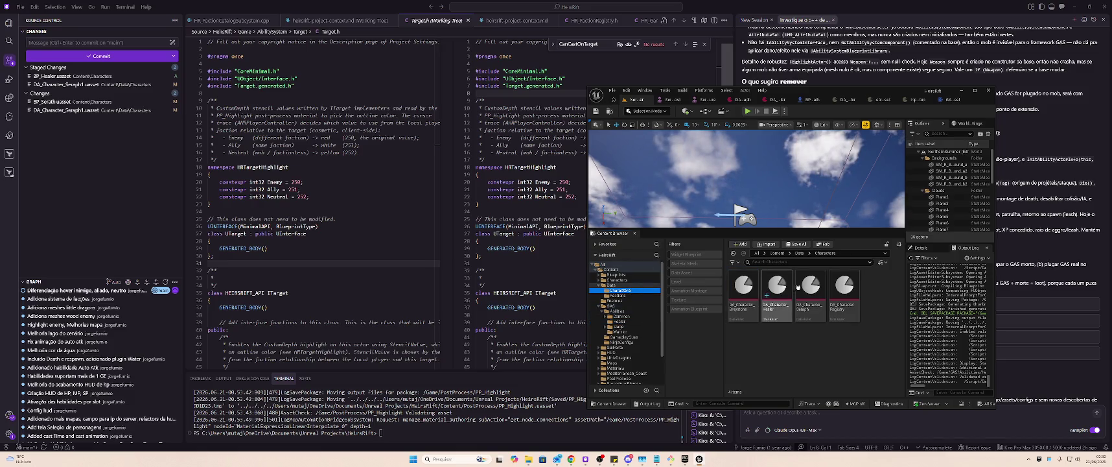
left_click(633, 280)
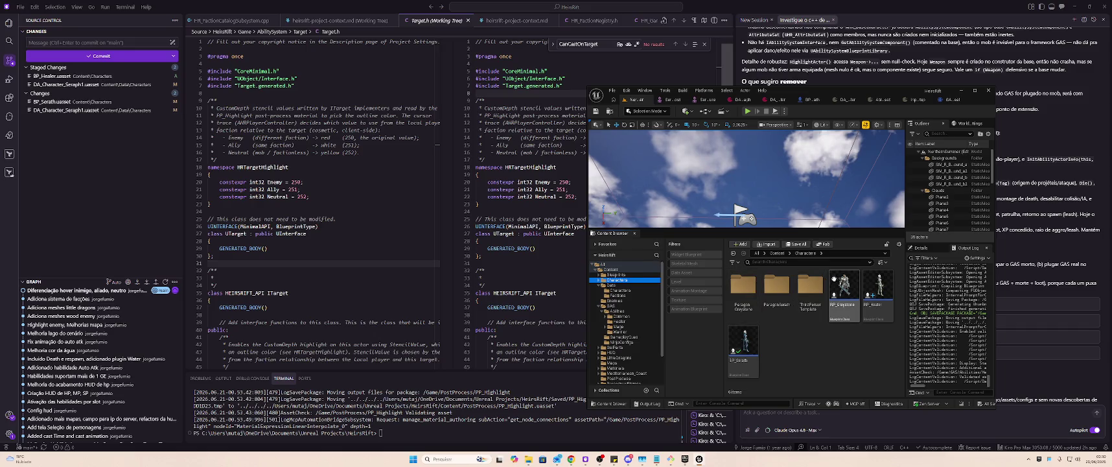
left_click(843, 285)
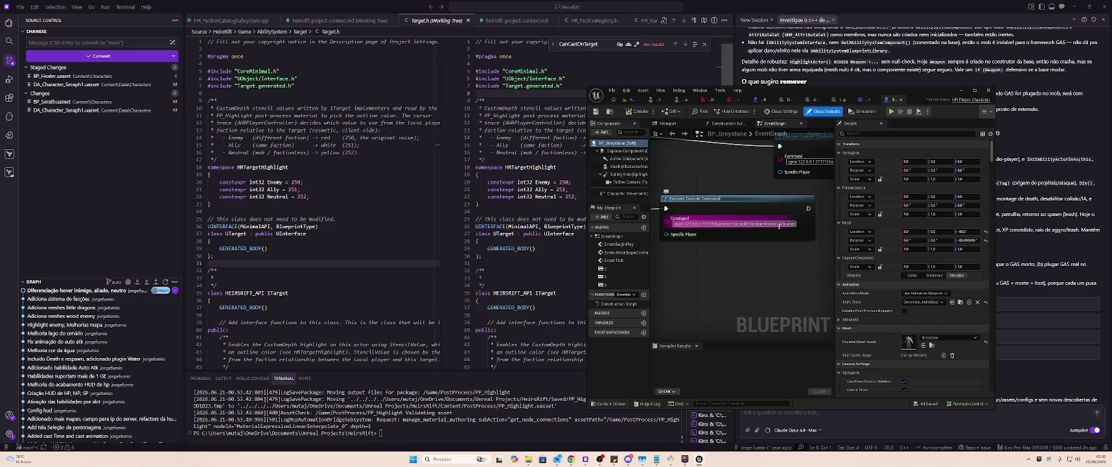
Step: Replace Seraph with the Healer name in BP_Greystone's console command, then return to the level editor
double_click(741, 224)
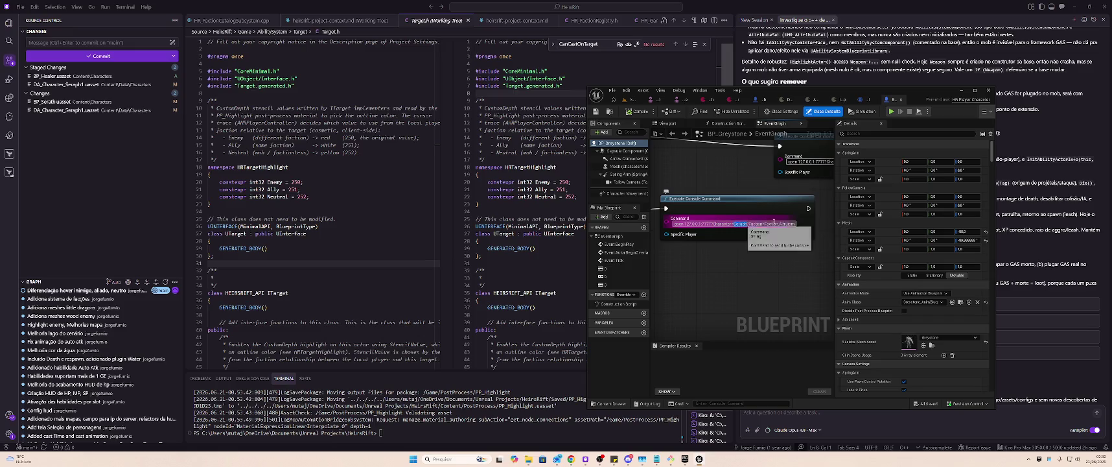
type("Heal")
key("Return")
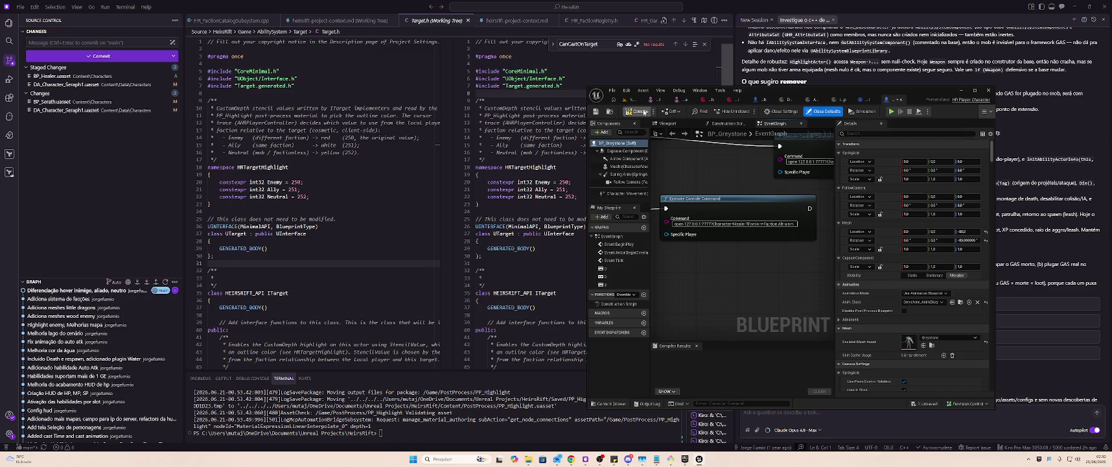
left_click(630, 101)
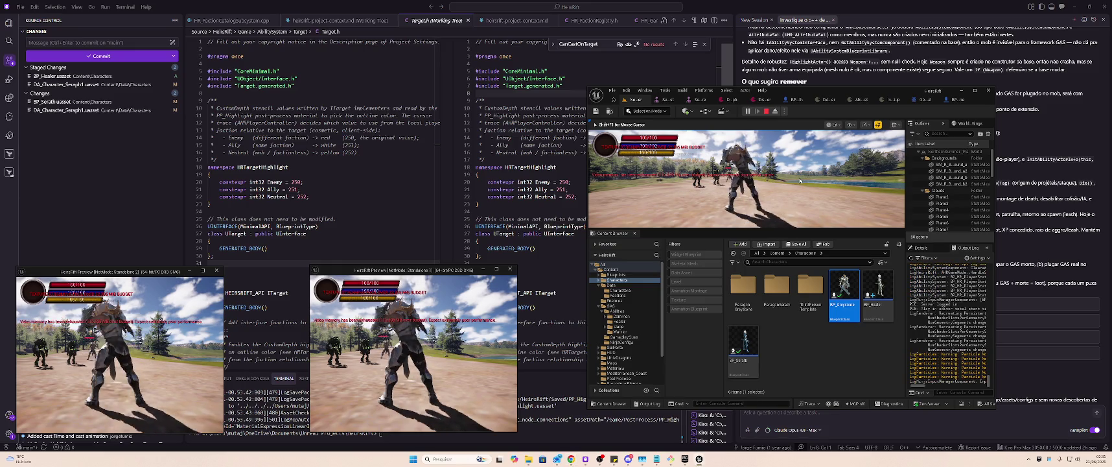
Step: Release the mouse from the game, narrow the editor window and minimize VS Code
key("shift+F1")
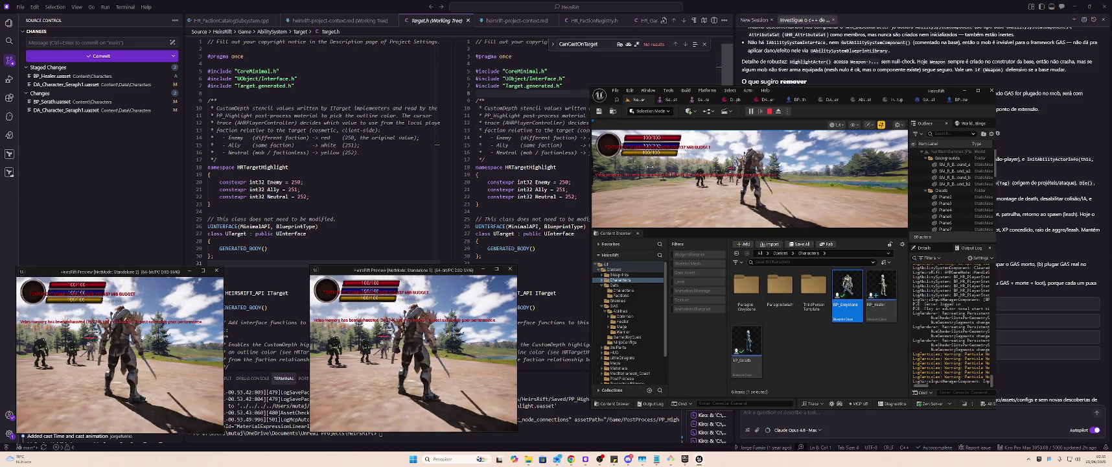
left_click_drag(650, 167, 649, 167)
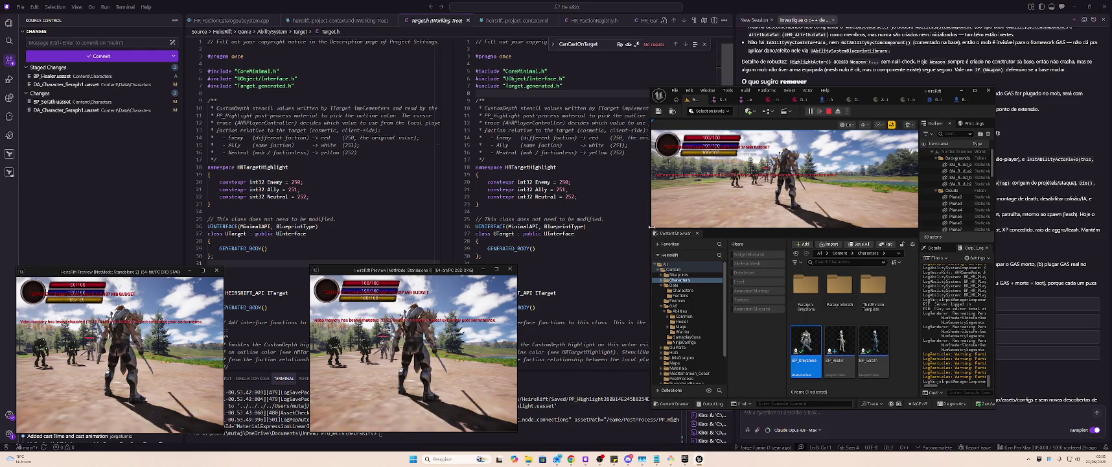
left_click(625, 232)
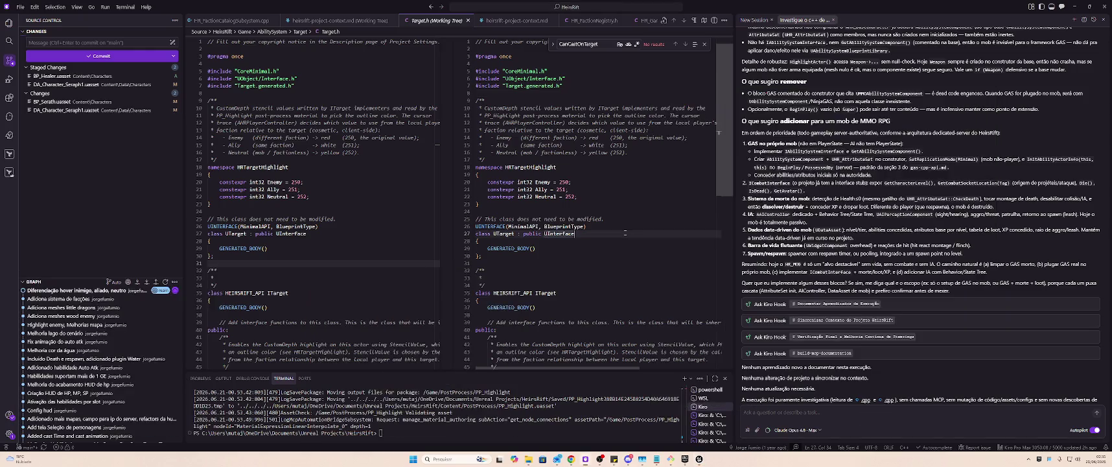
key("super+Down")
key("super+Down")
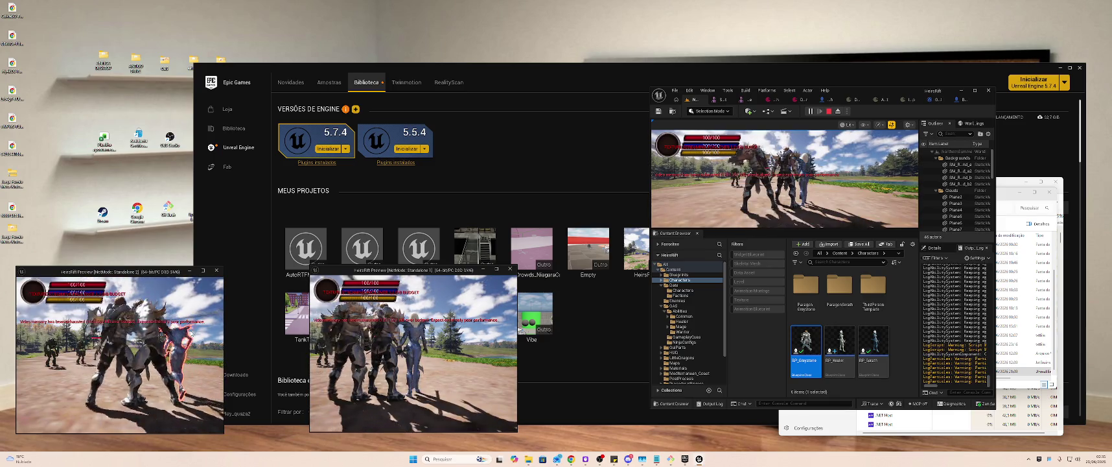
Step: Close the game previews and recenter the console command node in BP_Greystone
left_click(217, 272)
double_click(804, 347)
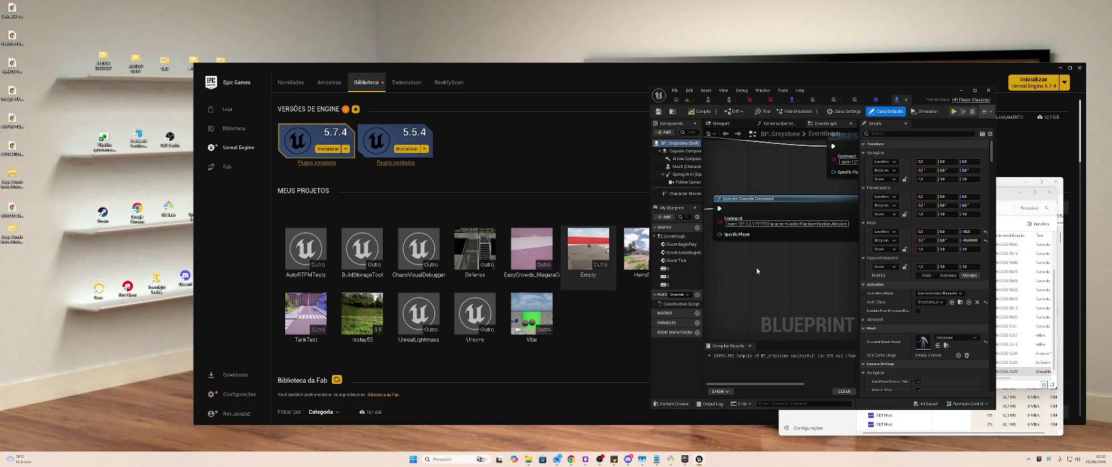
mouse_move(755, 267)
left_mouse_down()
mouse_move(637, 310)
mouse_move(765, 268)
left_mouse_up()
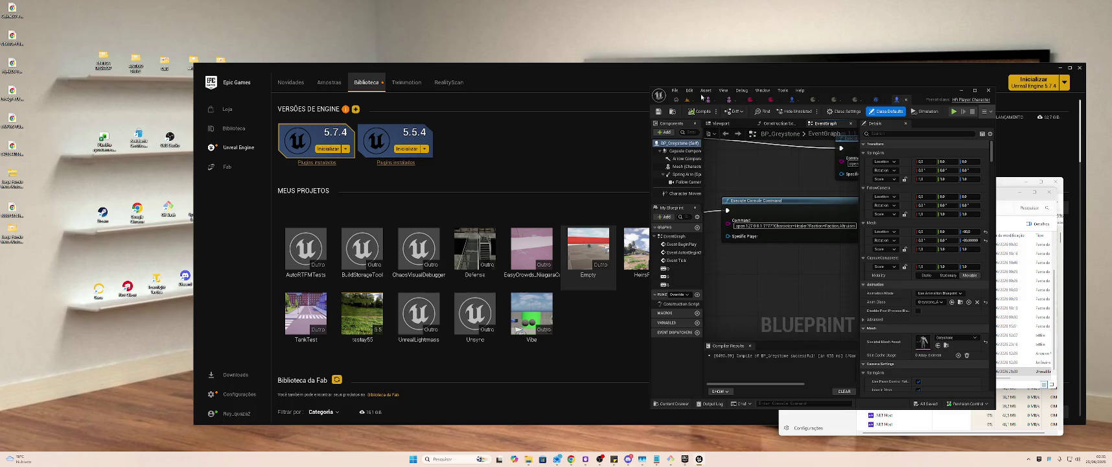
left_click(700, 99)
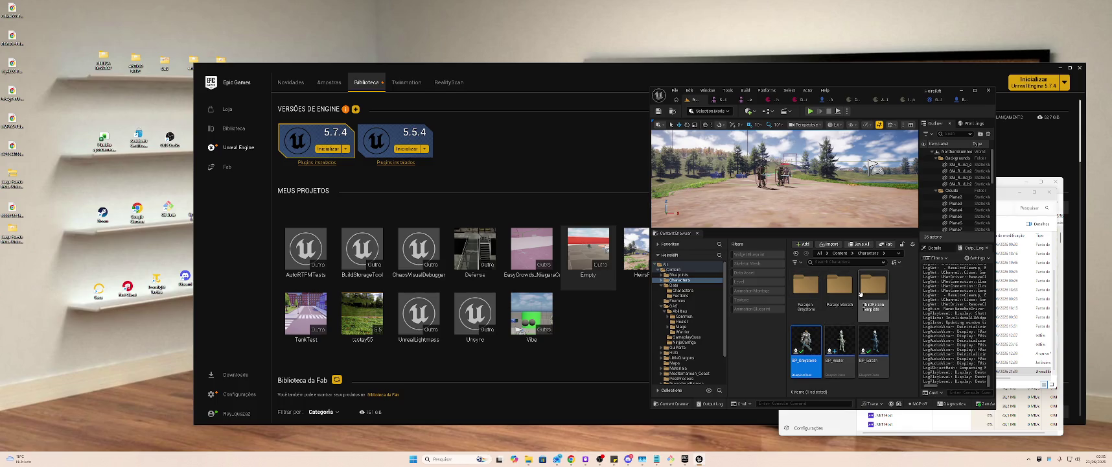
Step: Open DA_Character_Healer from the Data/Characters folder
left_click(686, 286)
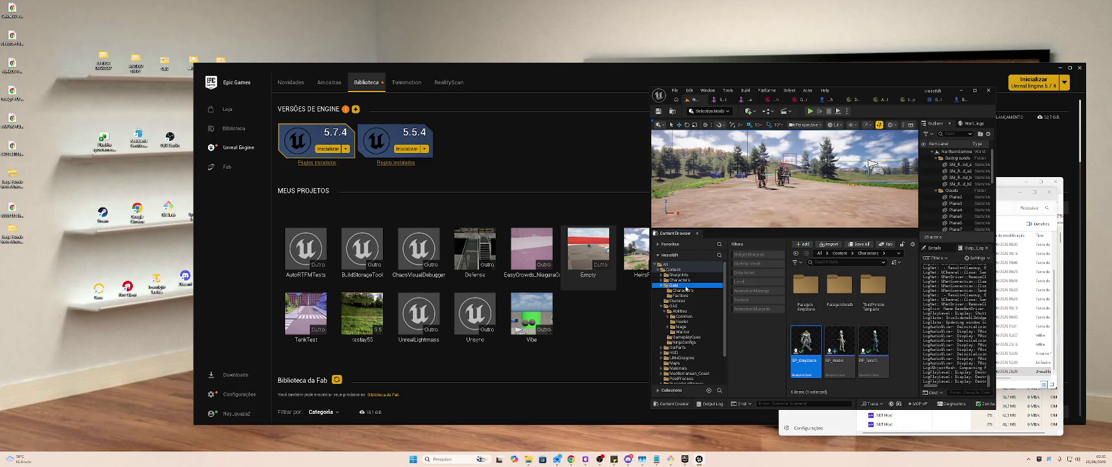
left_click(685, 290)
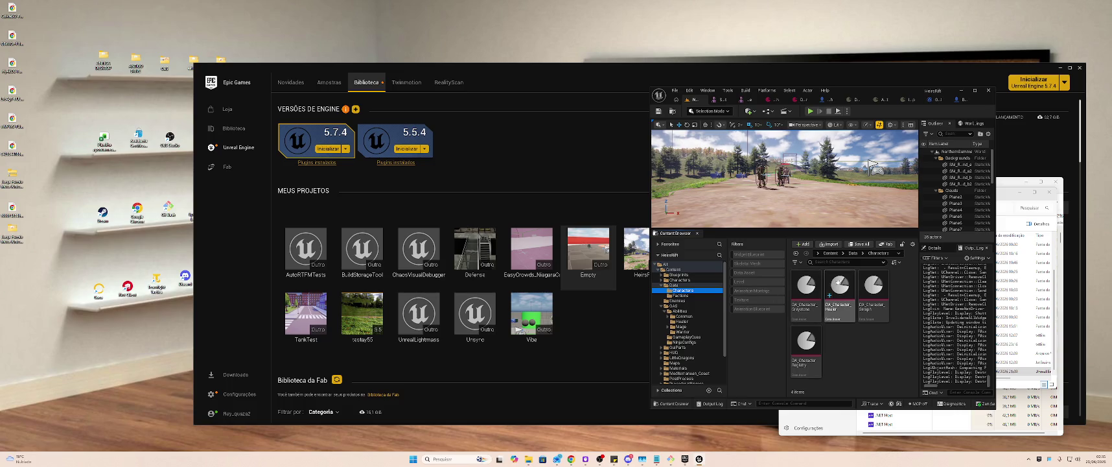
double_click(839, 282)
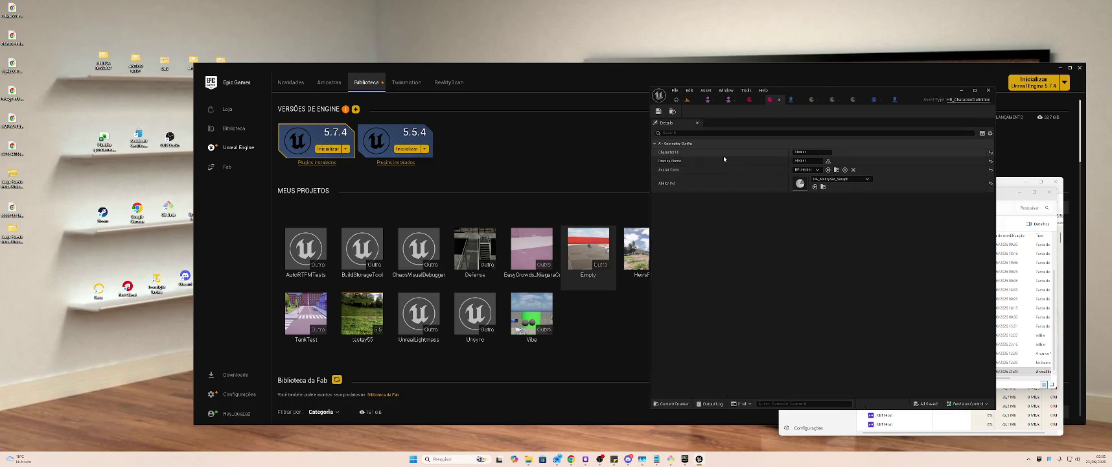
Step: Set the Healer's Ability Set to DA_AbilitySet_Healer and save the asset
left_click(865, 179)
left_click(849, 289)
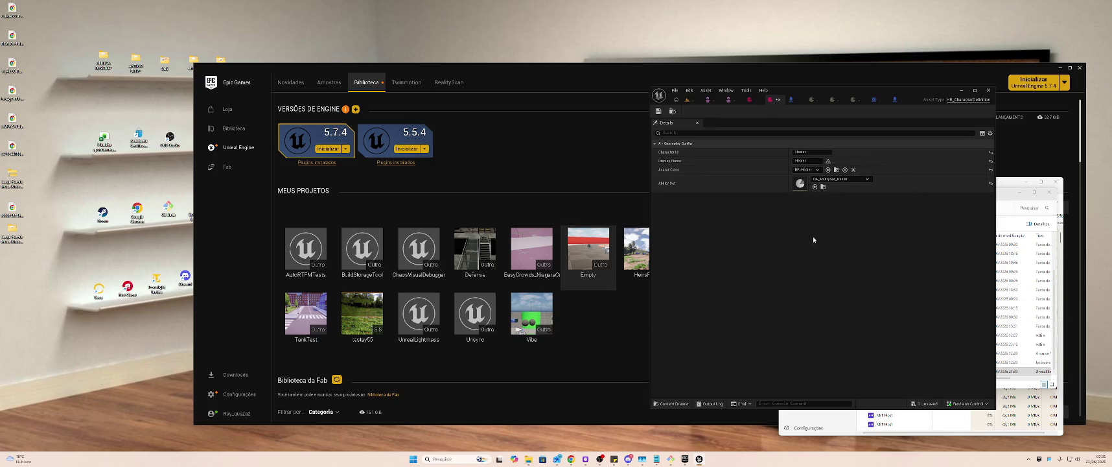
left_click(691, 99)
key("ctrl+s")
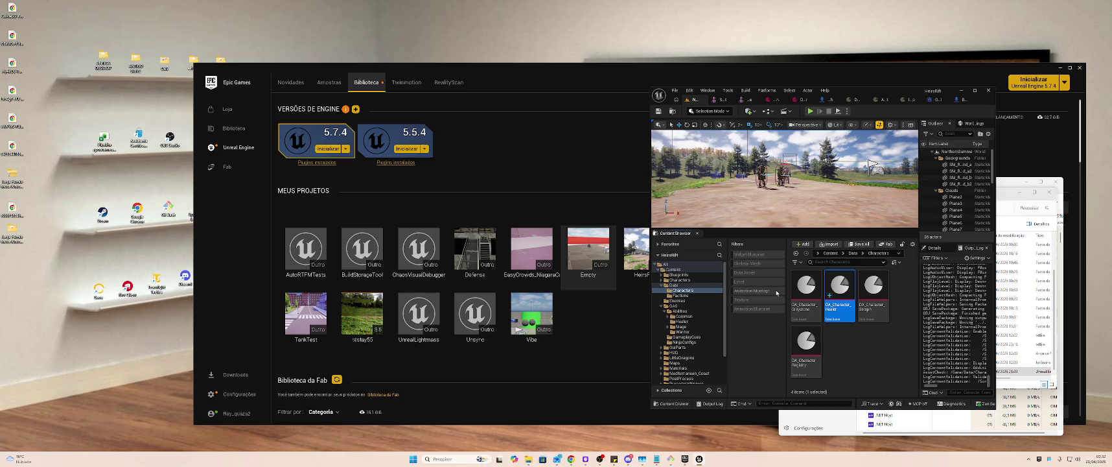
Step: Add DA_Character_Healer as Definitions Index [2] in DA_Character_Registry
left_click(807, 347)
double_click(808, 346)
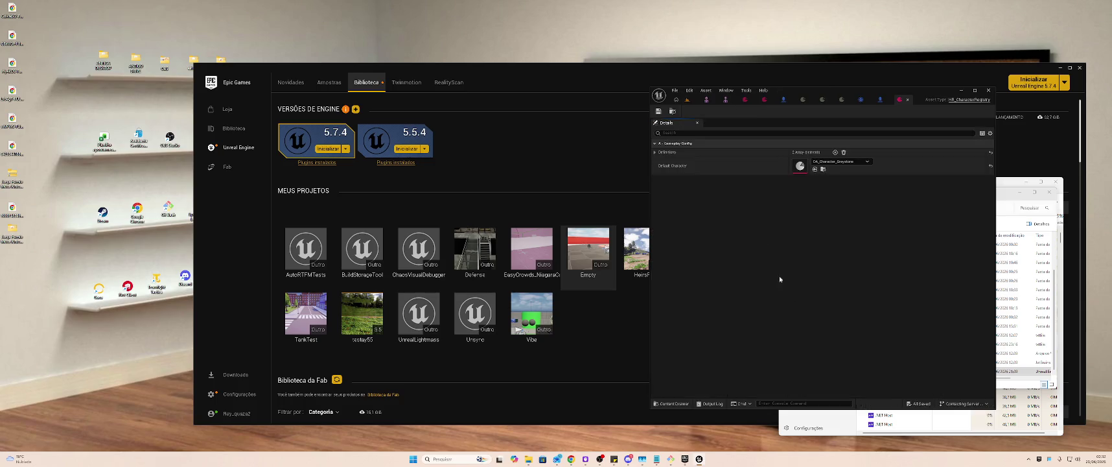
left_click(655, 152)
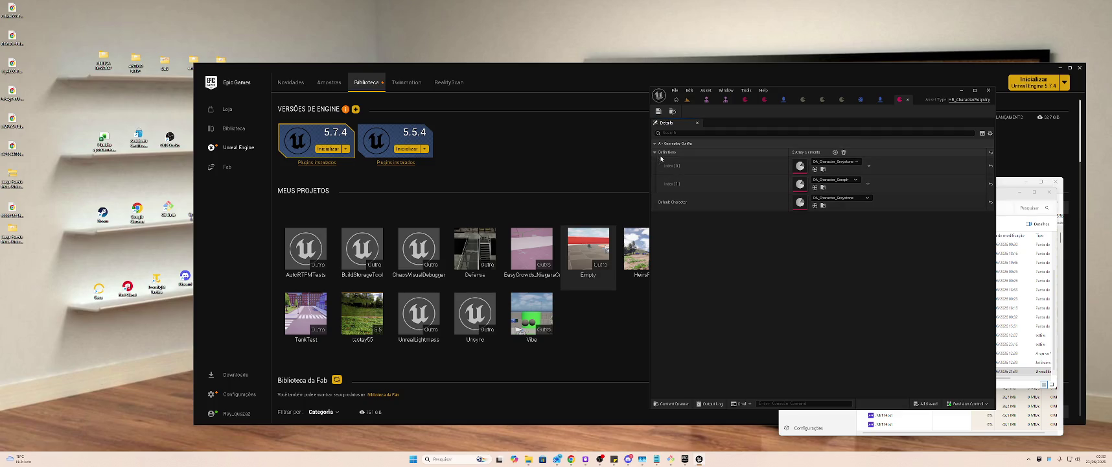
left_click(835, 151)
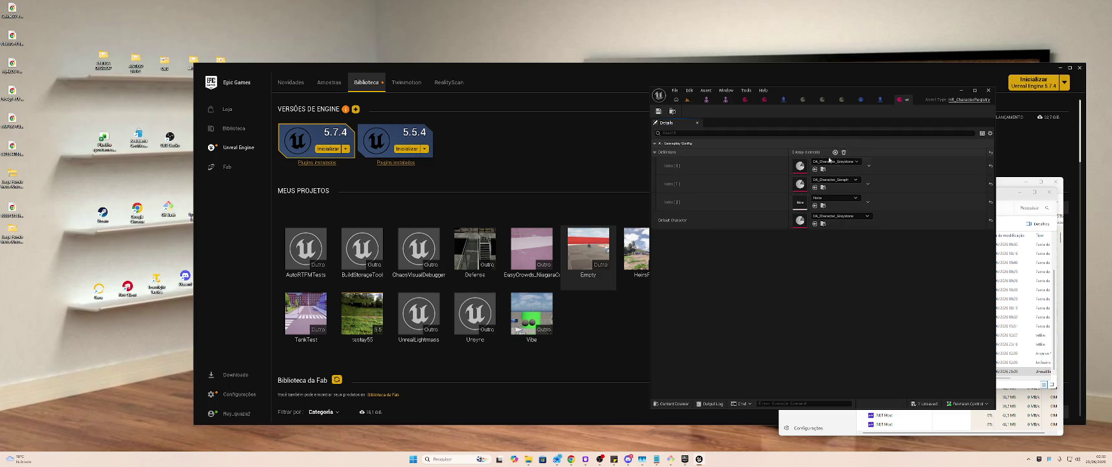
left_click(830, 197)
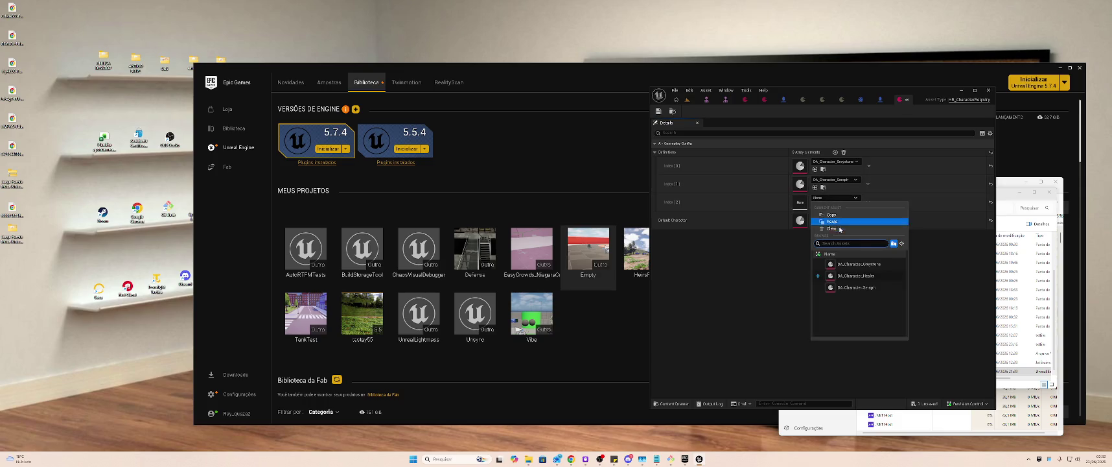
left_click(855, 276)
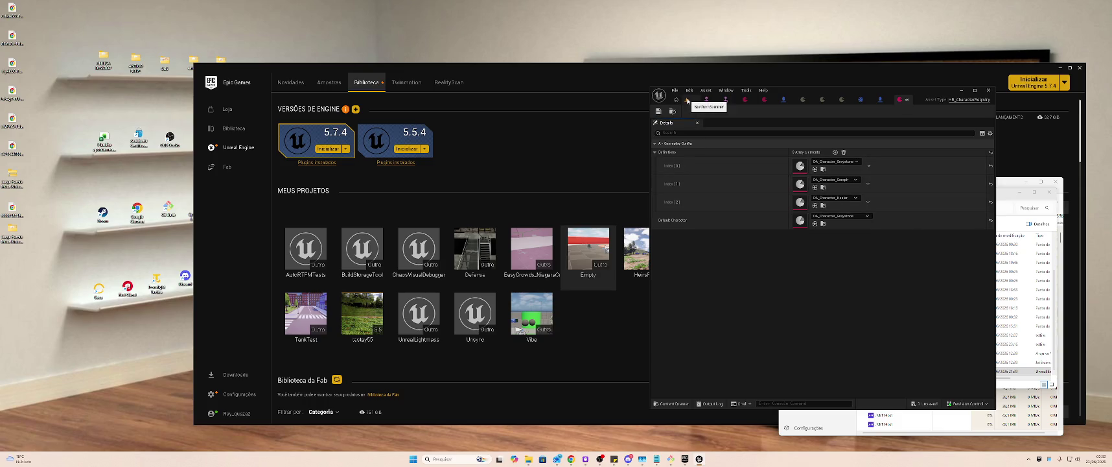
left_click(688, 100)
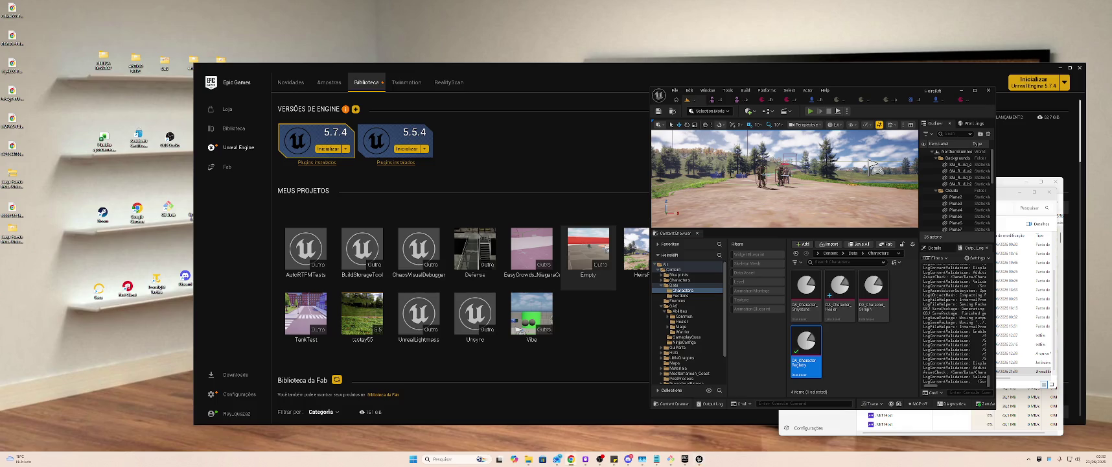
Step: Launch the two-client play test and accept the Remote Desktop security warning to connect
key("alt+p")
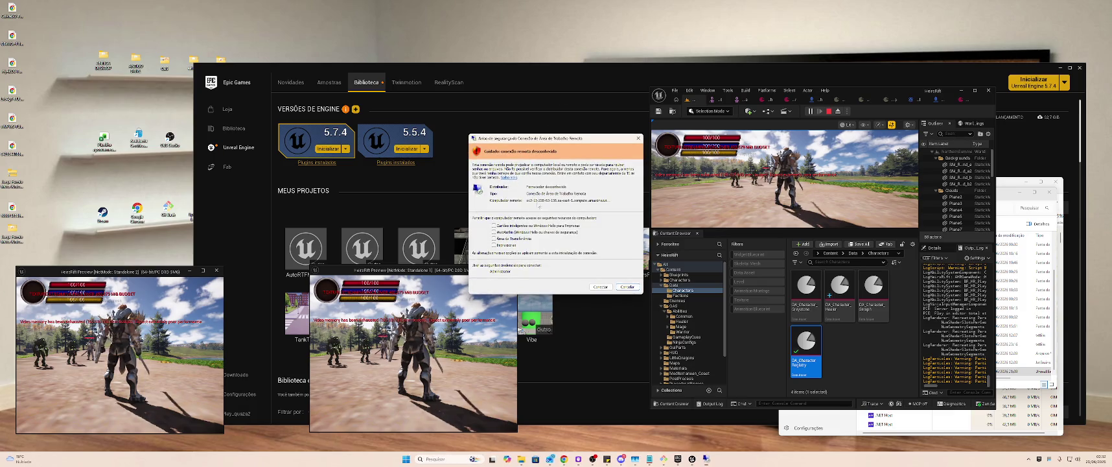
left_click(600, 287)
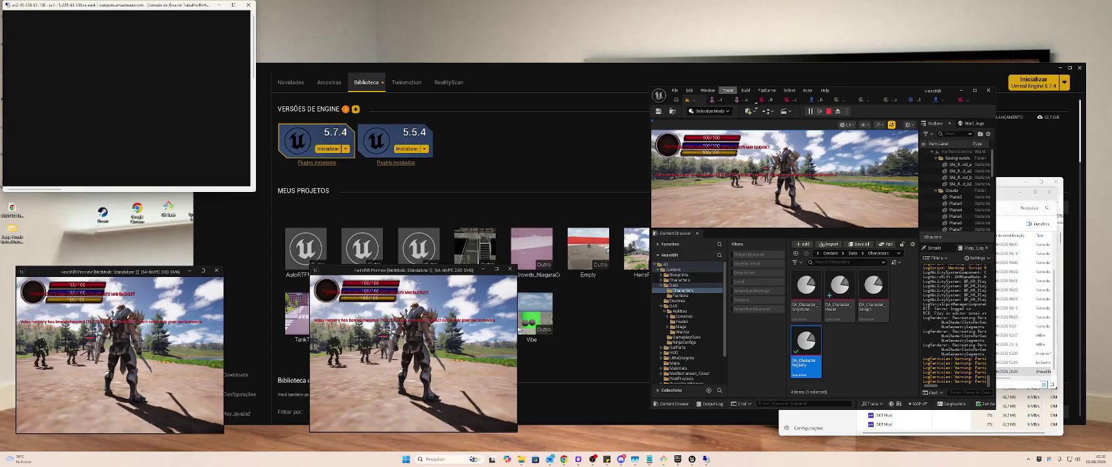
Step: Release the mouse from the game viewport, then permanently delete two folders on the remote desktop
left_click(679, 182)
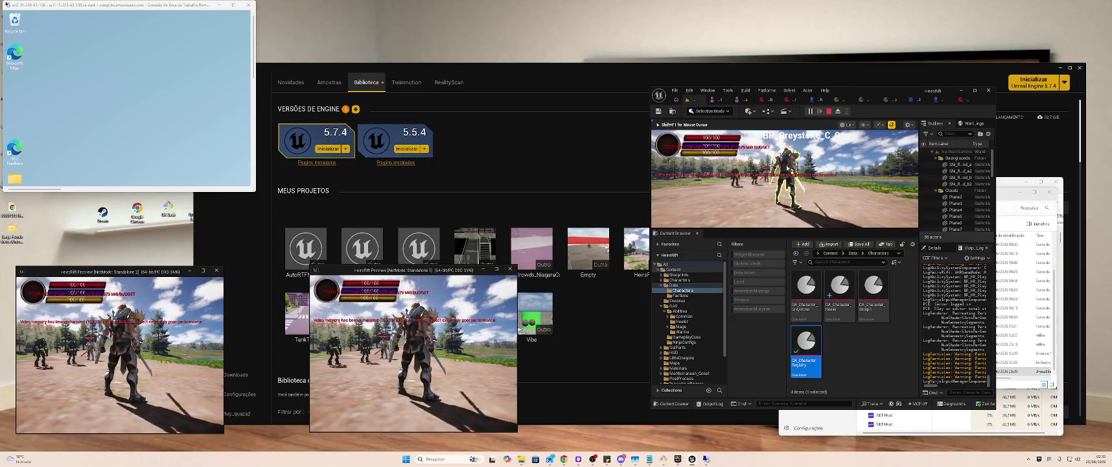
key("shift+F1")
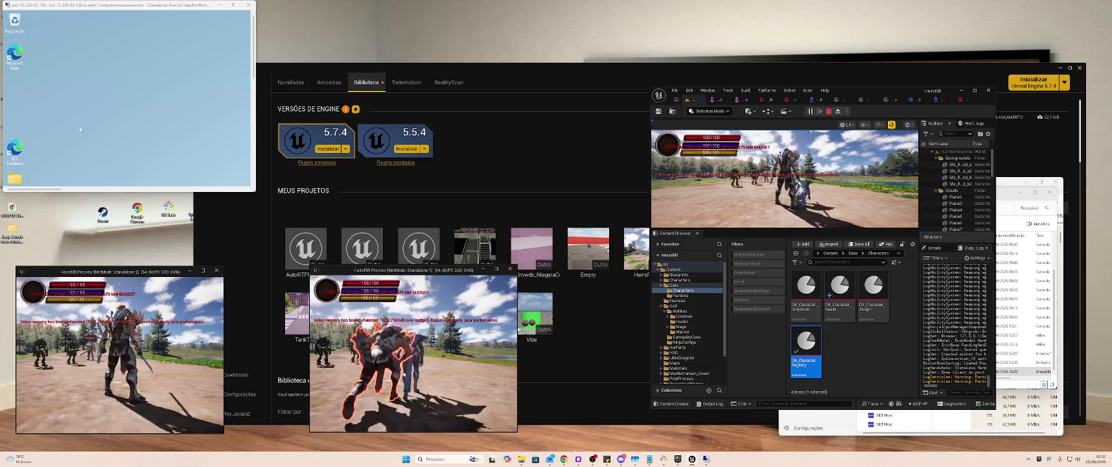
scroll(56, 118, "down", 3)
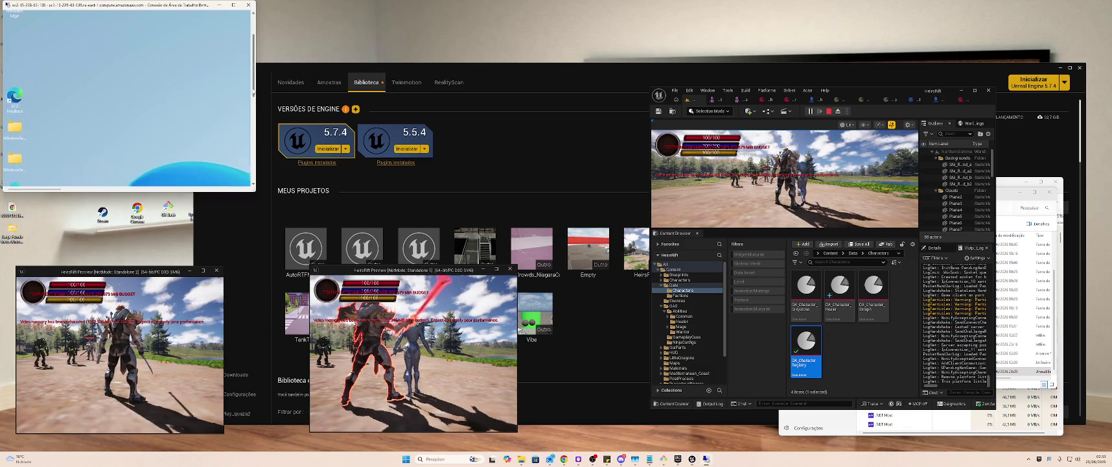
mouse_move(56, 118)
left_mouse_down()
mouse_move(1, 168)
mouse_move(46, 175)
left_mouse_up()
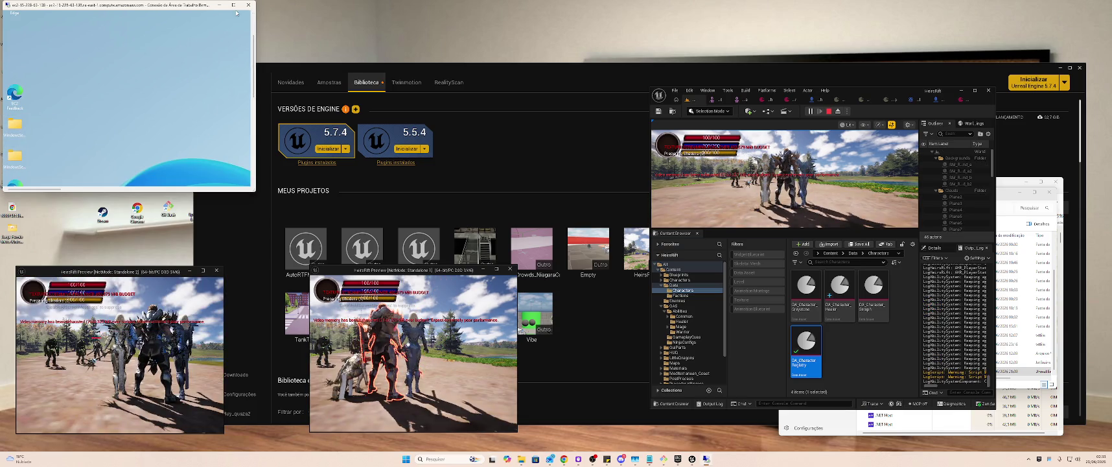
key("shift+Delete")
left_click(586, 233)
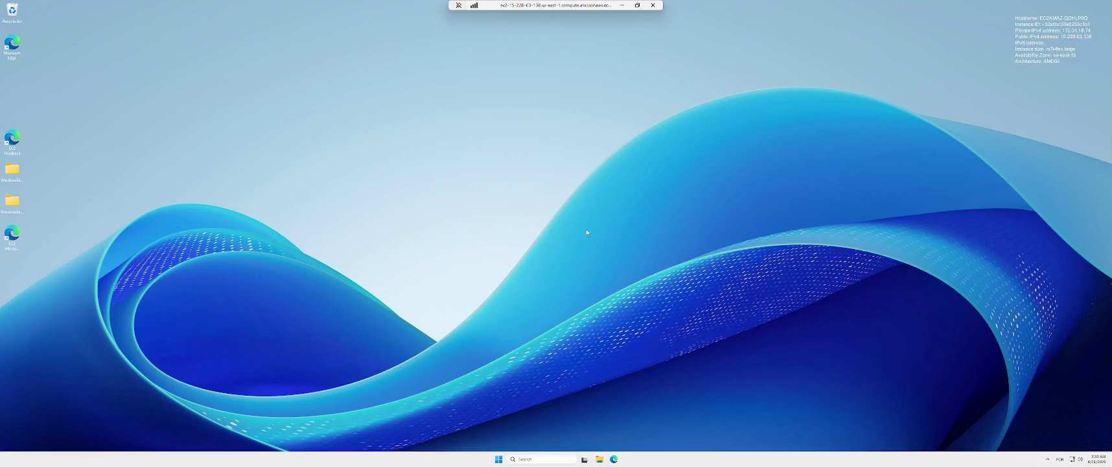
Step: Toggle the Remote Desktop window between full screen and windowed, ending in a small window
left_click(636, 5)
left_click(234, 5)
left_click(637, 5)
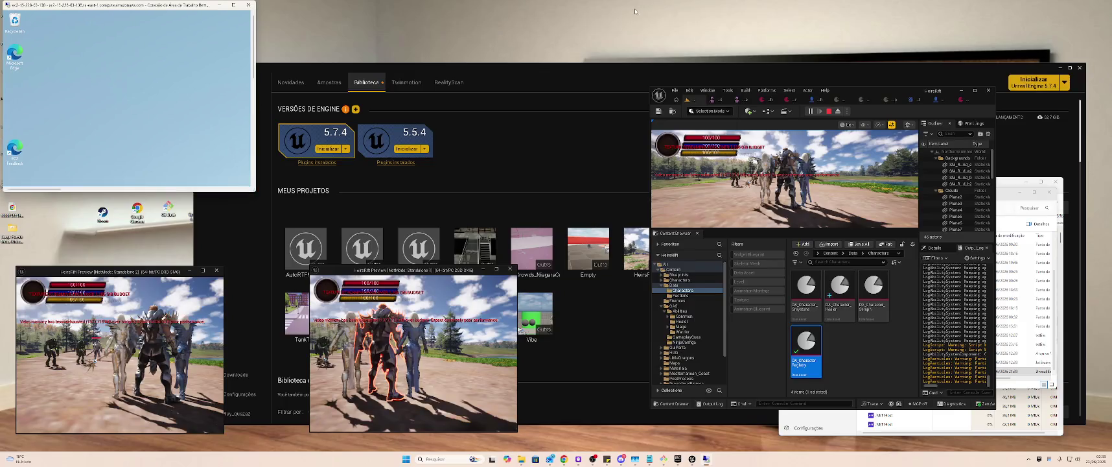
left_click(234, 8)
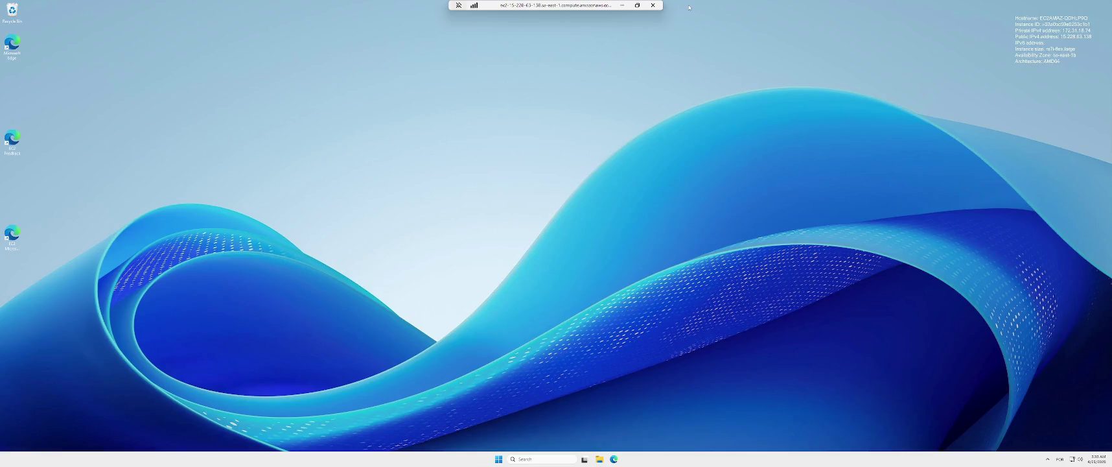
left_click(637, 6)
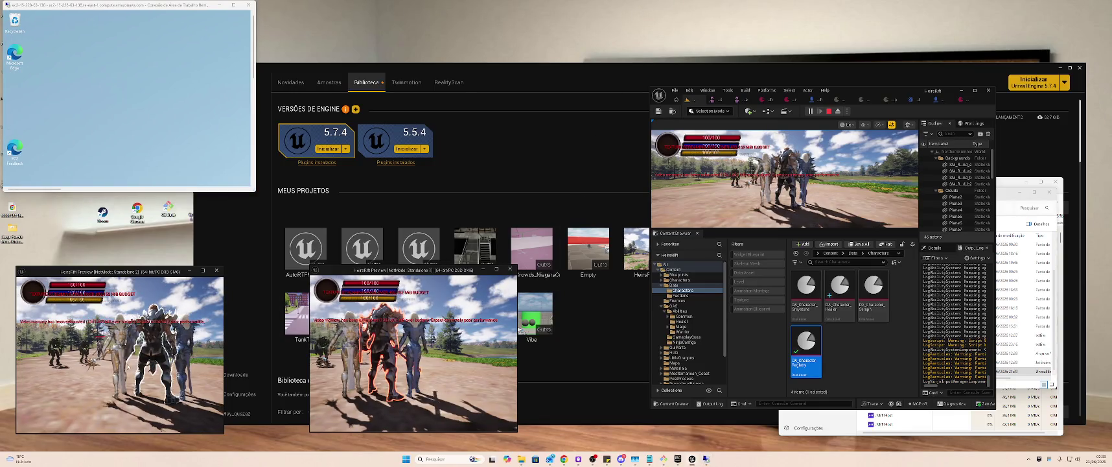
Step: Target a Greystone, cast the heal twice, stop the play test, and open GAS > Abilities > Mage
left_click(186, 338)
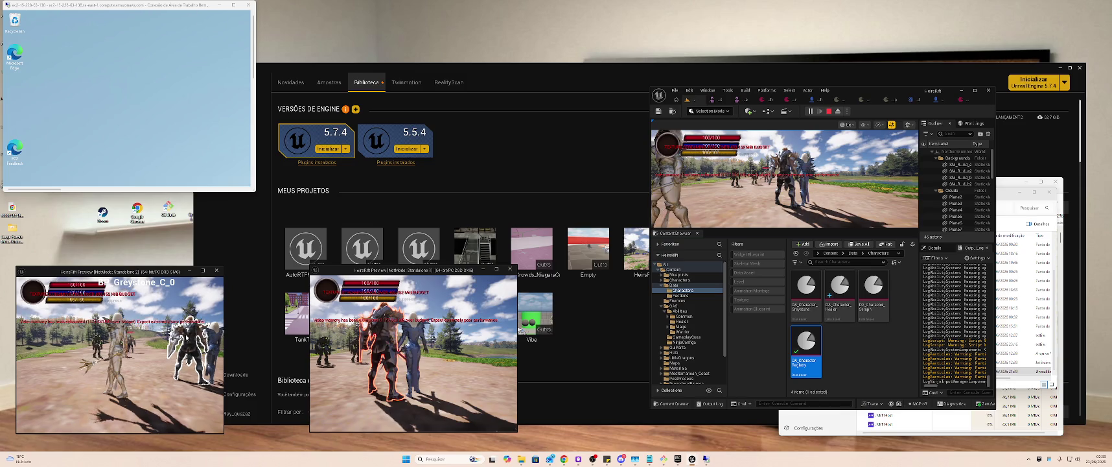
key("1")
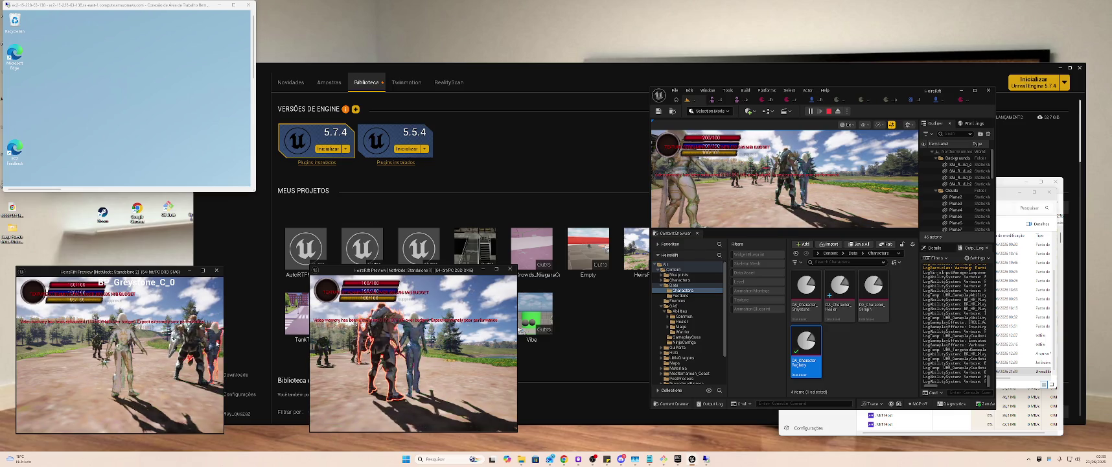
key("1")
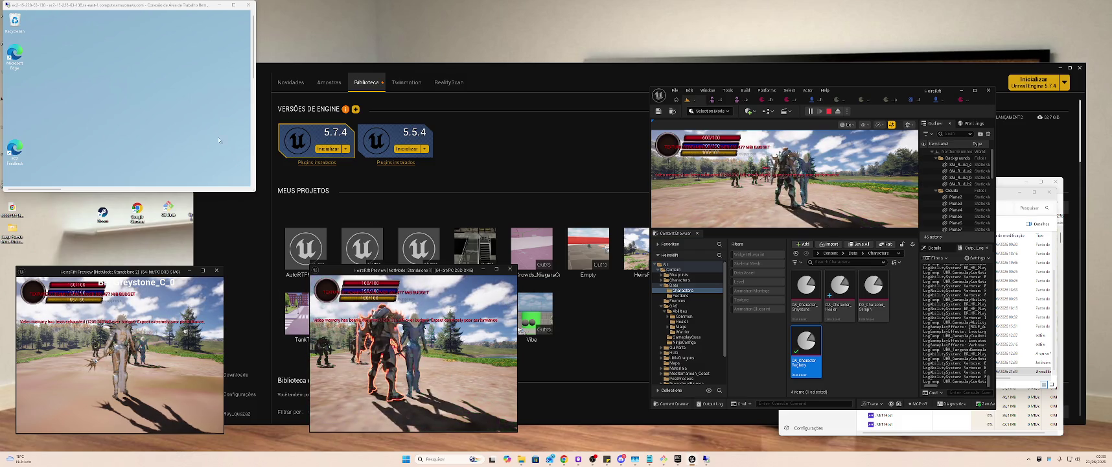
key("Escape")
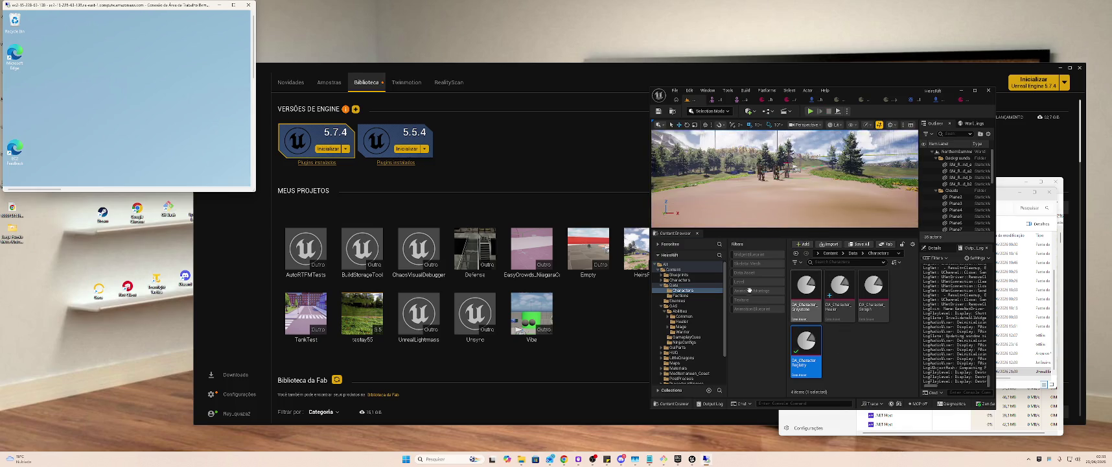
left_click(681, 327)
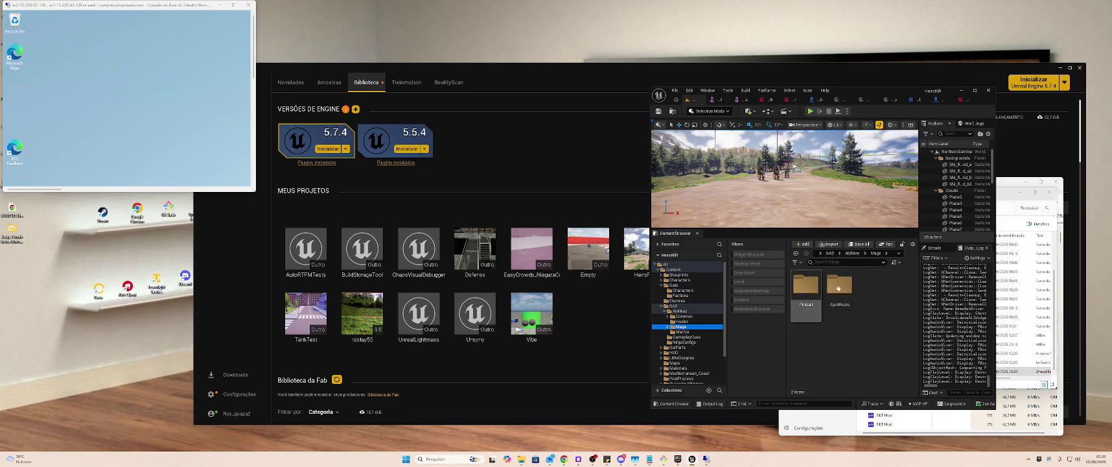
Step: Open the GE_HEAL gameplay effect from the Healer abilities folder
left_click(694, 321)
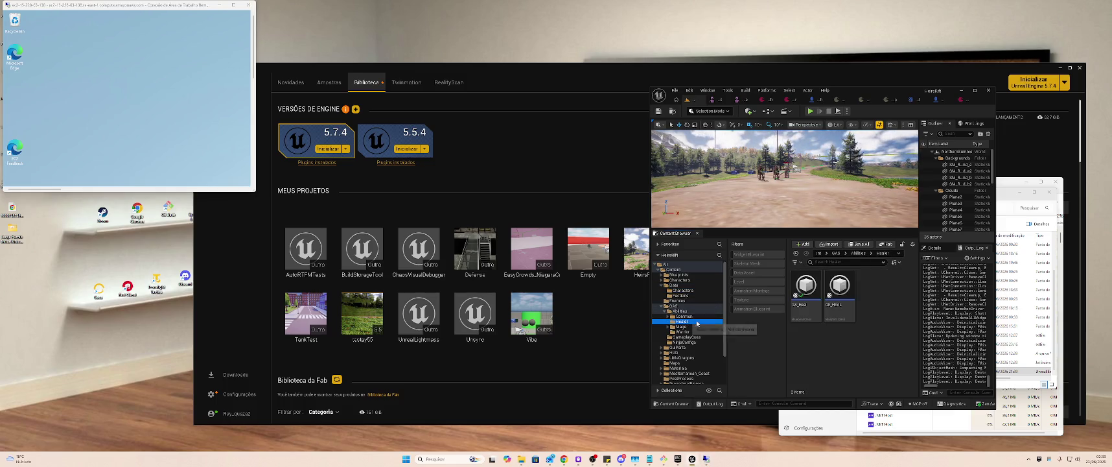
left_click(842, 289)
double_click(845, 291)
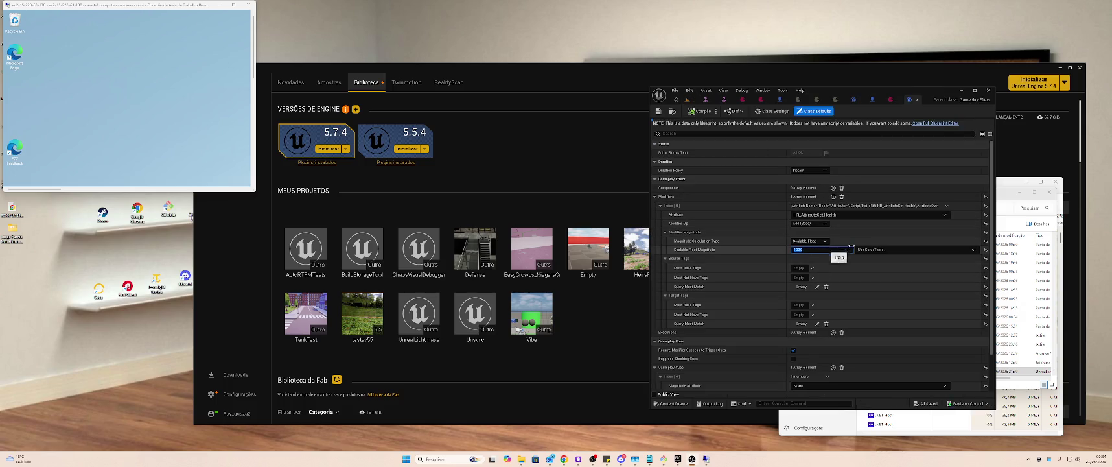
Step: Commit the Health modifier's new scalable float magnitude, compile GE_HEAL, and return to the level editor
key("End")
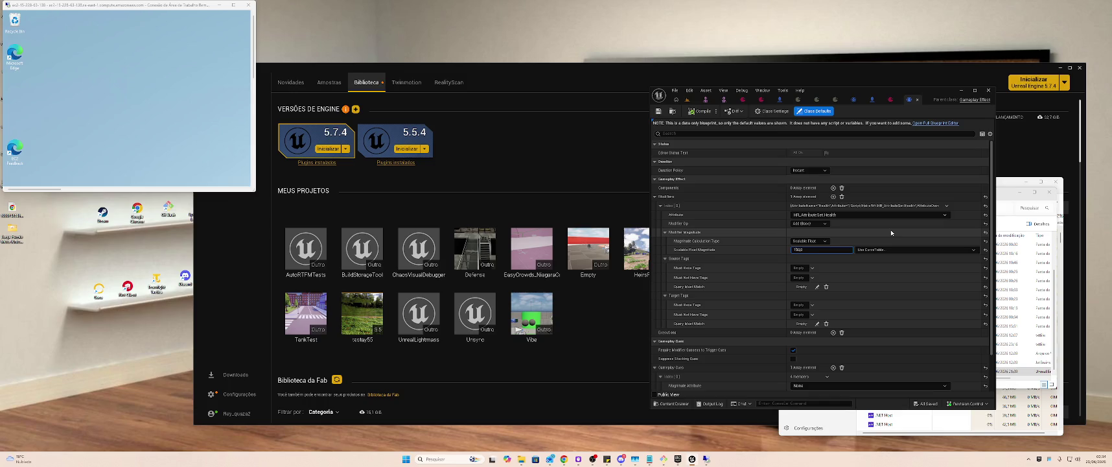
key("Return")
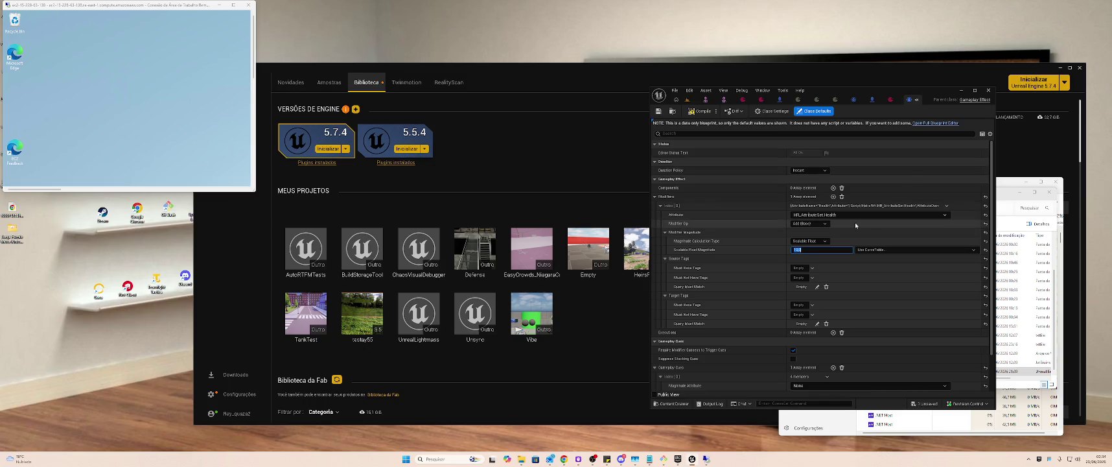
scroll(842, 229, "down", 1)
left_click(696, 115)
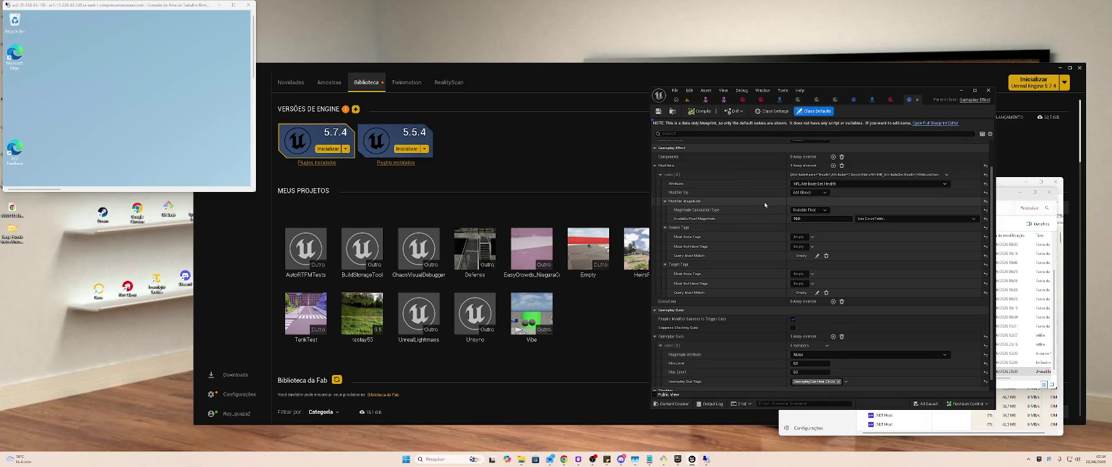
scroll(763, 203, "down", 1)
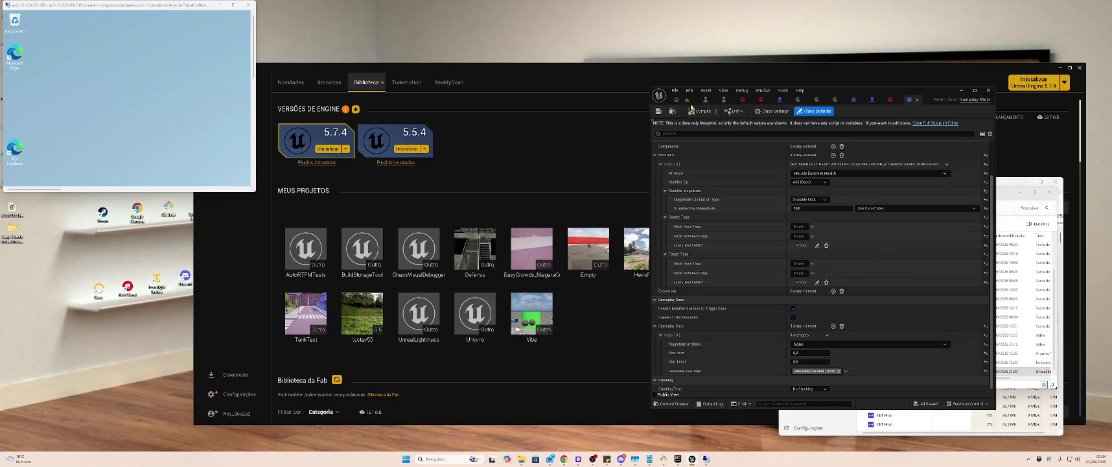
left_click(686, 100)
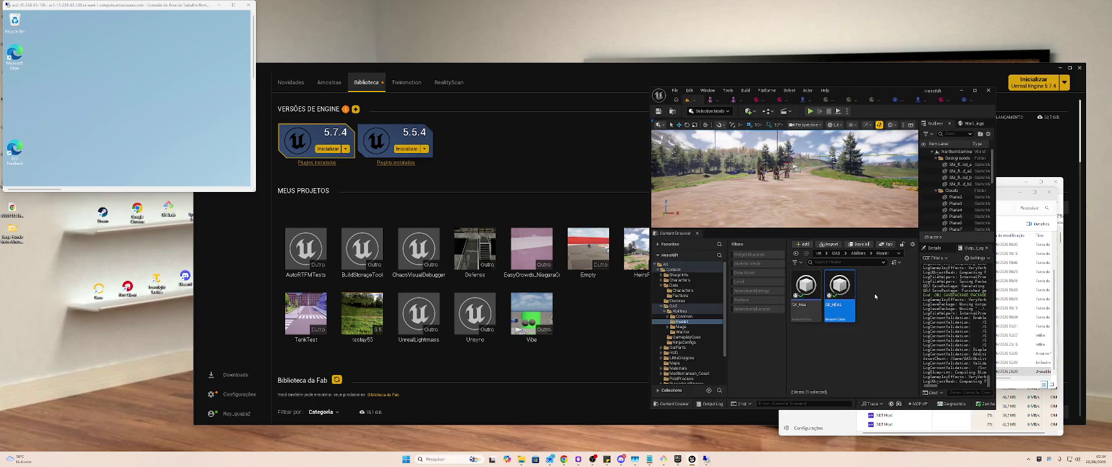
Step: Review the GA_Heal ability, then browse to the Mage abilities folder
double_click(806, 286)
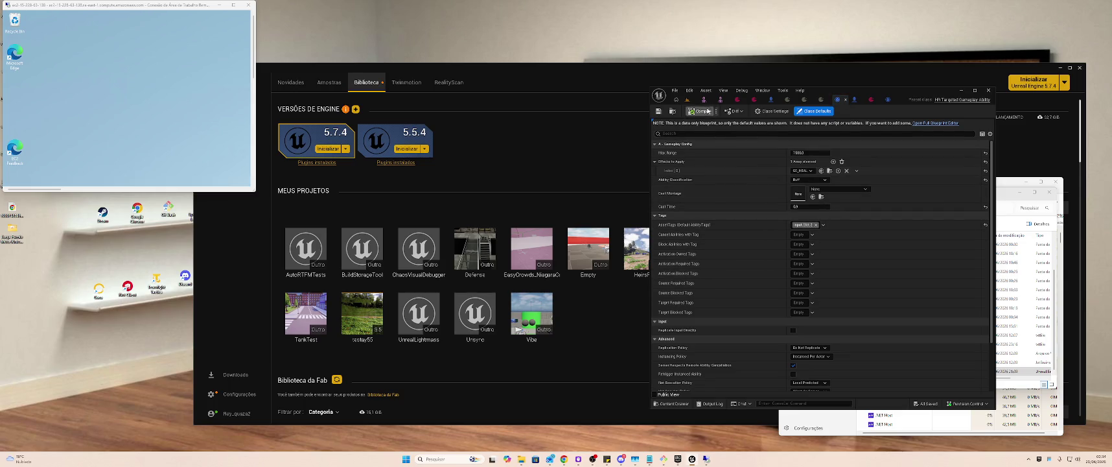
left_click(686, 100)
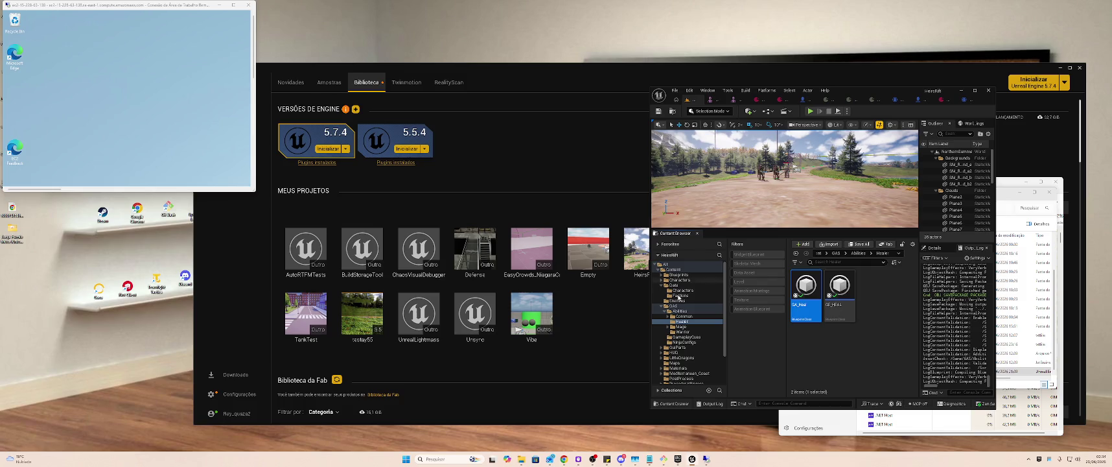
left_click(681, 326)
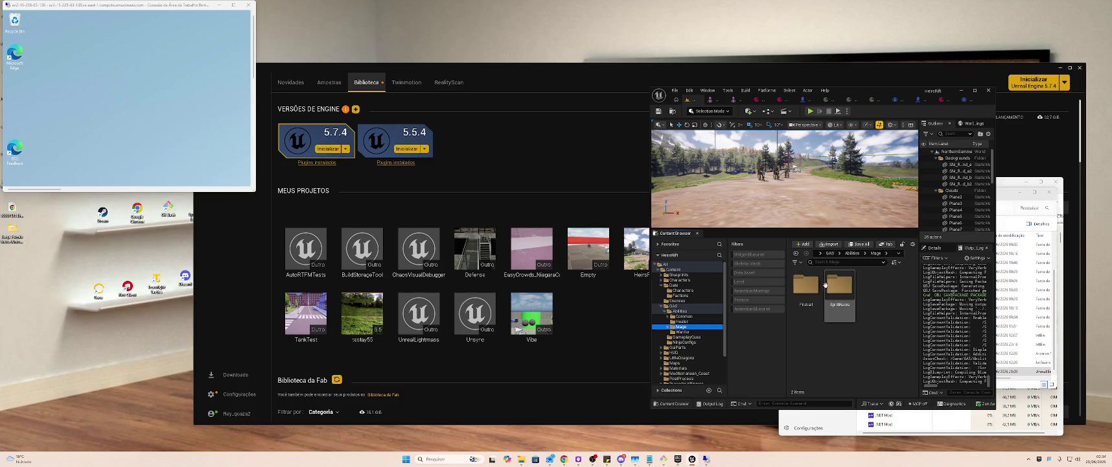
Step: Copy Costs_SpiritRoots and CD_SpiritRoots from the SpiritRoots folder into the Healer folder
double_click(840, 285)
left_click(876, 301)
left_click(841, 294)
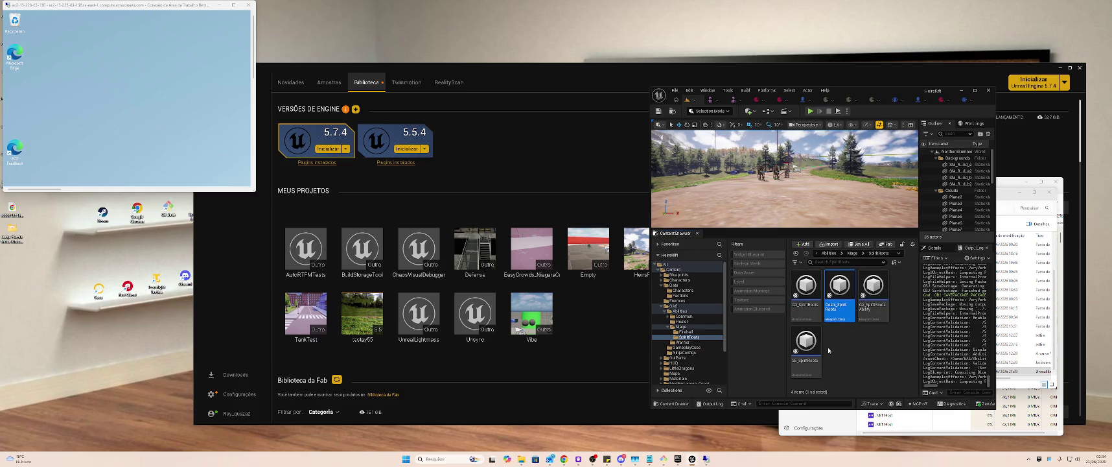
left_click(806, 300, "ctrl")
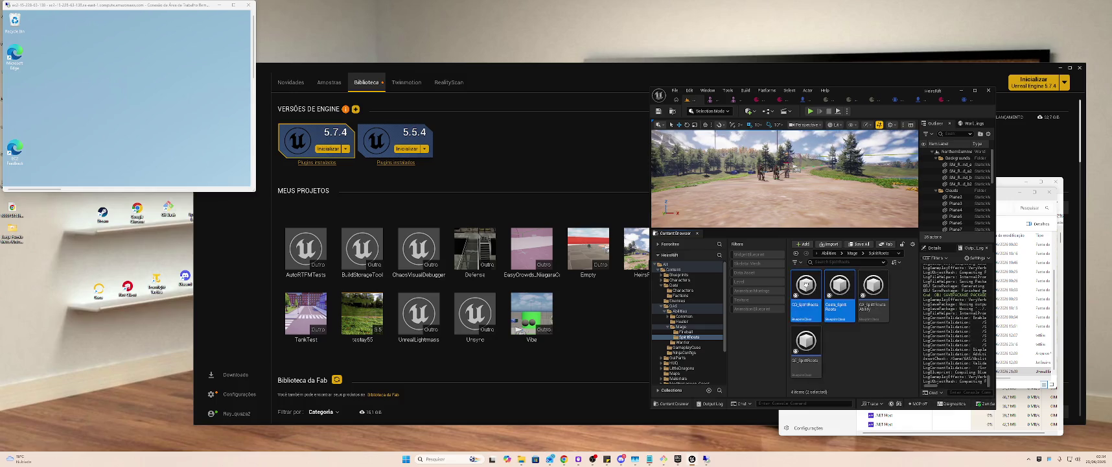
left_click(682, 321)
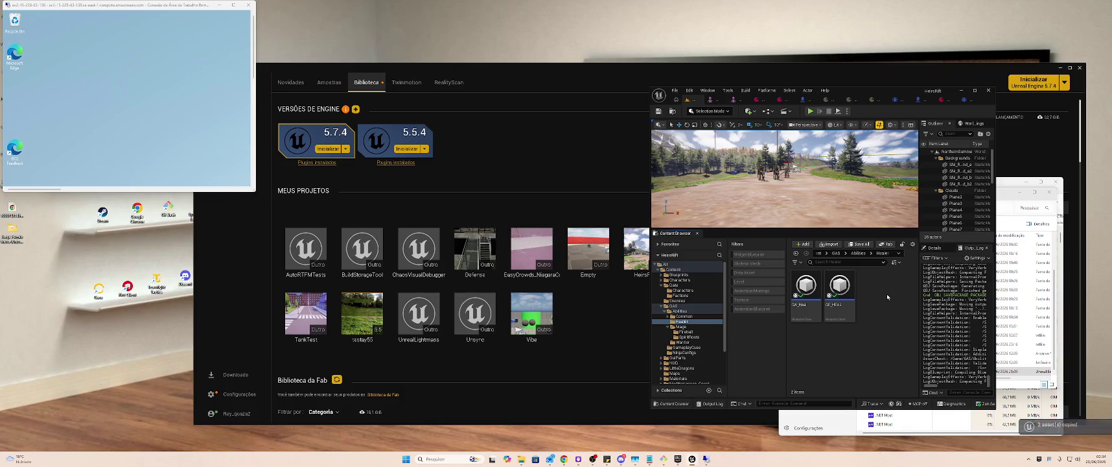
left_click(851, 293)
Step: After a failed GE_HEAL rename, name the copied SpiritRoots effects CD_Heal and Costs_Heal
key("F2")
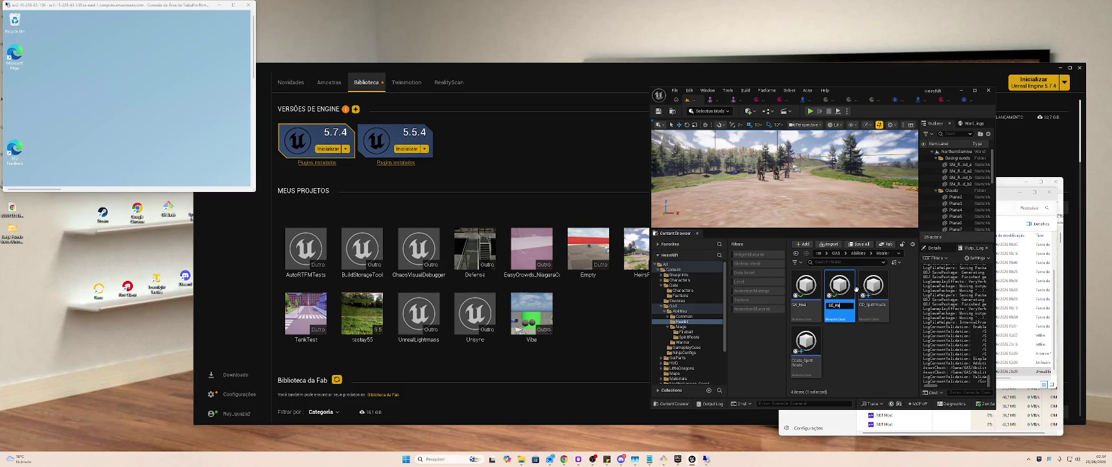
type("al")
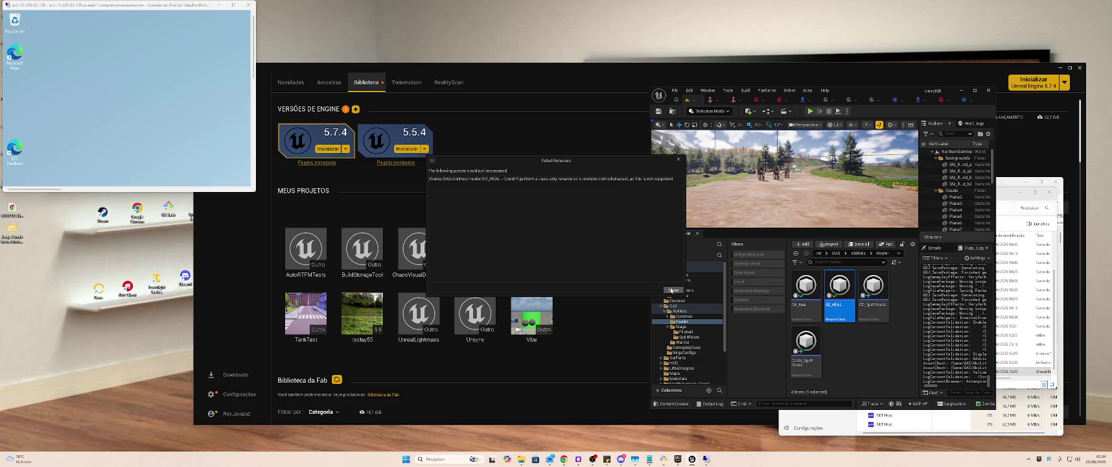
left_click(669, 290)
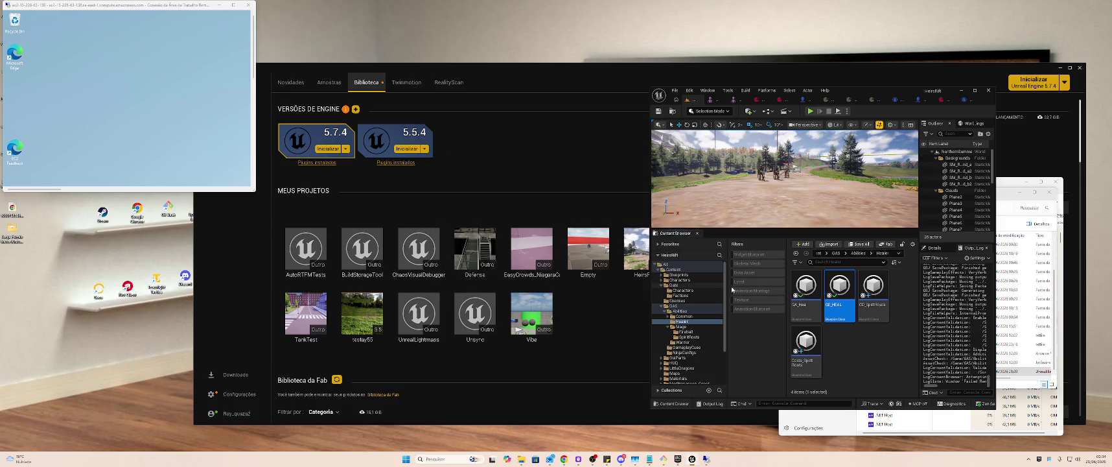
left_click(873, 289)
key("F2")
type("GE")
type("Heal")
key("Return")
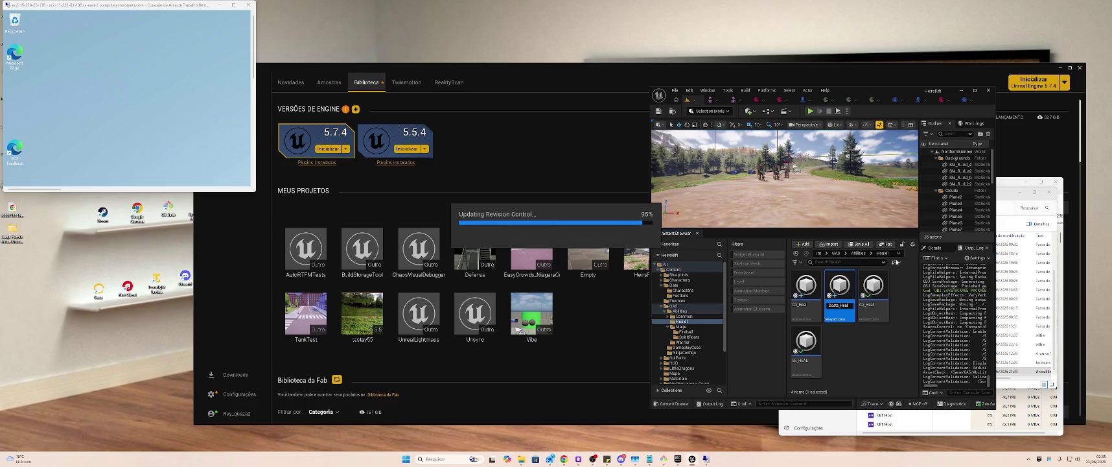
Step: Review Costs_Heal's settings, then open the CD_Heal cooldown effect
double_click(841, 283)
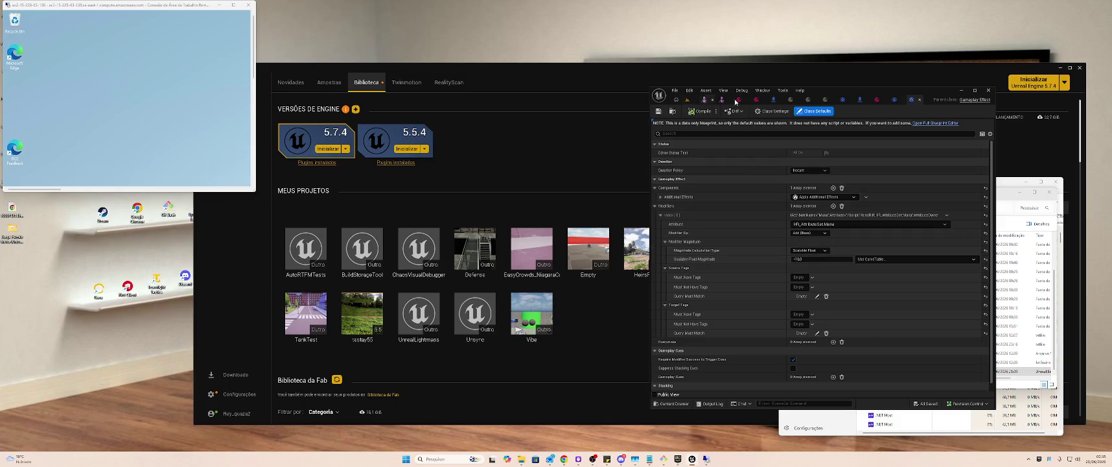
left_click(688, 101)
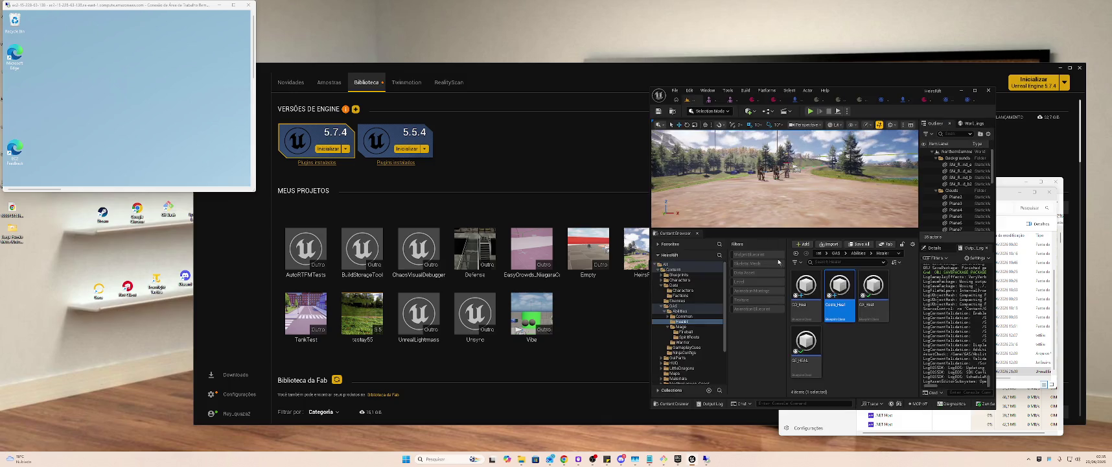
double_click(804, 286)
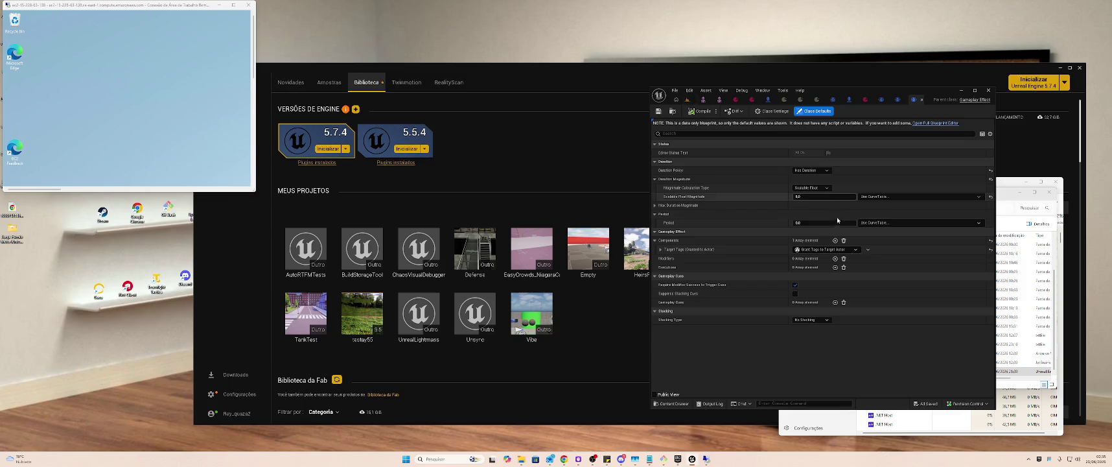
Step: Expand CD_Heal's Target Tags > Add Tags and explore the tag picker without changing tags
left_click(661, 250)
left_click(664, 258)
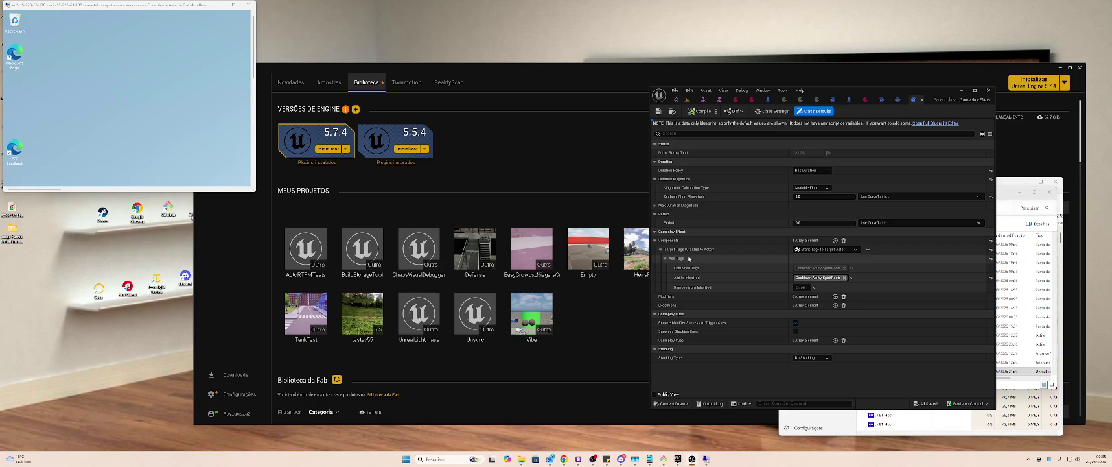
left_click(842, 278)
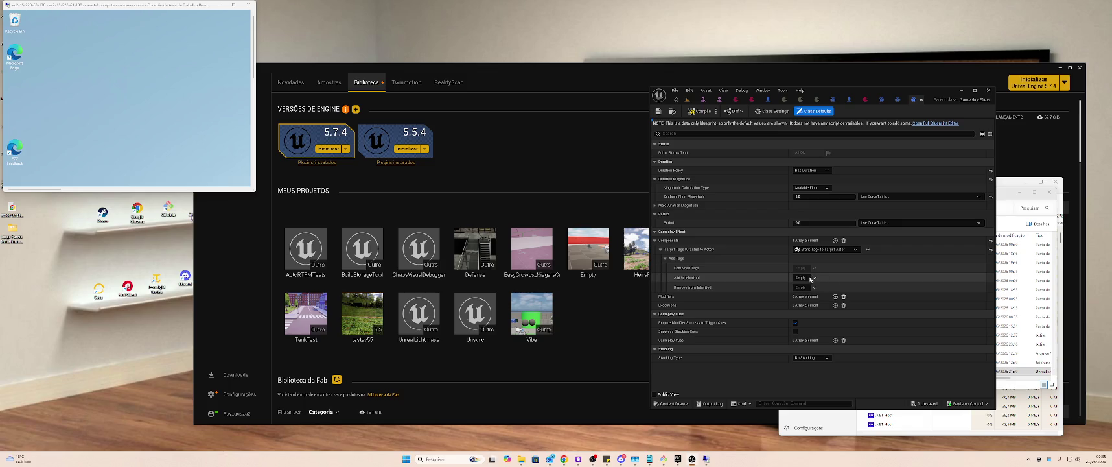
key("ctrl+z")
left_click(851, 278)
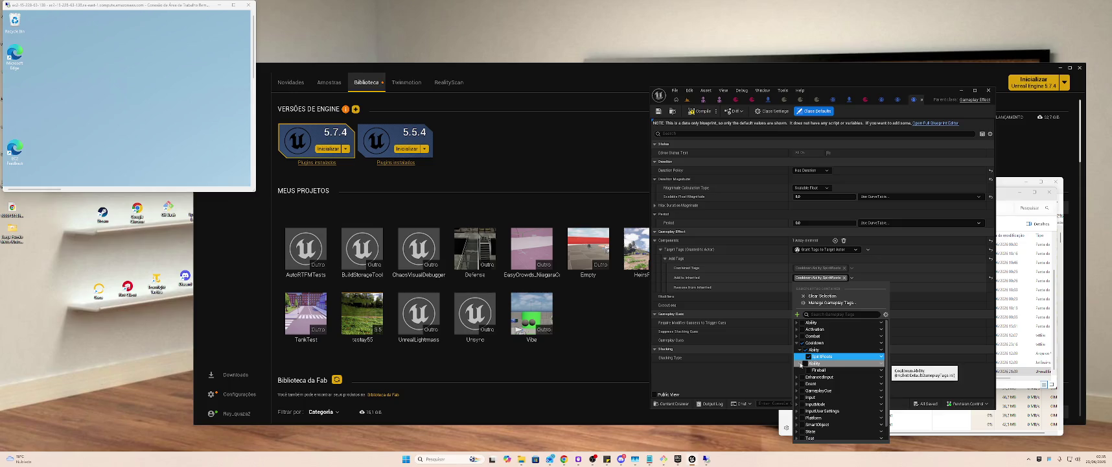
left_click(797, 313)
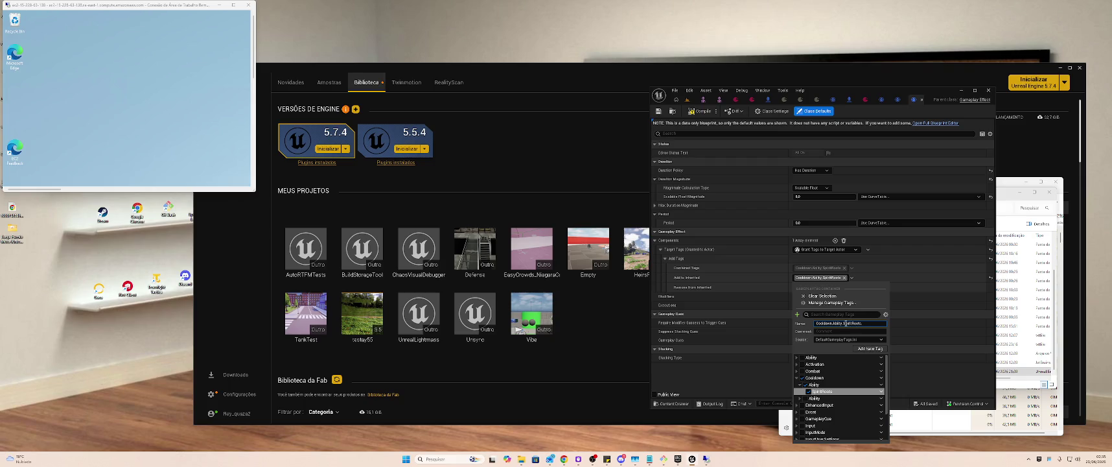
left_click_drag(843, 323, 996, 304)
left_click(994, 303)
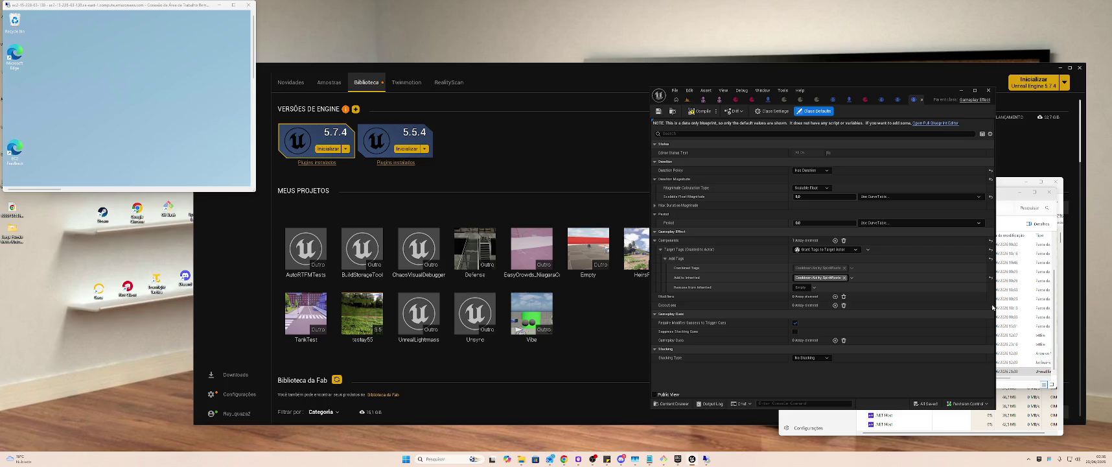
Step: Grant Cooldown.Ability.Heal in place of the SpiritRoots cooldown tag and return to the level editor
left_click(827, 279)
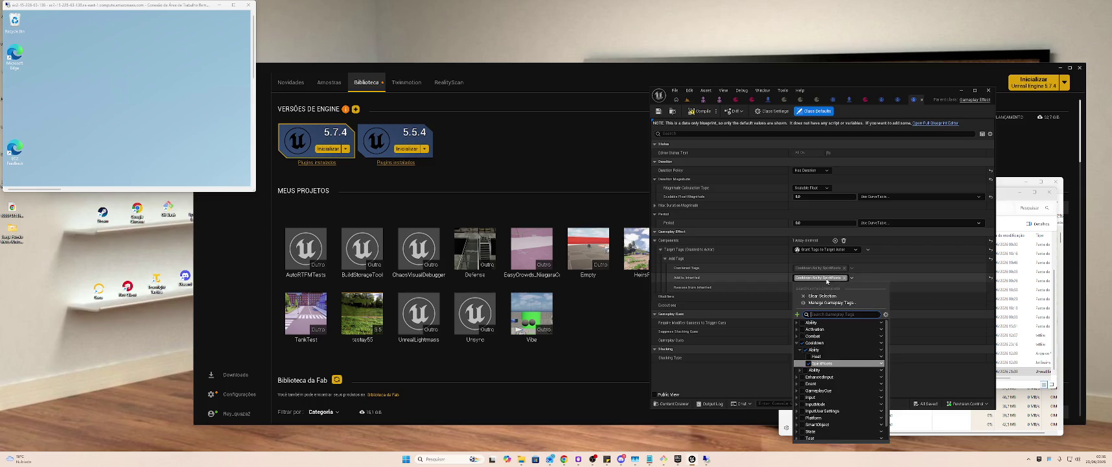
left_click(808, 356)
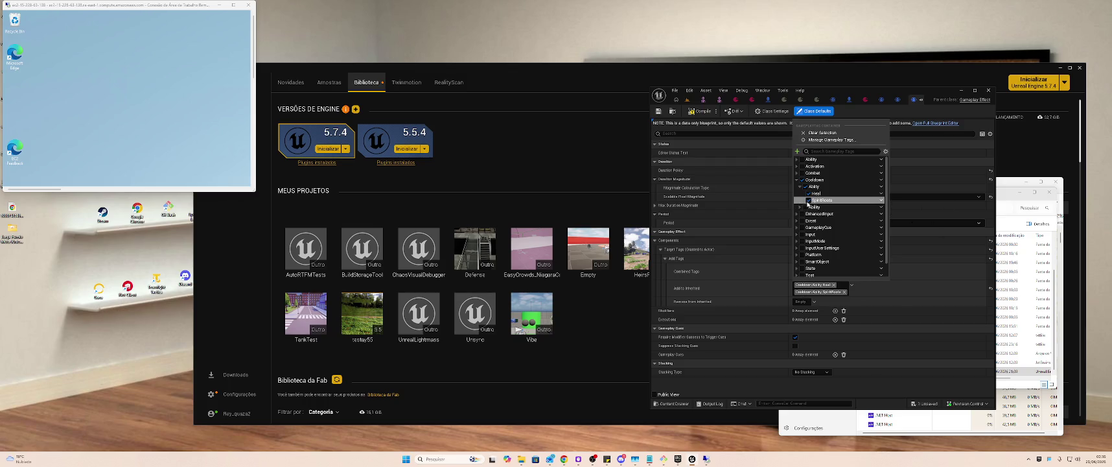
left_click(808, 201)
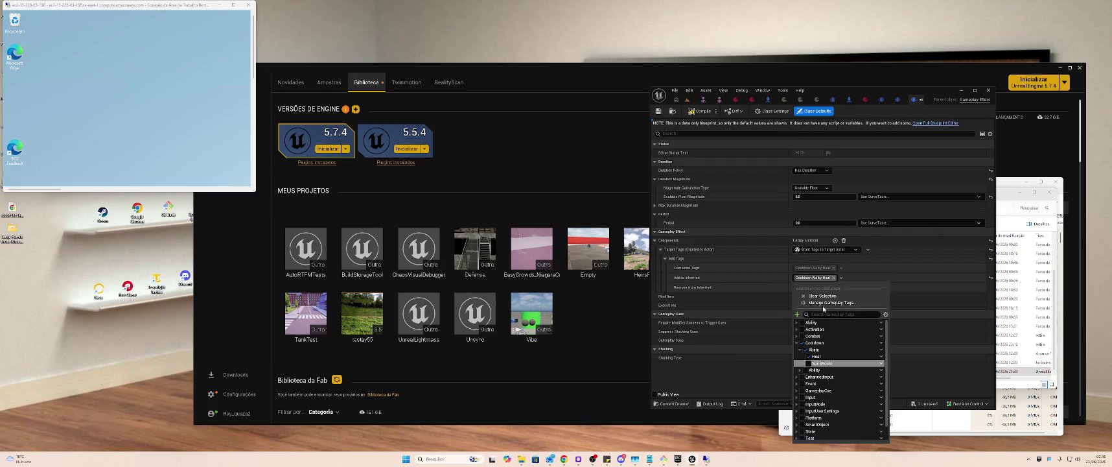
left_click(817, 350)
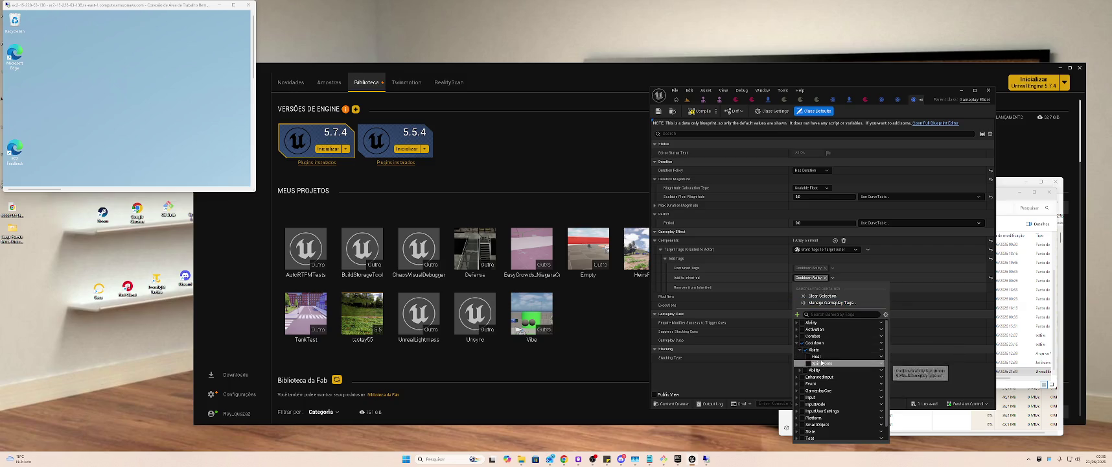
left_click(823, 357)
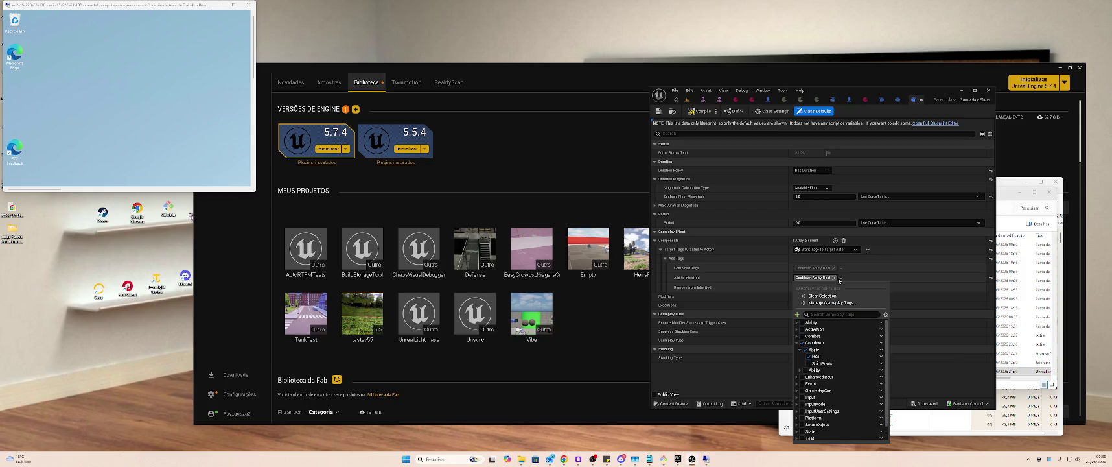
left_click(700, 111)
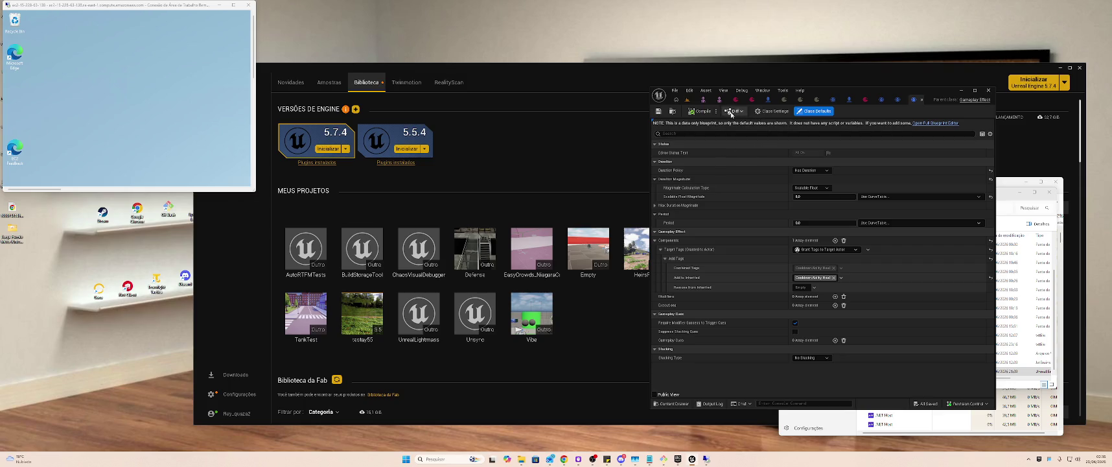
left_click(687, 98)
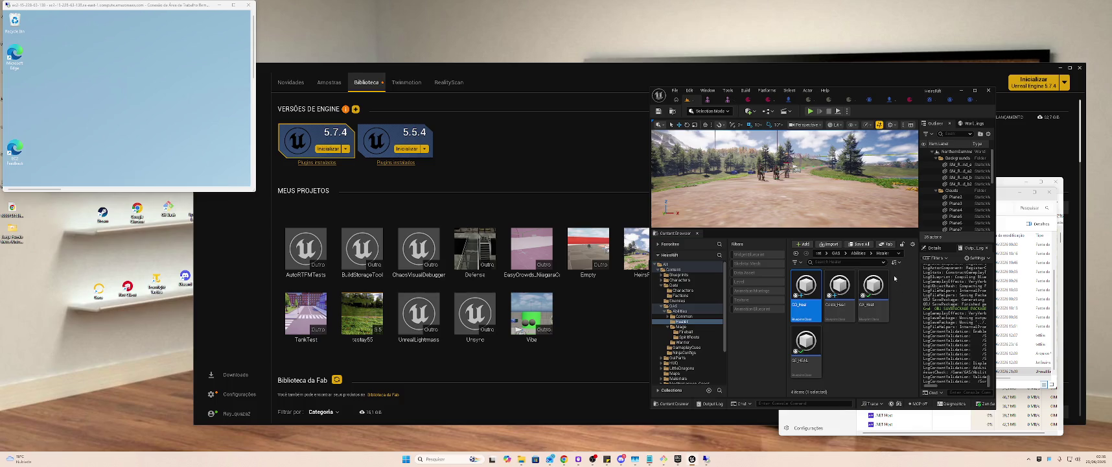
double_click(840, 285)
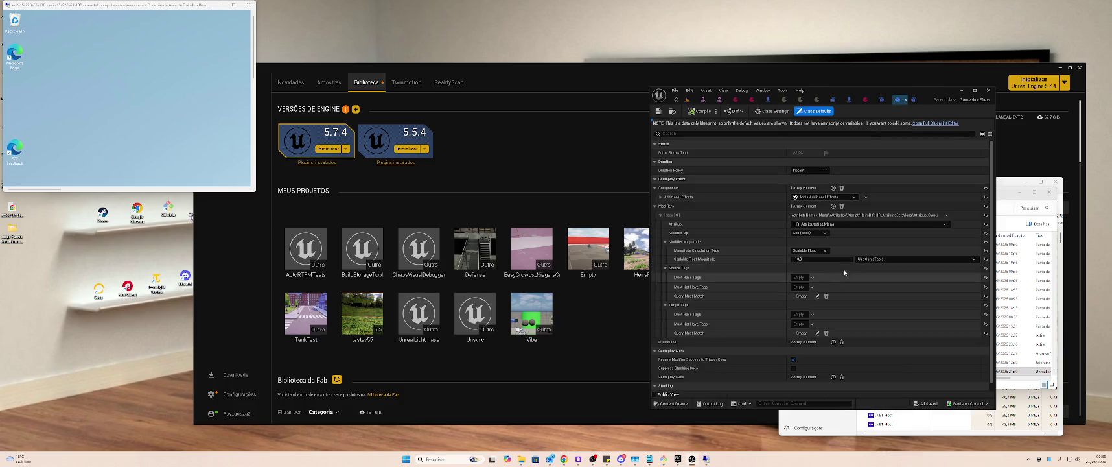
scroll(839, 272, "down", 1)
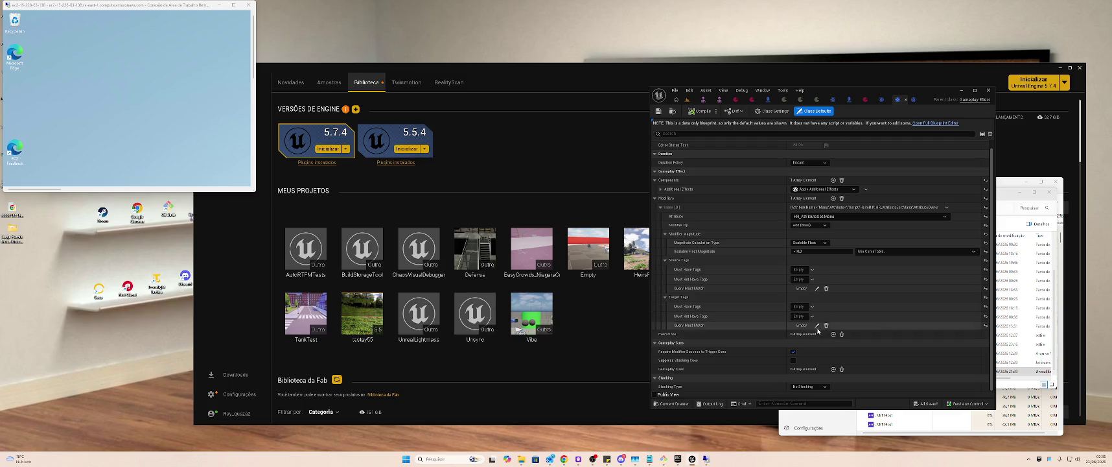
scroll(881, 285, "up", 1)
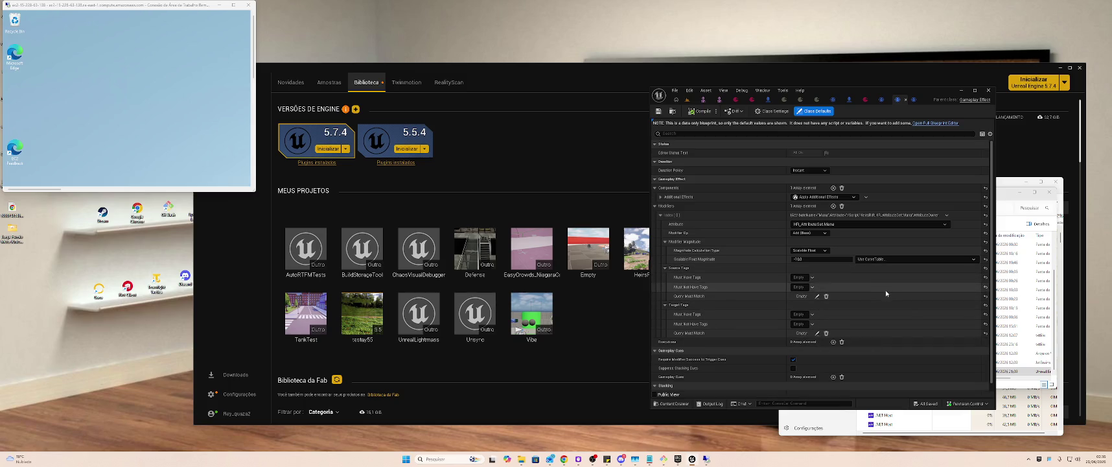
scroll(887, 306, "down", 1)
scroll(887, 306, "up", 1)
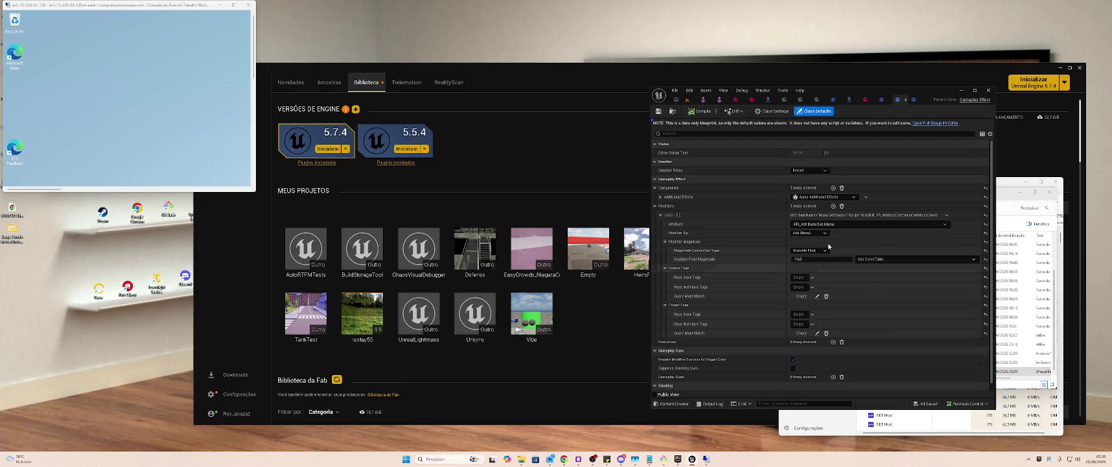
left_click(676, 99)
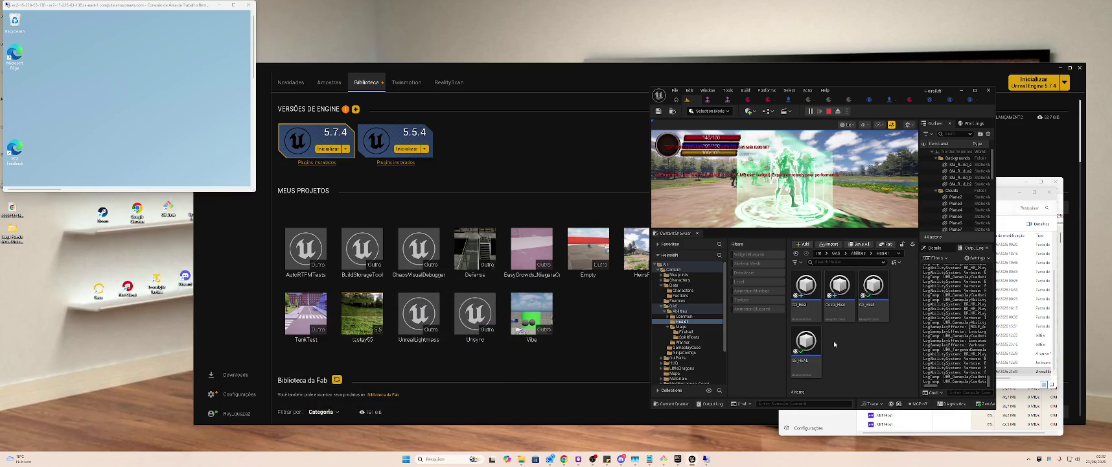
key("Escape")
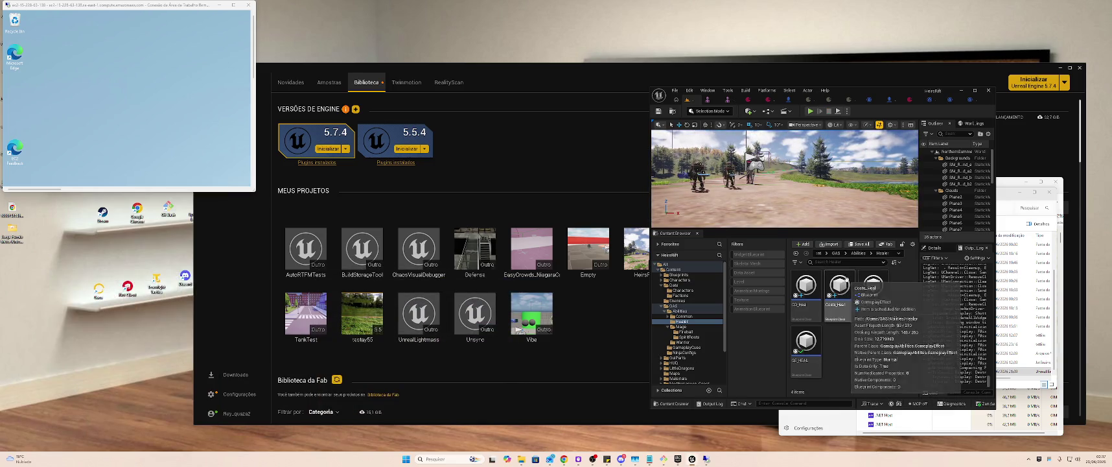
double_click(806, 342)
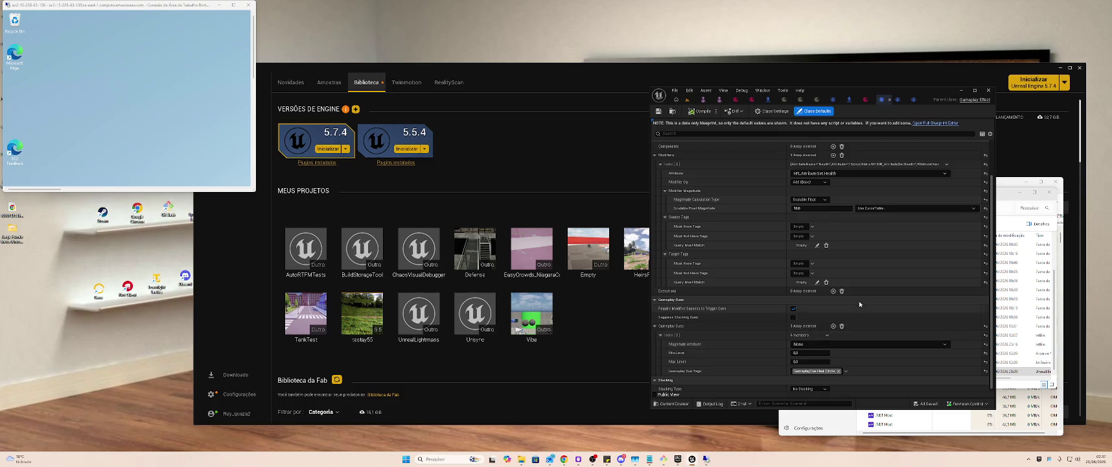
scroll(860, 304, "down", 1)
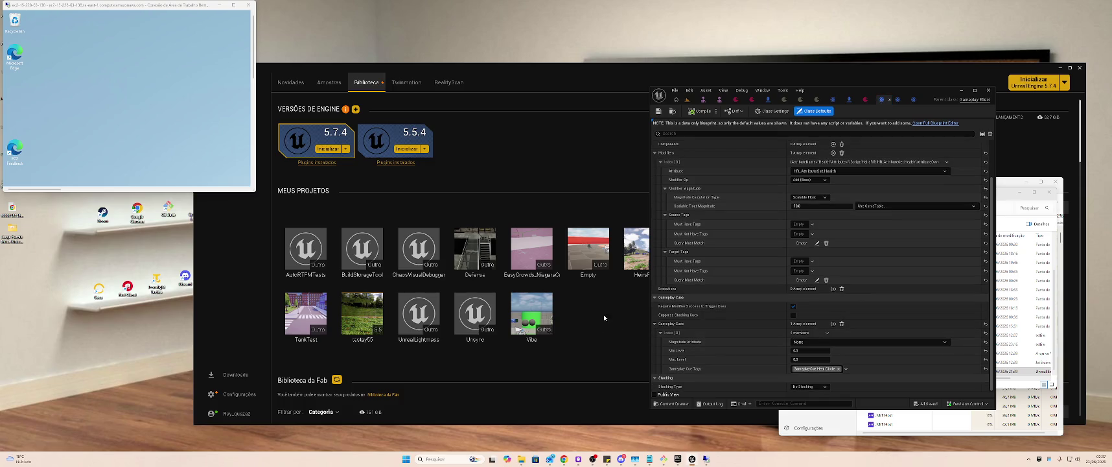
scroll(699, 297, "up", 3)
scroll(698, 297, "down", 3)
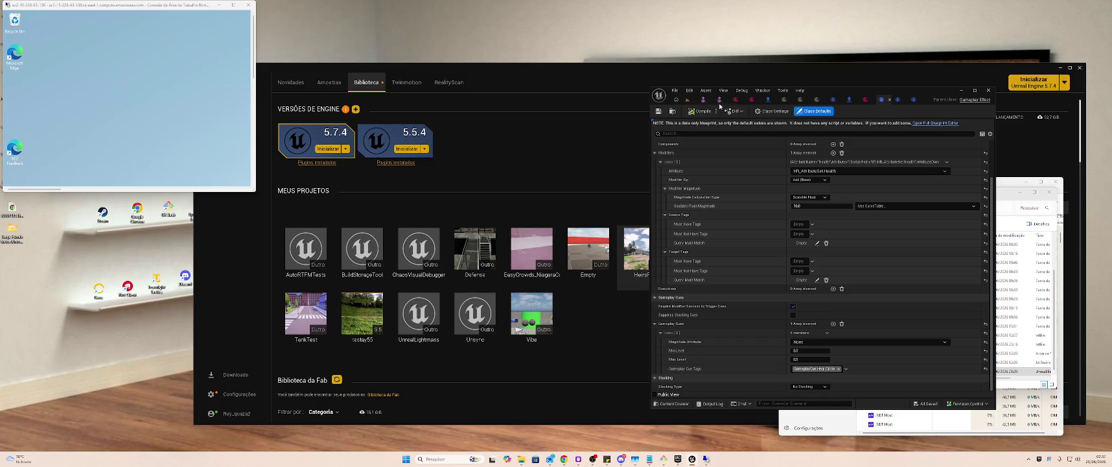
left_click(688, 99)
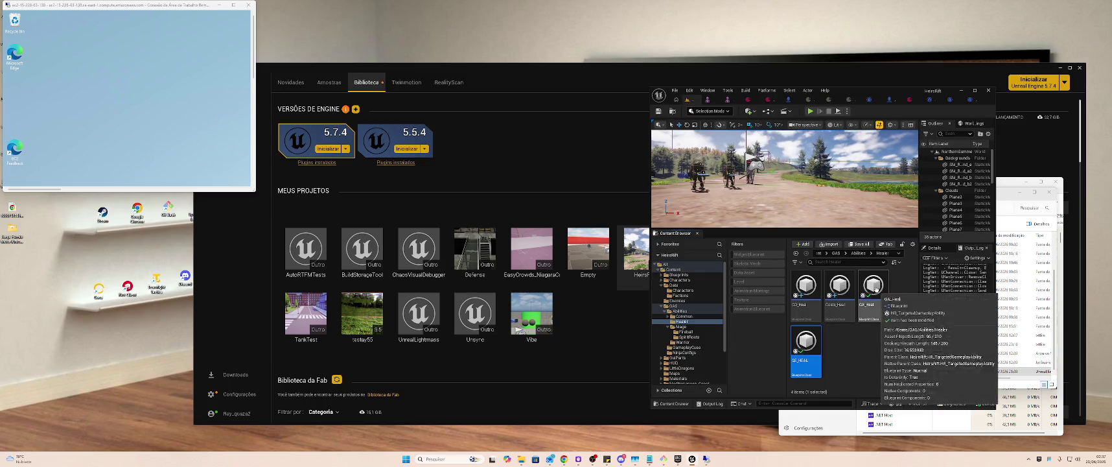
Step: In GA_Heal, set Cost Gameplay Effect Class to Costs_Heal and Cooldown Gameplay Effect Class to CD_Heal
double_click(876, 289)
scroll(836, 324, "down", 2)
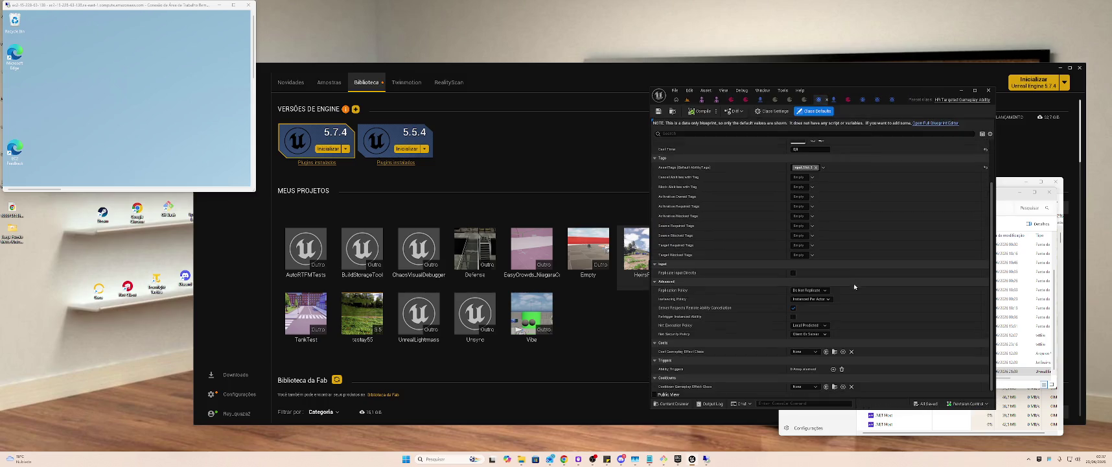
left_click(807, 353)
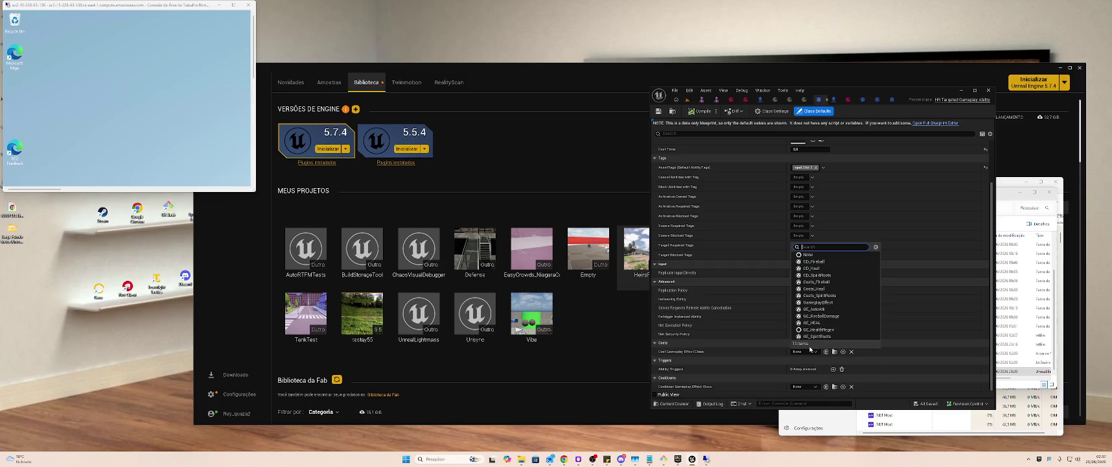
left_click(830, 290)
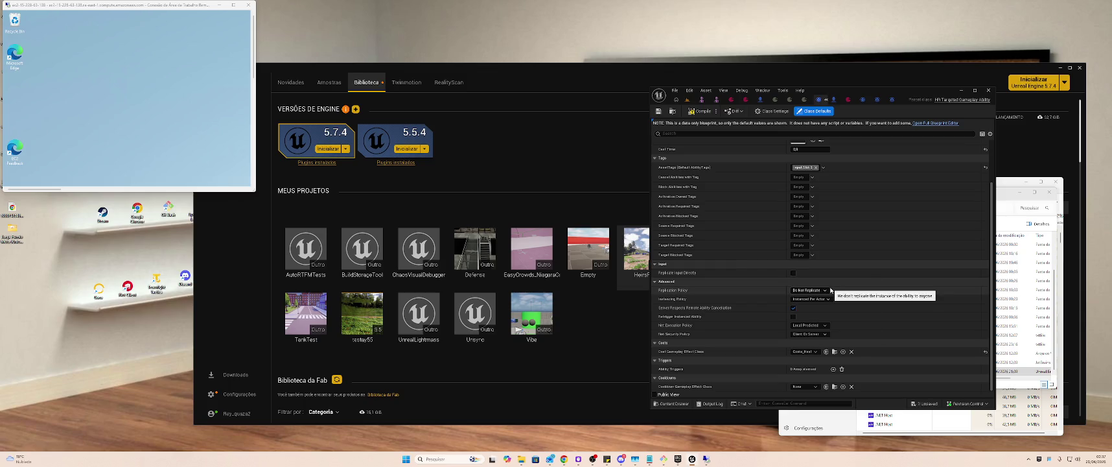
left_click(808, 387)
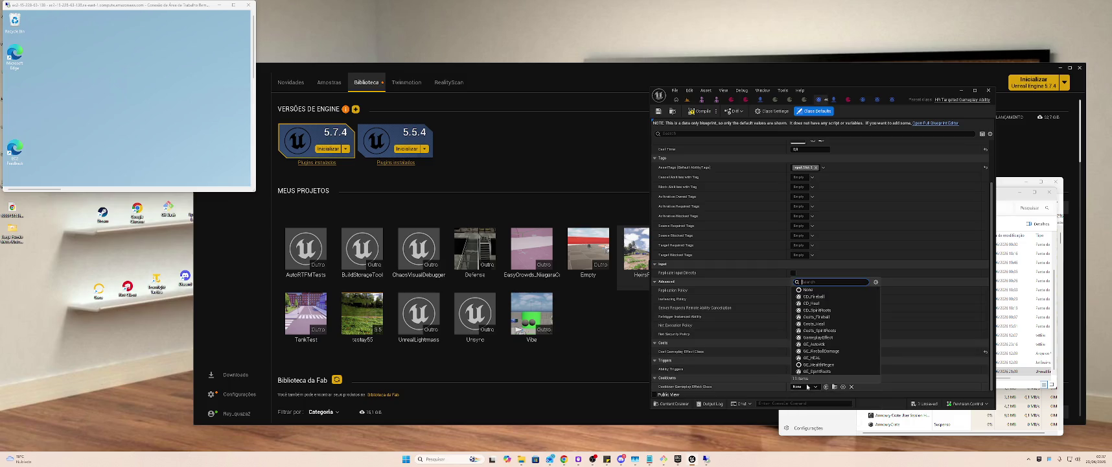
left_click(832, 303)
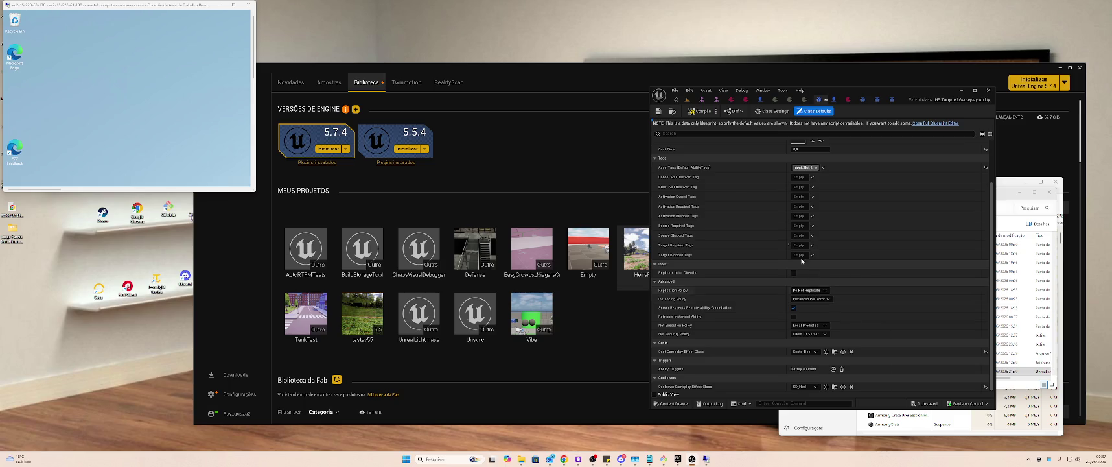
left_click(684, 100)
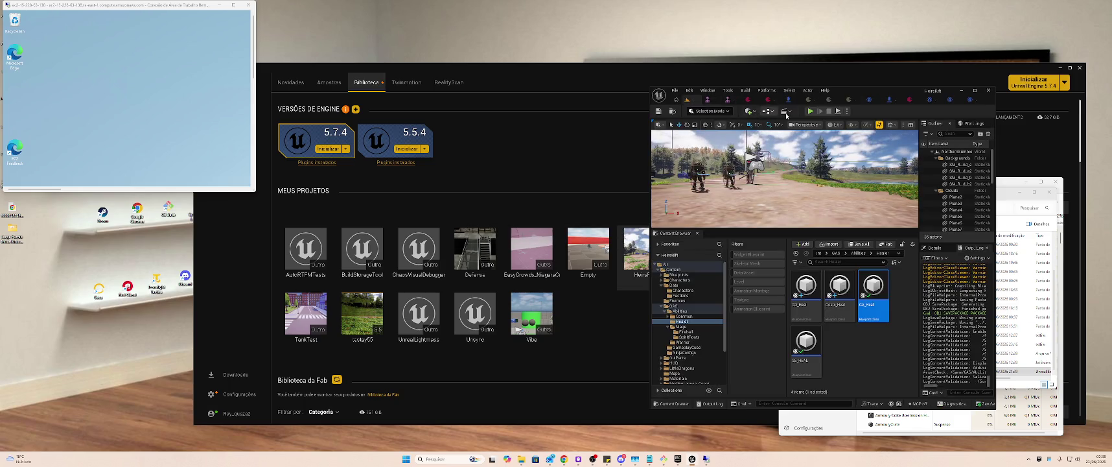
Step: Run the two-client standalone heal test, casting the green heal circle, then close both game windows
left_click(878, 363)
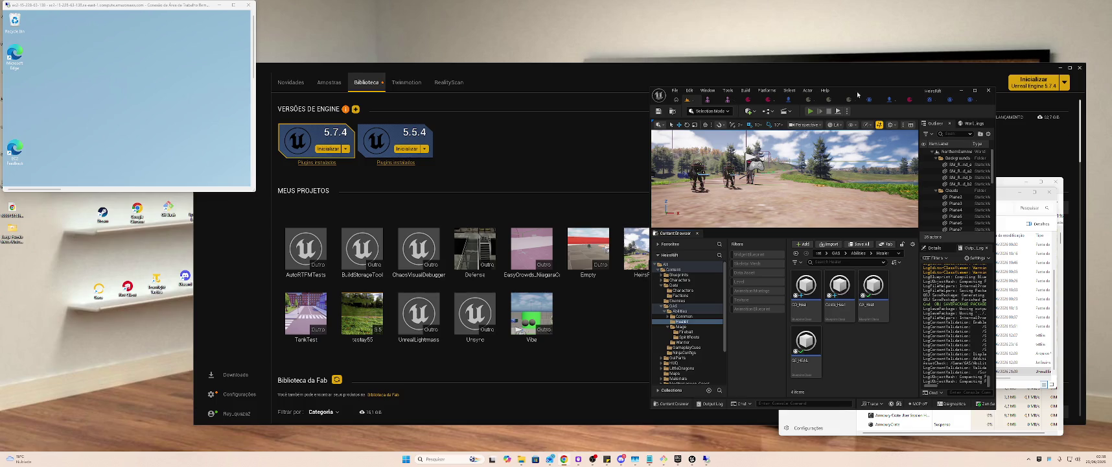
left_click(223, 3)
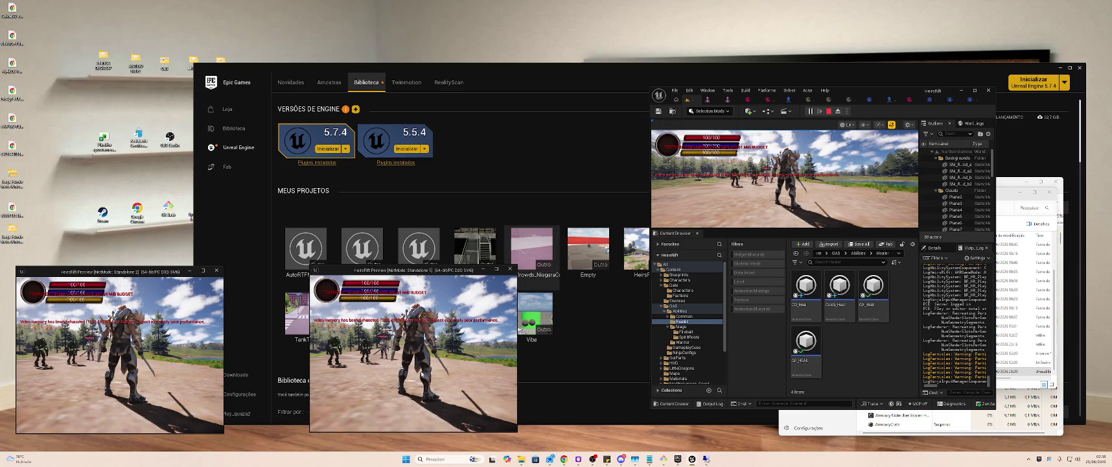
left_click(427, 368)
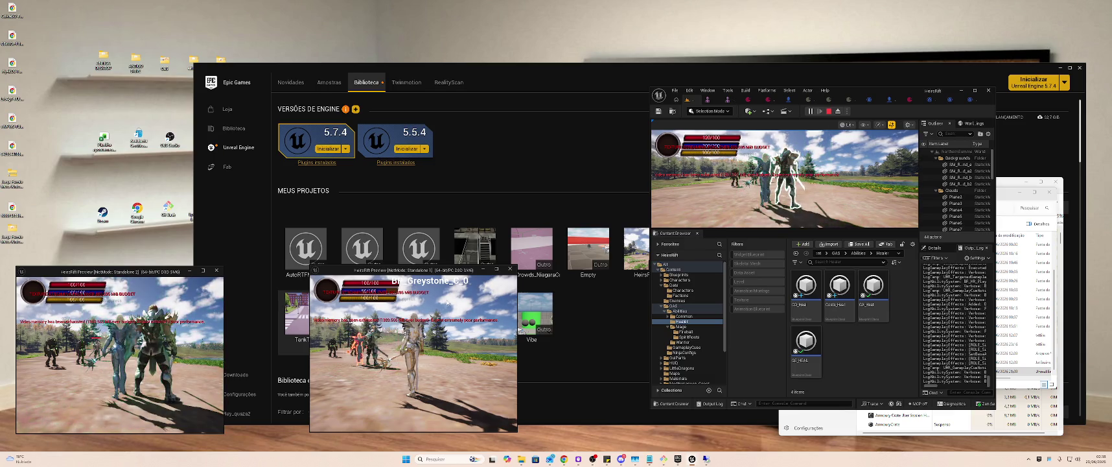
left_click(828, 111)
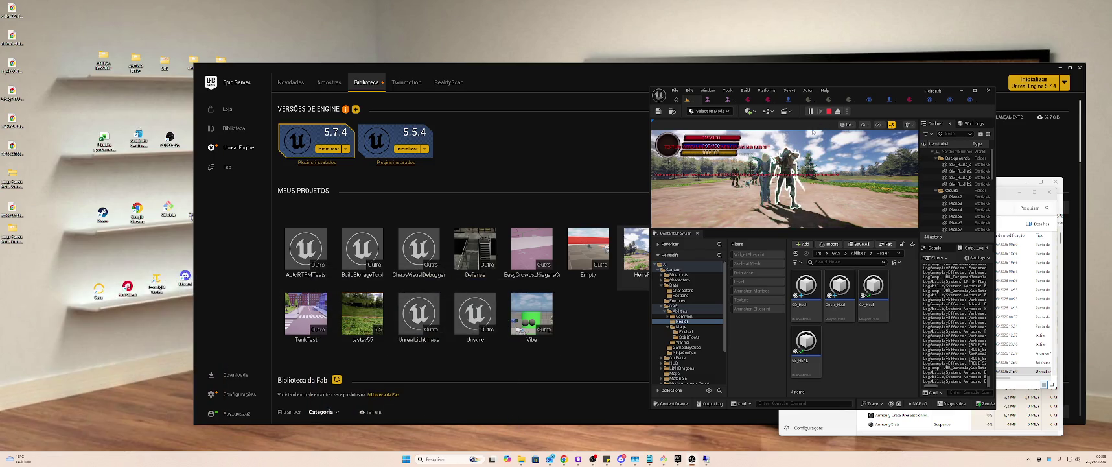
key("Escape")
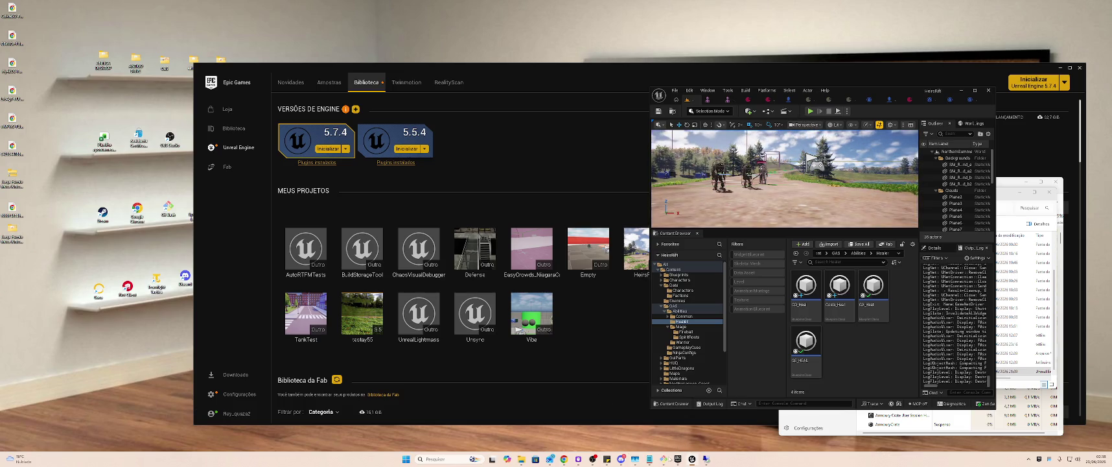
Step: Run git status in Git Bash to list the changed files
left_click(664, 459)
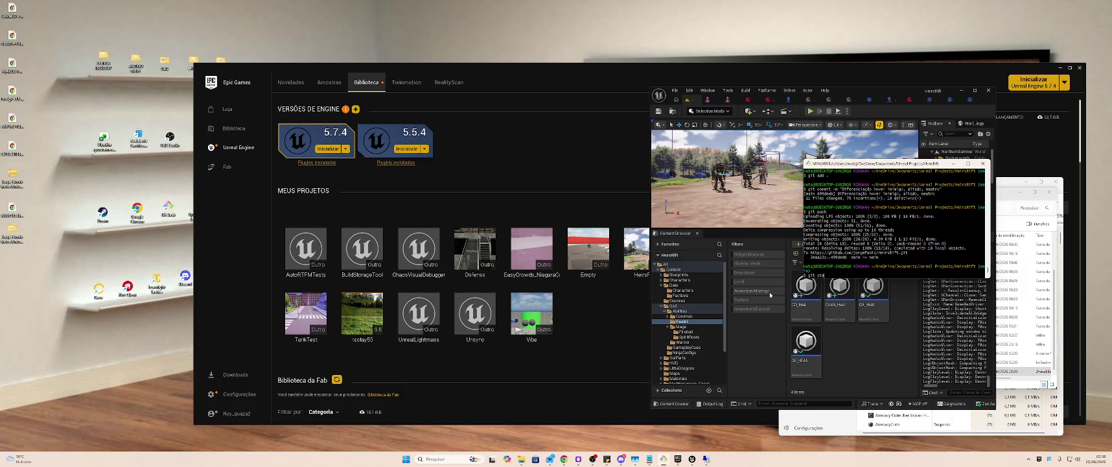
type("tus")
key("Return")
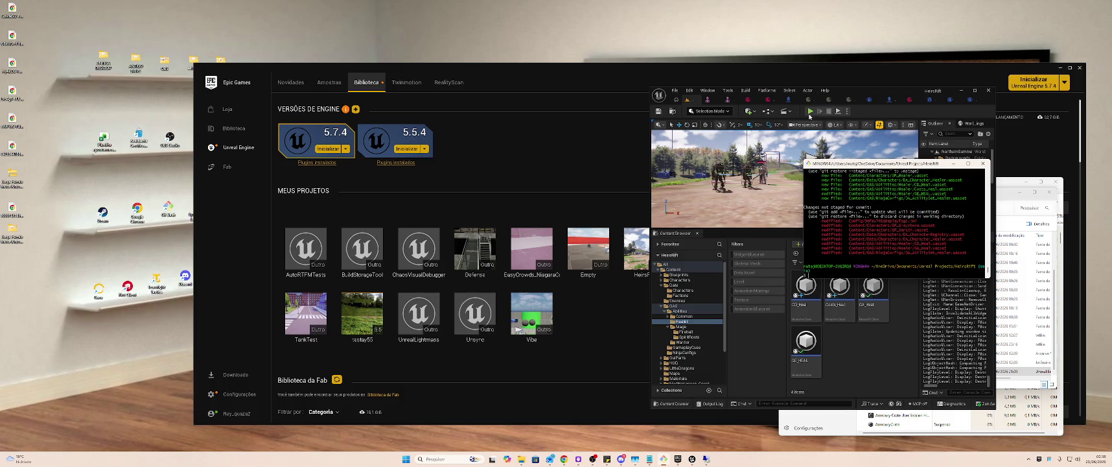
Step: Start packaging the project for Windows into the BuildFaction output folder
left_click(790, 95)
left_click(767, 90)
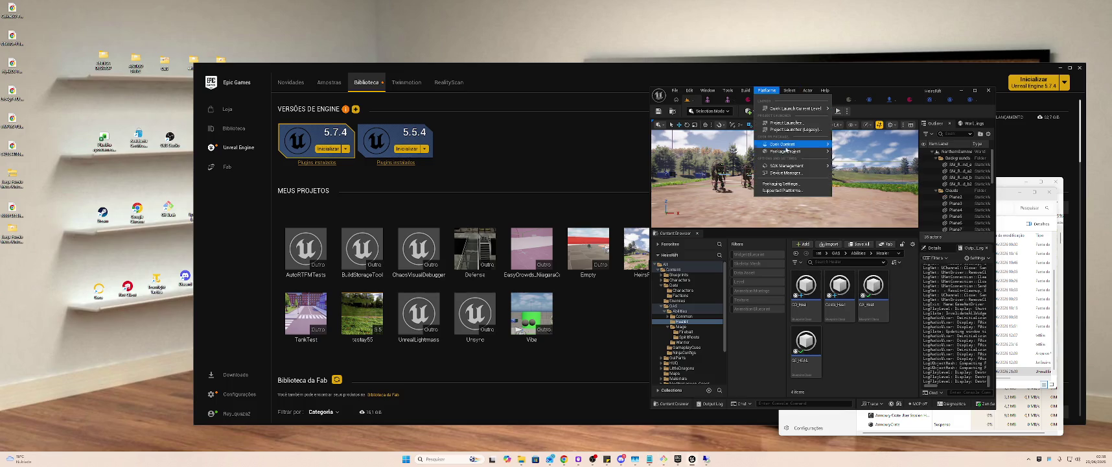
mouse_move(788, 151)
left_click(861, 164)
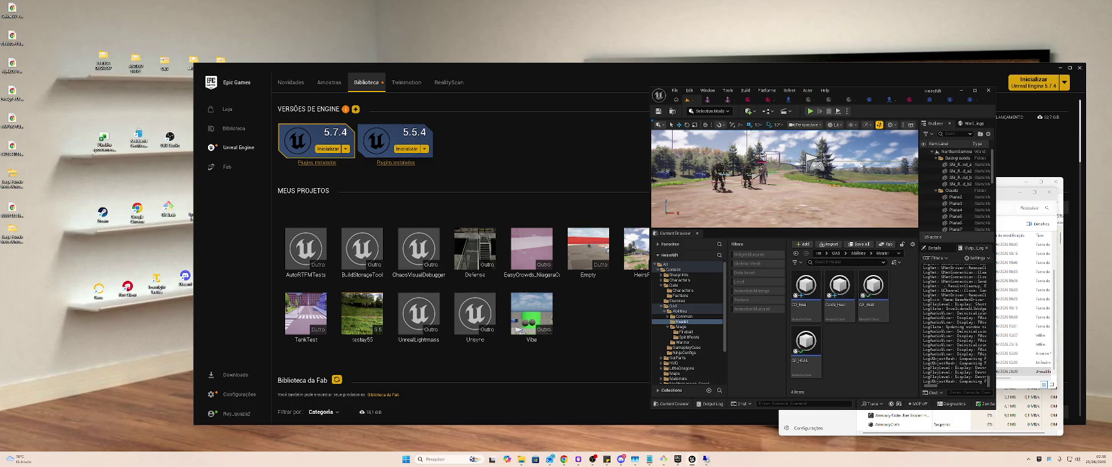
left_click(966, 307)
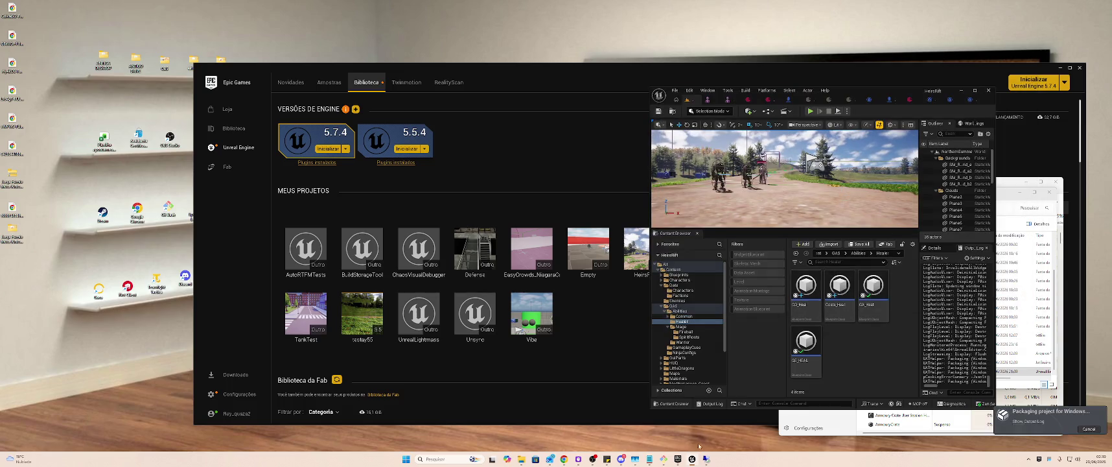
Step: Stage all changes, commit them as 'Adicionado character healer', push, and move the terminal over the launcher
key("alt+Tab")
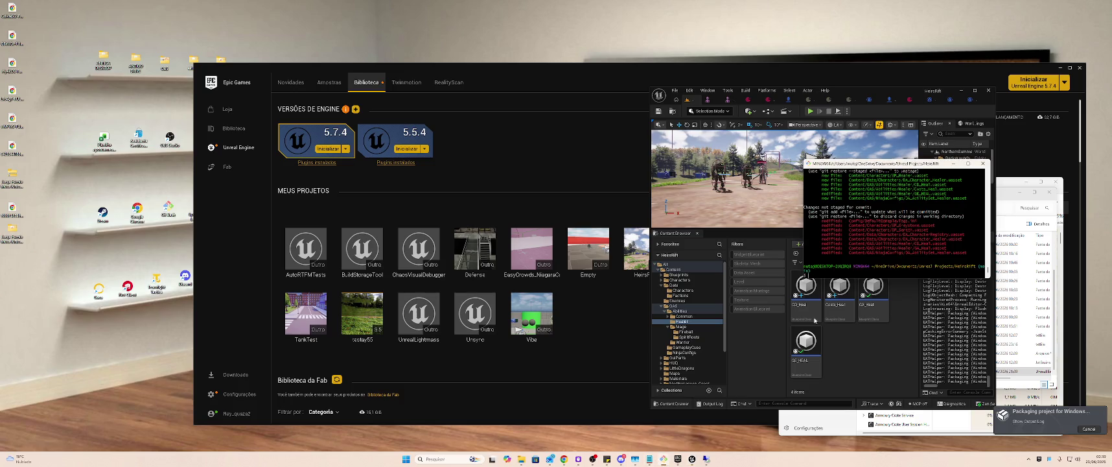
type("t add .")
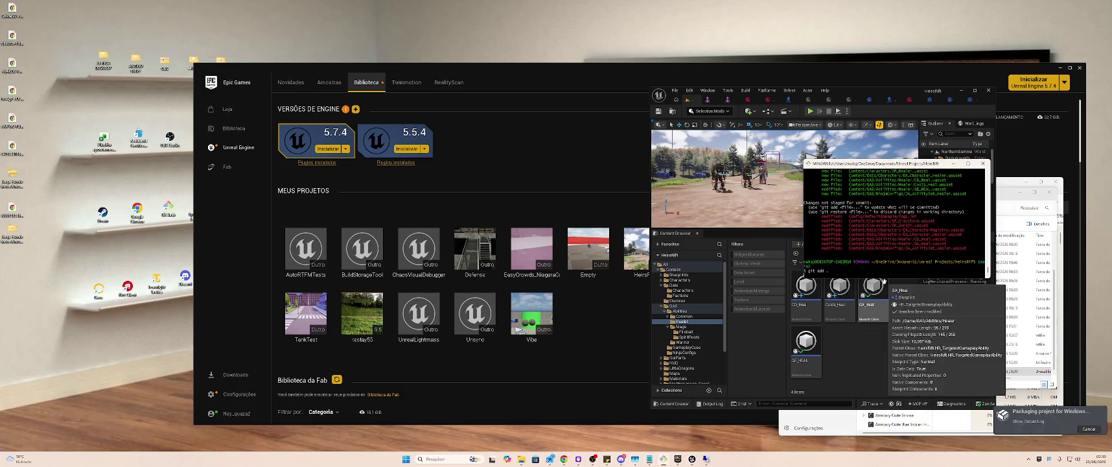
key("Return")
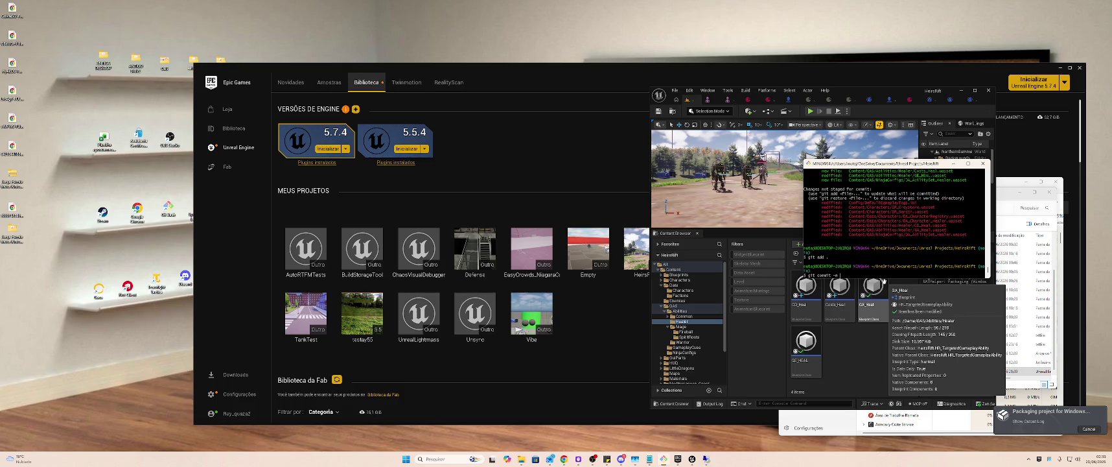
type("ionado character healer\"")
key("Return")
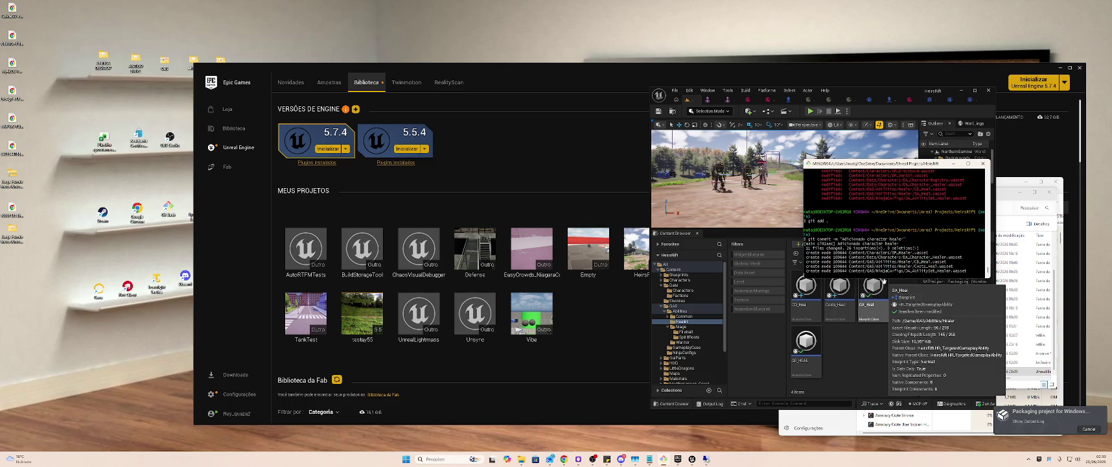
type("git push")
key("Return")
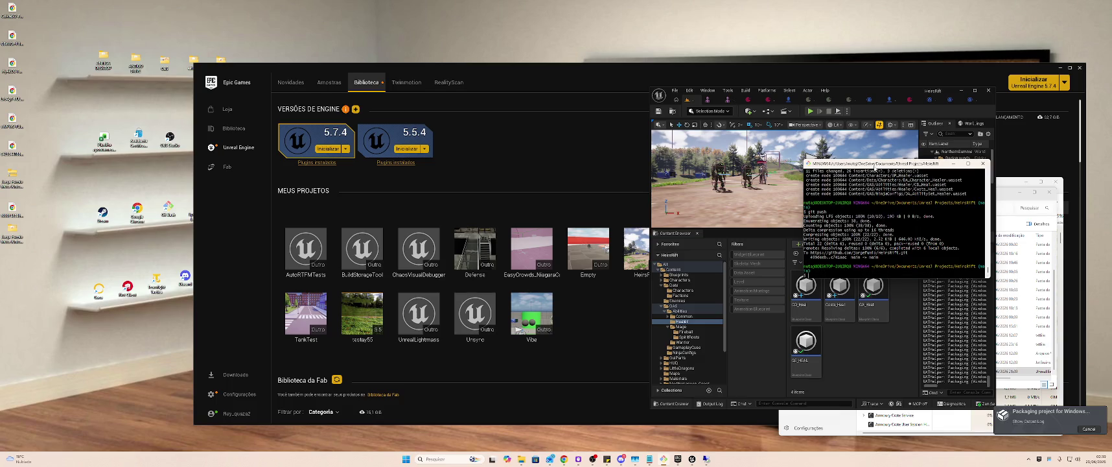
left_click_drag(892, 167, 484, 167)
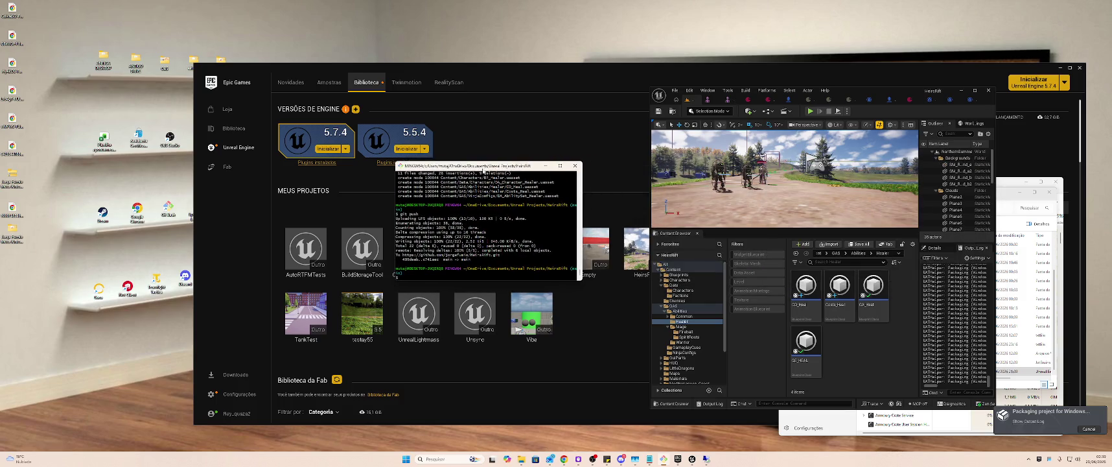
left_click(973, 92)
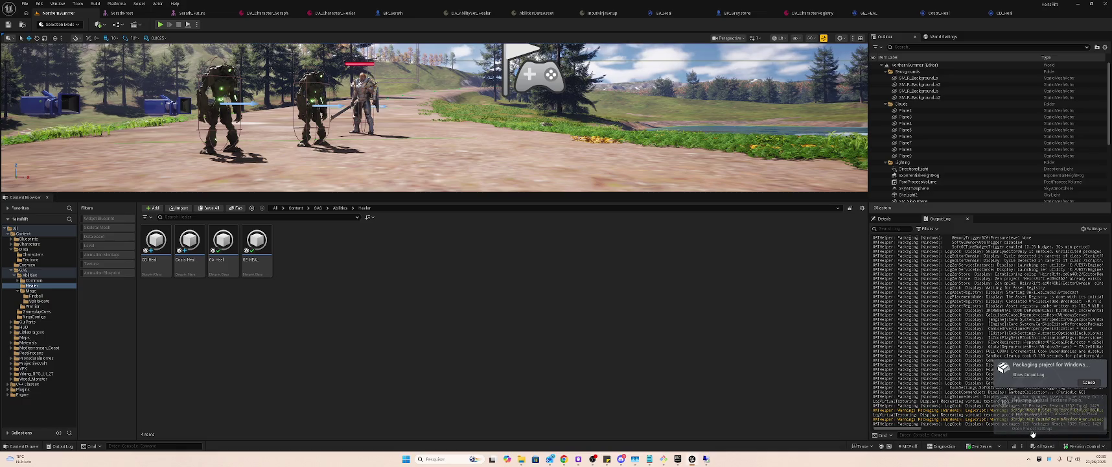
Step: Search Project Settings for 'Transient', inspect the Index [0] format choices, then clear the search
left_click(1032, 430)
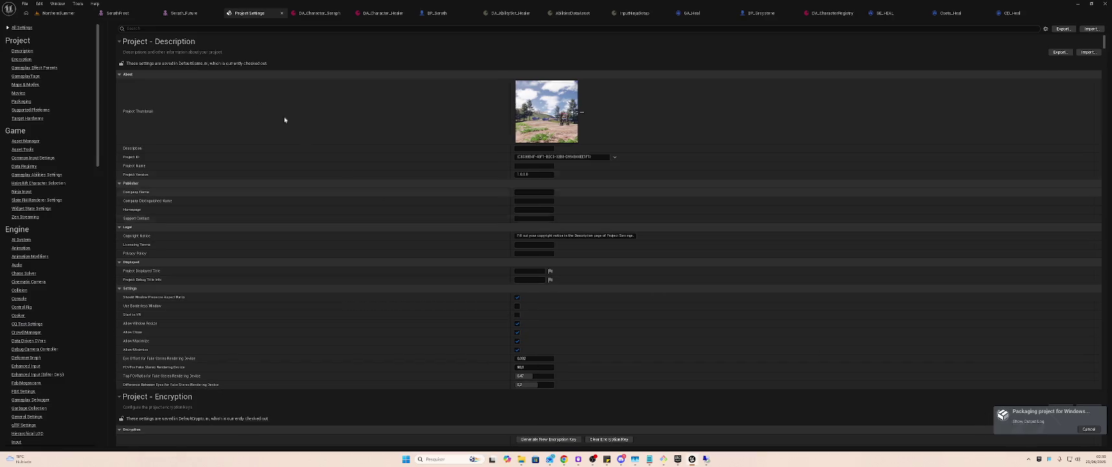
left_click(148, 27)
type("Transient")
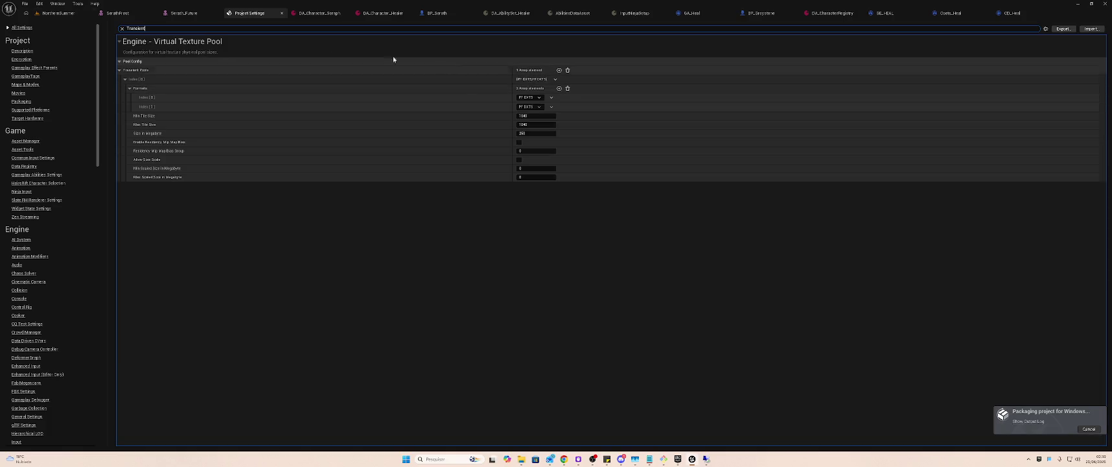
left_click(556, 79)
key("Escape")
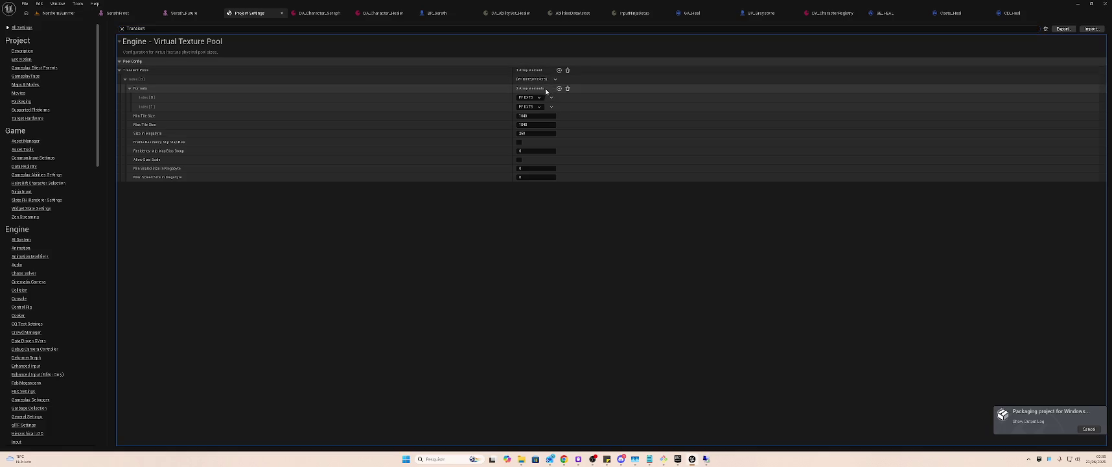
left_click(138, 28)
key("BackSpace")
key("ctrl+Tab")
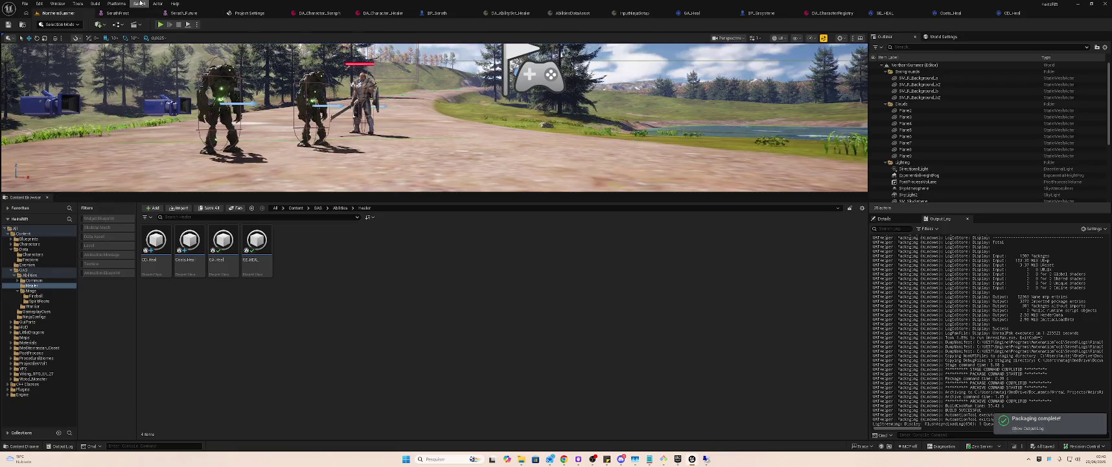
Step: Start a new Windows package via Platforms > Package Project and confirm the output folder
left_click(117, 3)
mouse_move(149, 64)
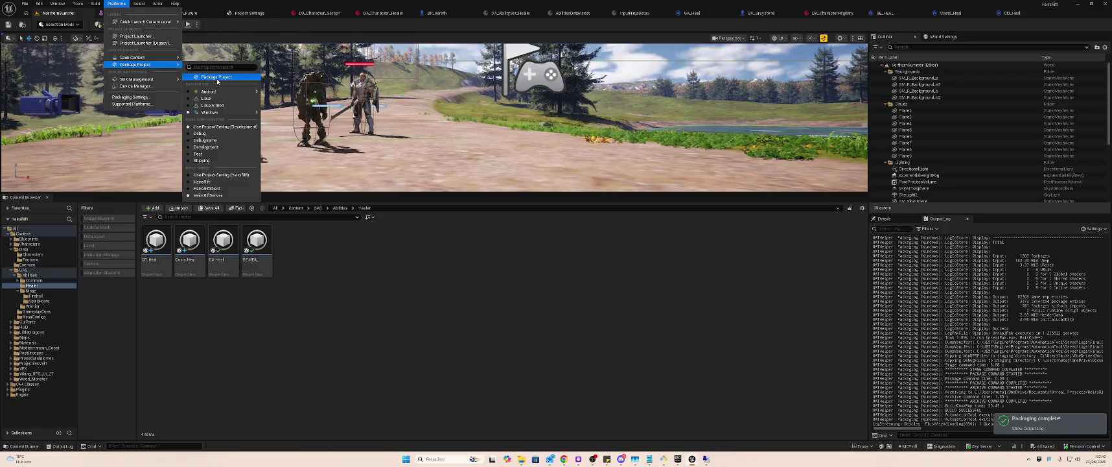
left_click(225, 191)
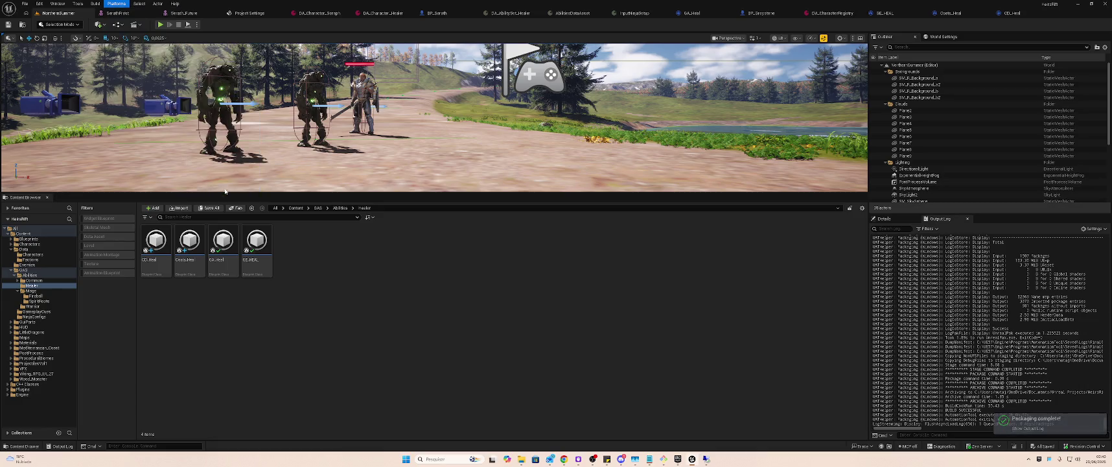
left_click(116, 3)
mouse_move(149, 64)
left_click(204, 77)
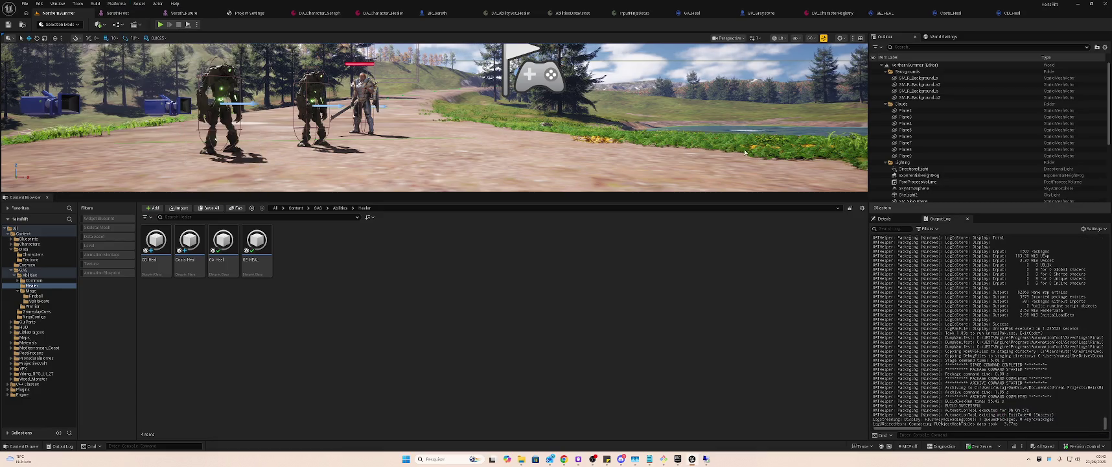
key("alt+Tab")
key("Escape")
left_click(326, 223)
Step: Copy the WindowsServer folder from Build > BuildFactory to the remote desktop
key("alt+Tab")
key("Tab")
key("Tab")
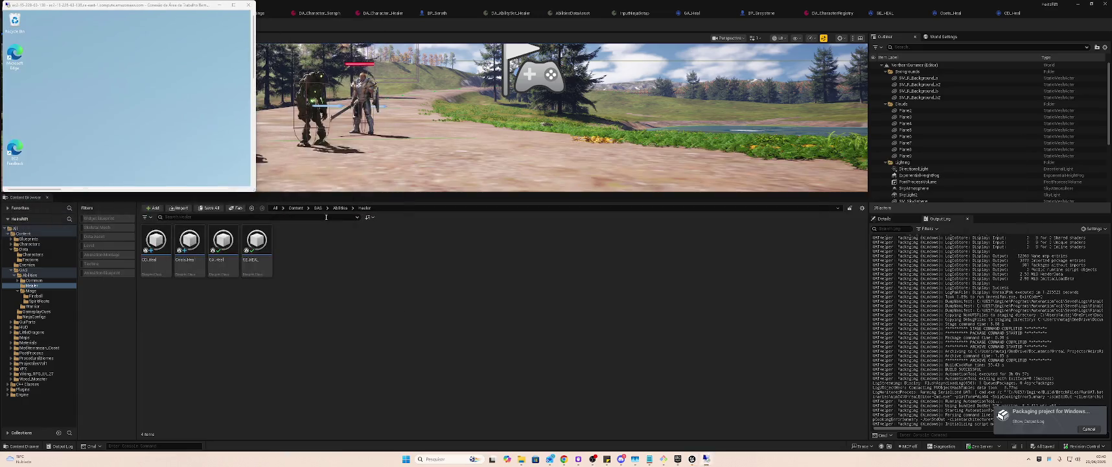
key("alt+Tab")
key("Tab")
key("Tab")
key("Tab")
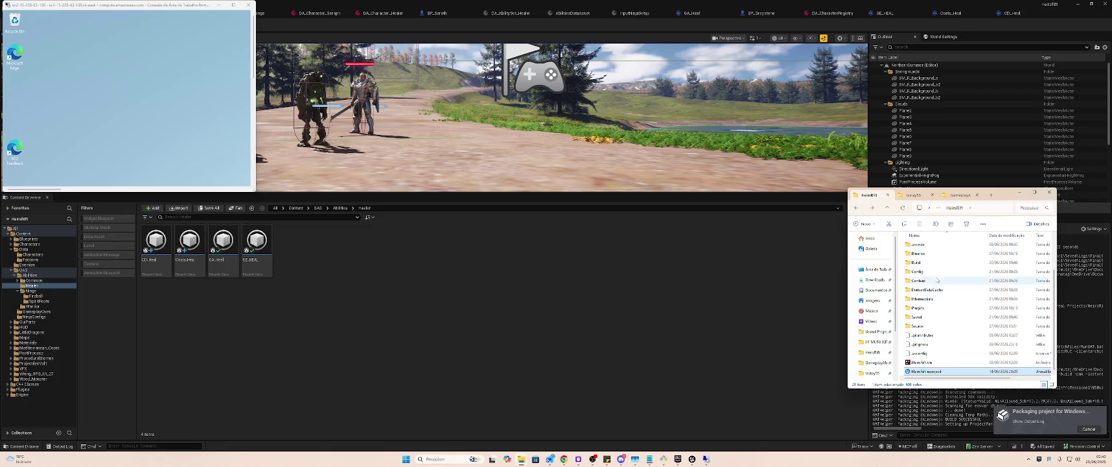
double_click(938, 262)
double_click(938, 247)
left_click(924, 254)
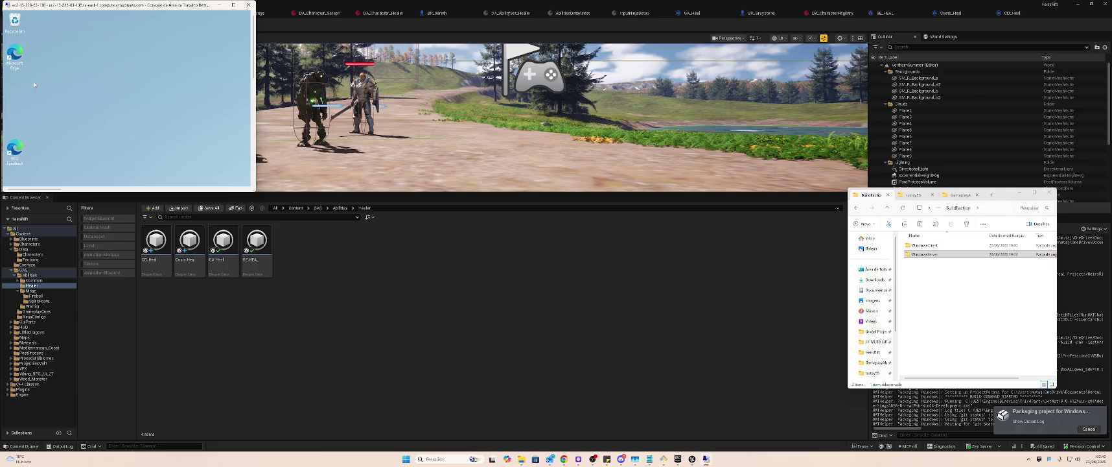
left_click(232, 5)
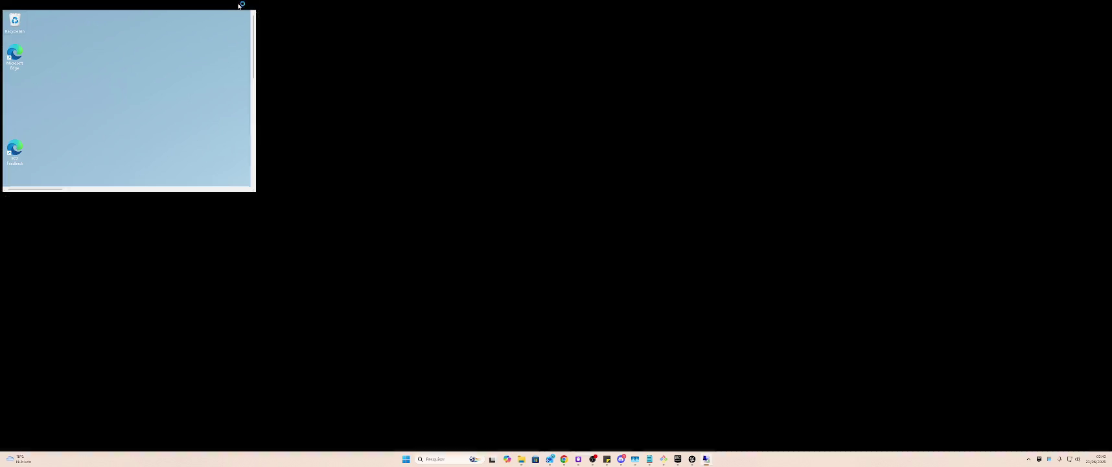
left_click_drag(561, 202, 149, 72)
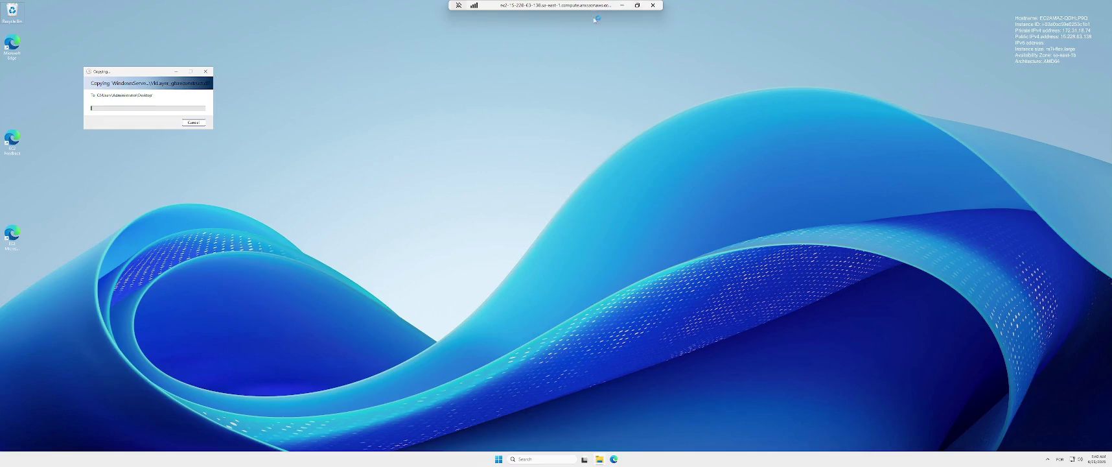
left_click(637, 5)
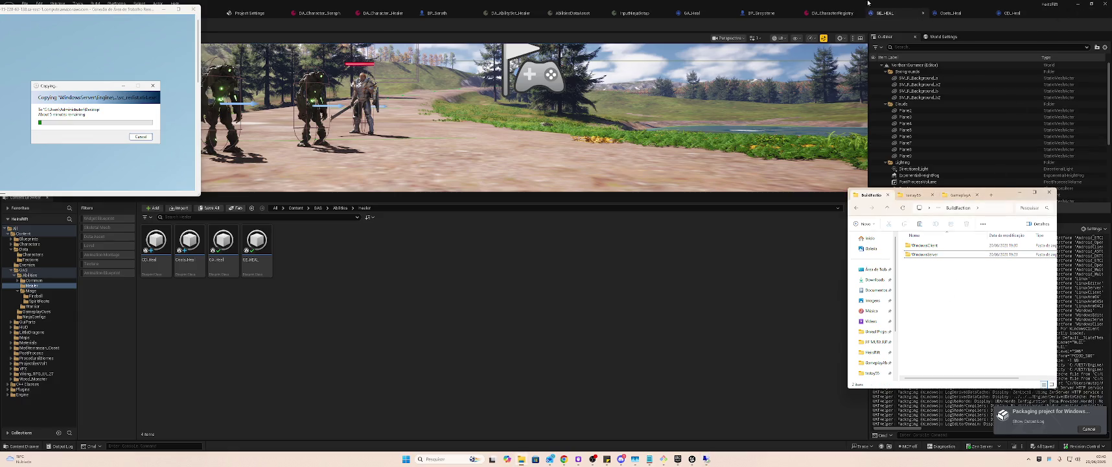
Step: Open the Virtual Texture Pool settings and expand Transient Pools Index [0] and its Formats
left_click(608, 98)
left_click(246, 13)
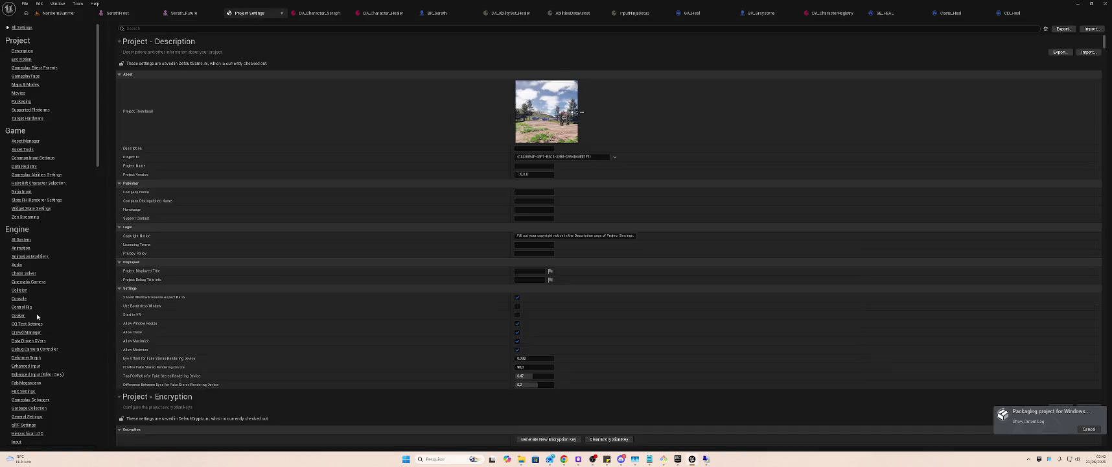
scroll(51, 379, "down", 2)
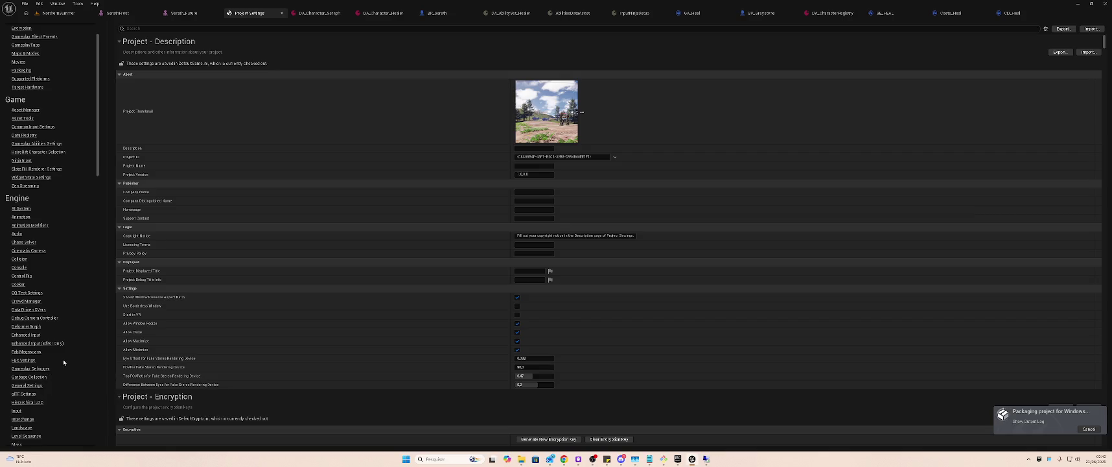
scroll(62, 360, "down", 7)
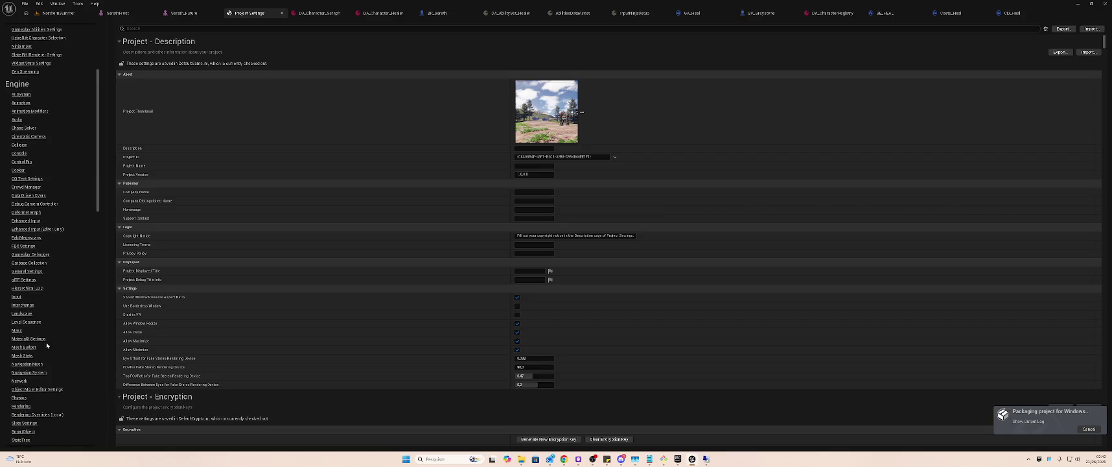
scroll(47, 356, "down", 4)
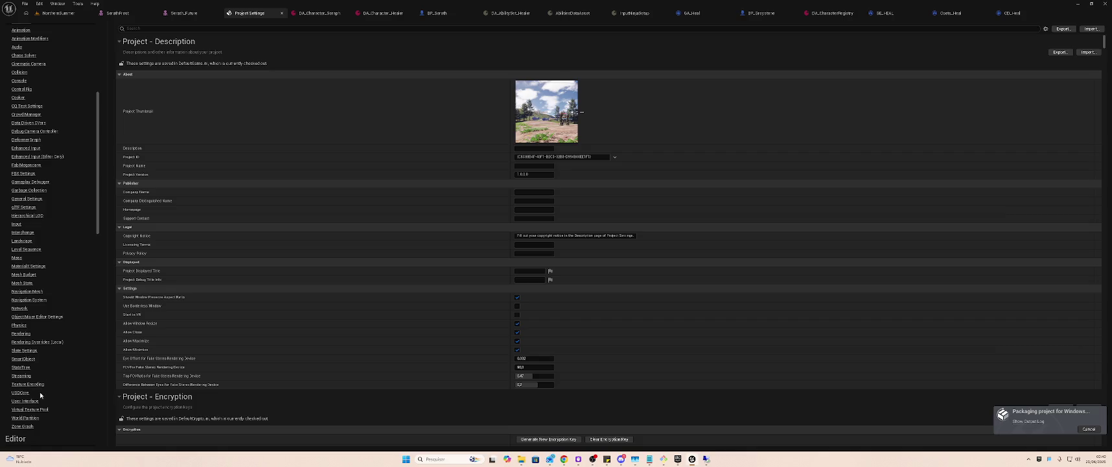
left_click(35, 409)
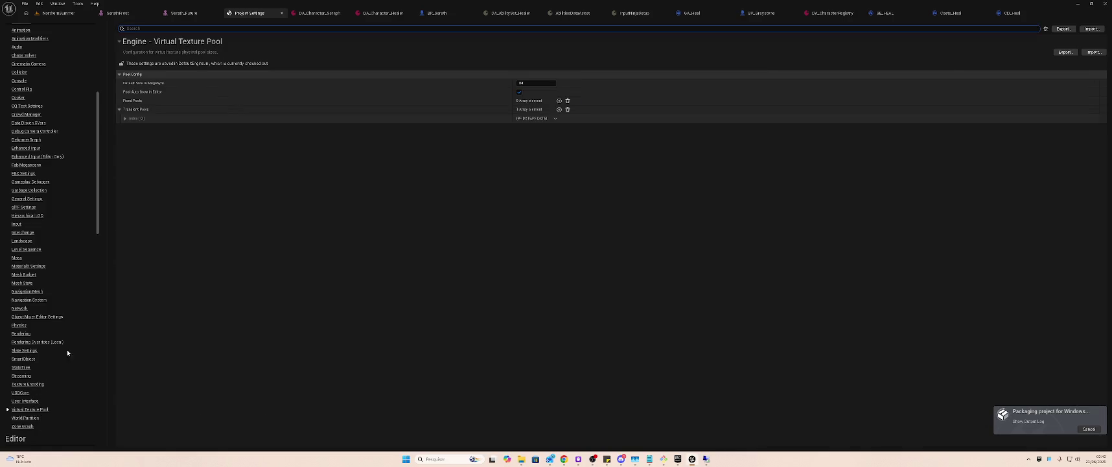
left_click(124, 118)
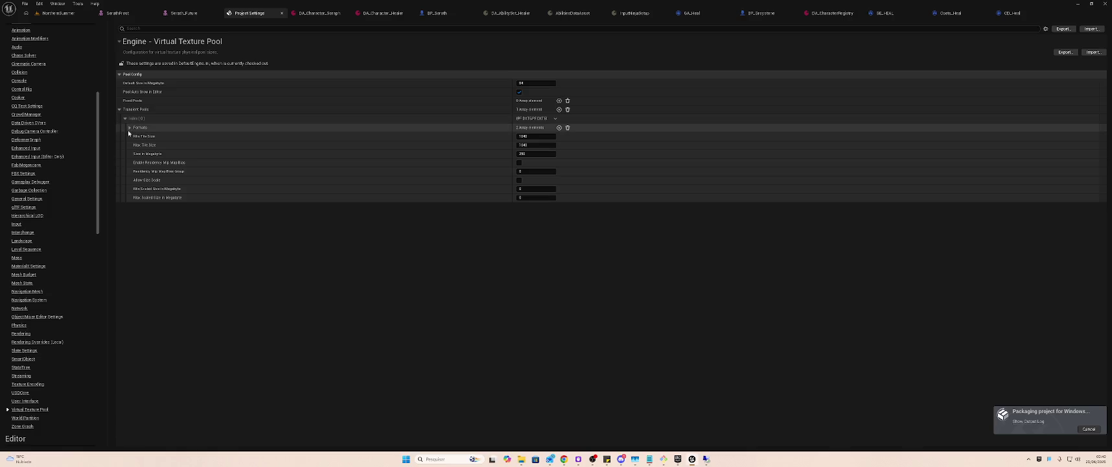
left_click(130, 127)
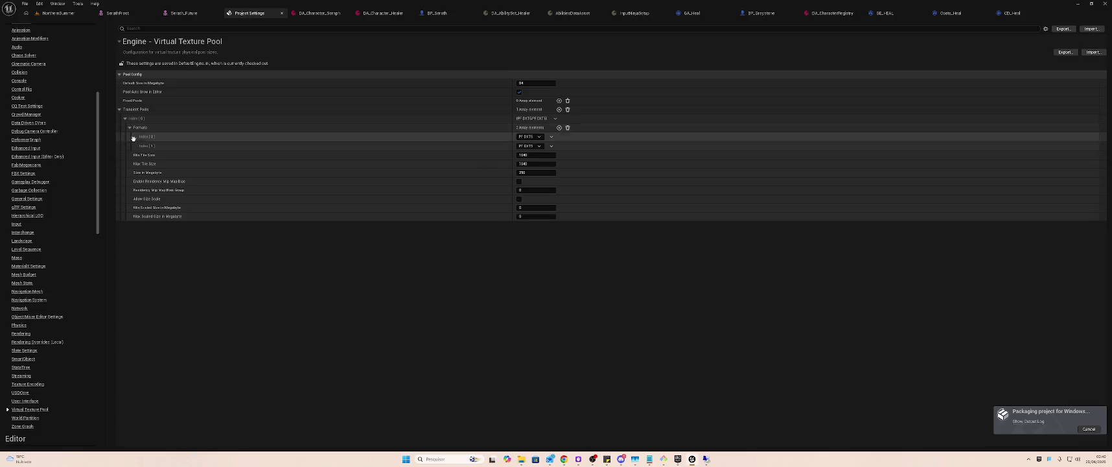
Step: Leave the Index [1] format as PF DXT5 and add a new Fixed Pools entry
left_click(532, 145)
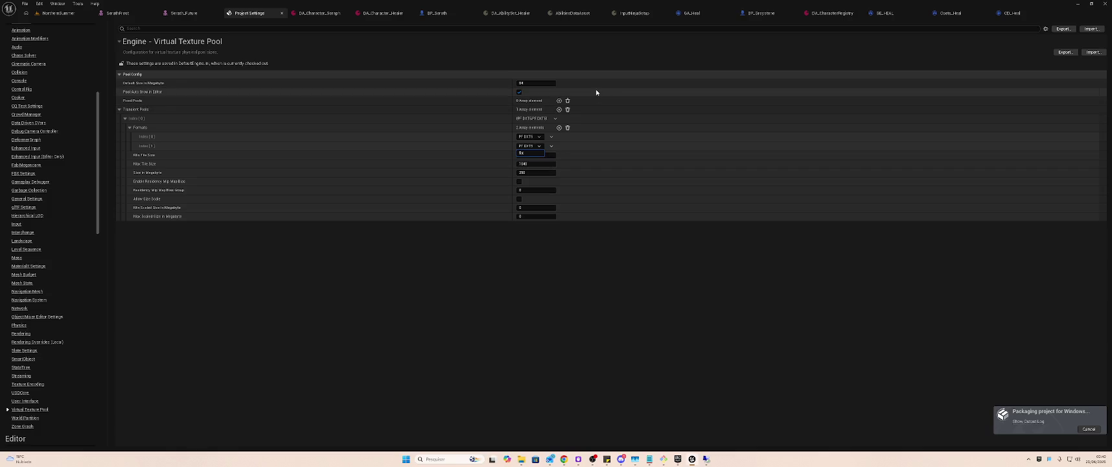
key("BackSpace")
left_click(660, 292)
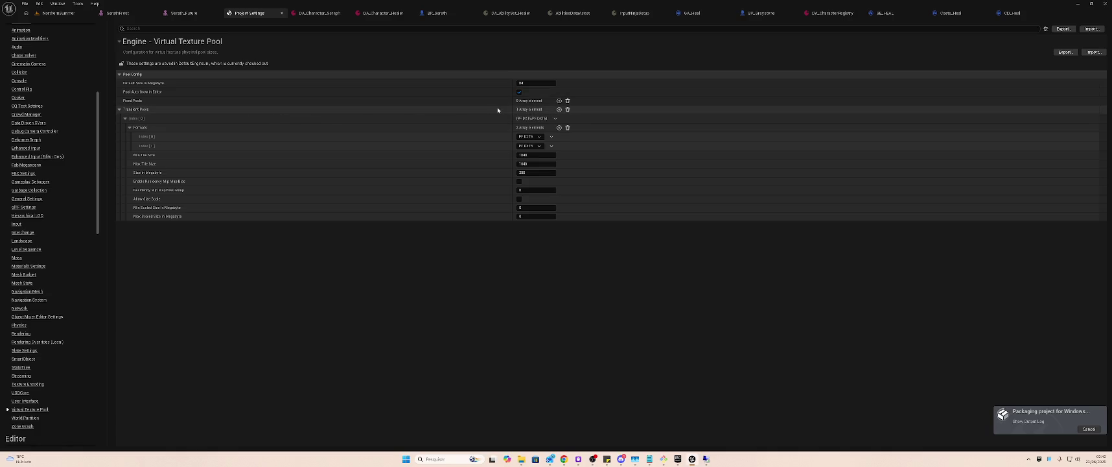
left_click(559, 100)
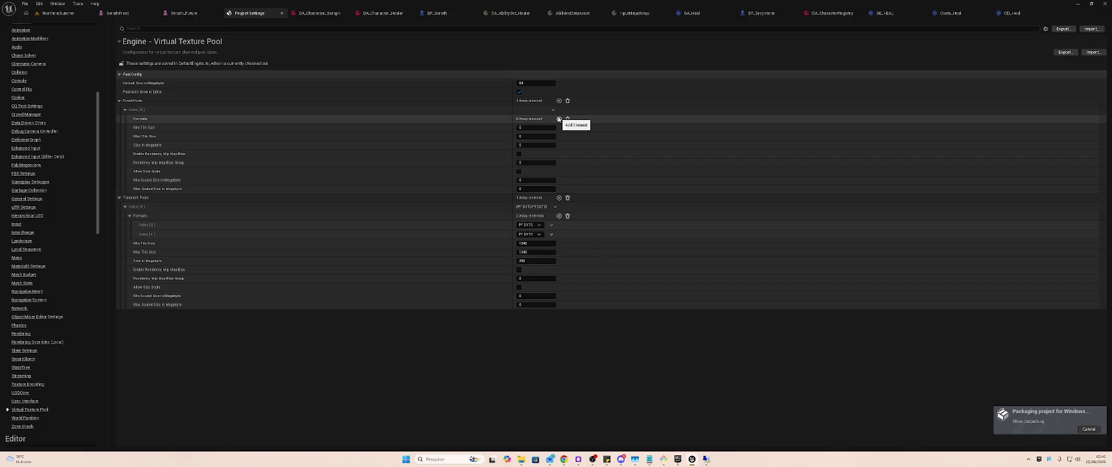
Step: Add two formats to the new fixed pool, both set to PF DXT5
left_click(559, 119)
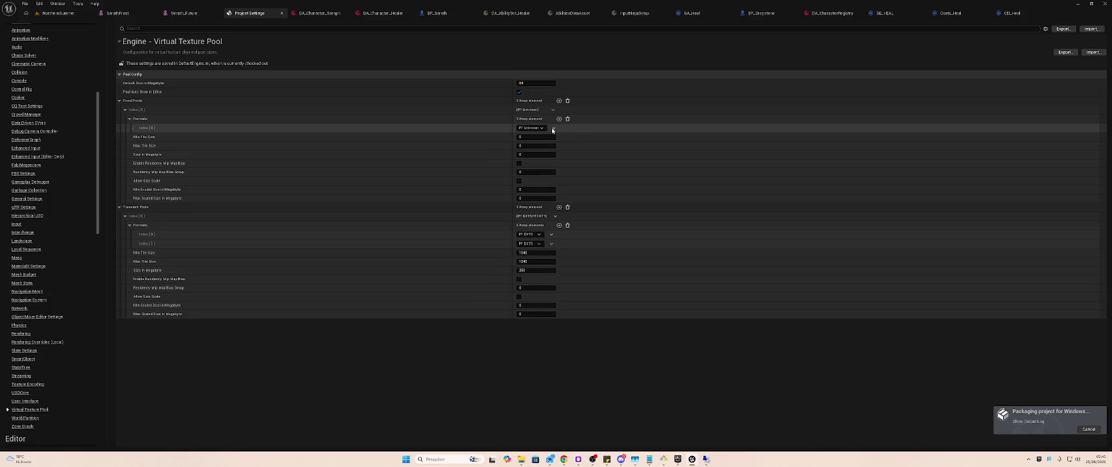
left_click(537, 128)
type("PF")
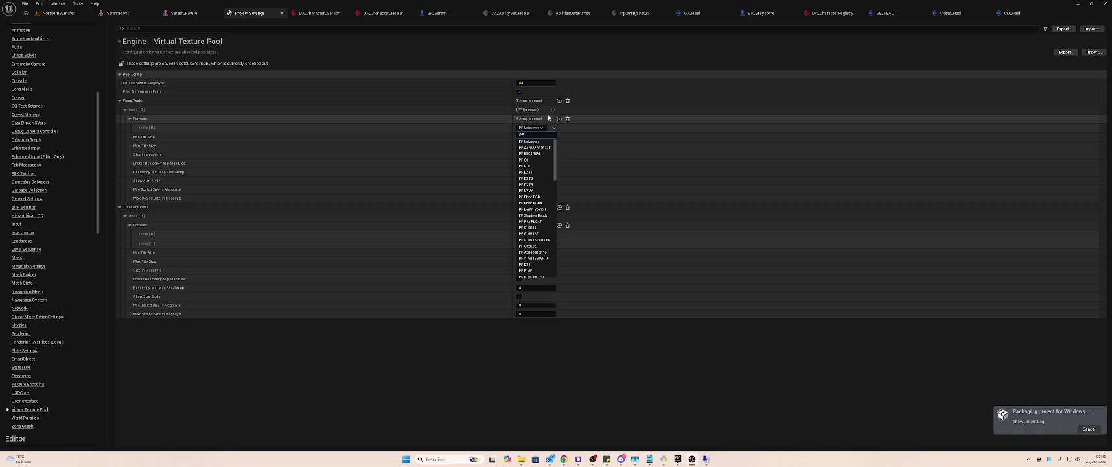
type("PO")
key("BackSpace")
key("BackSpace")
type("DX")
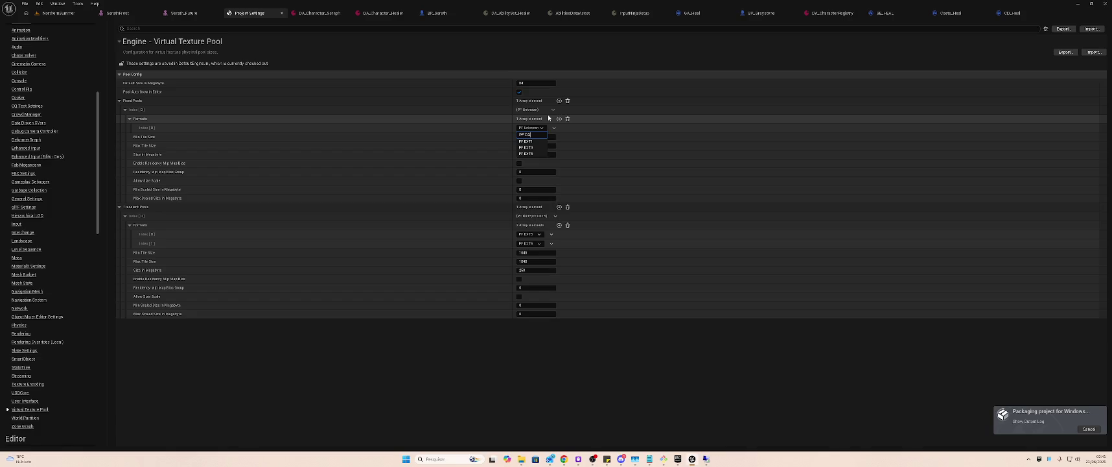
key("Down")
key("Down")
key("Return")
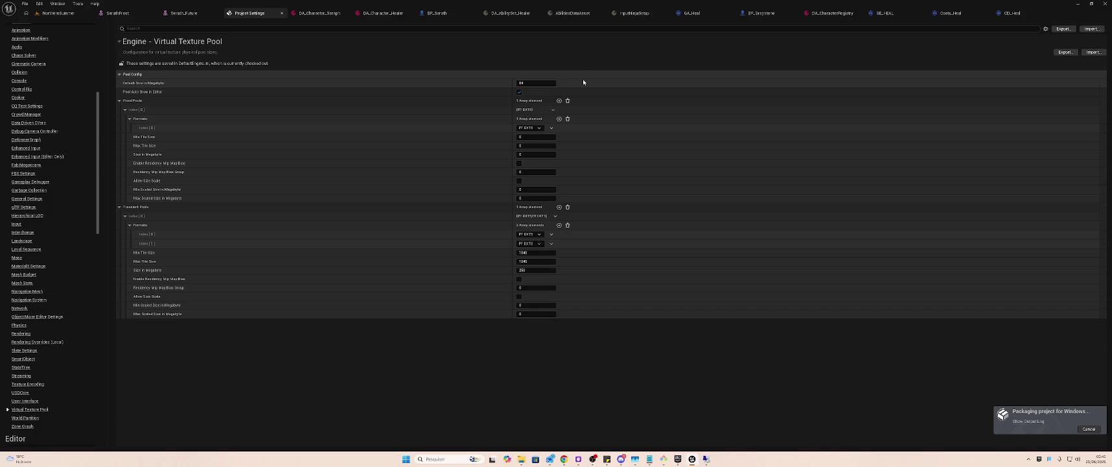
left_click(558, 119)
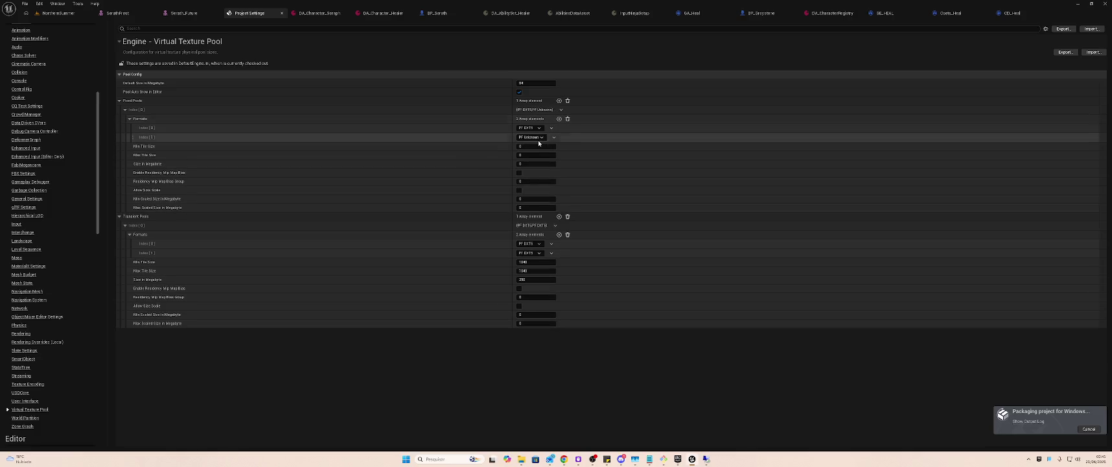
left_click(537, 138)
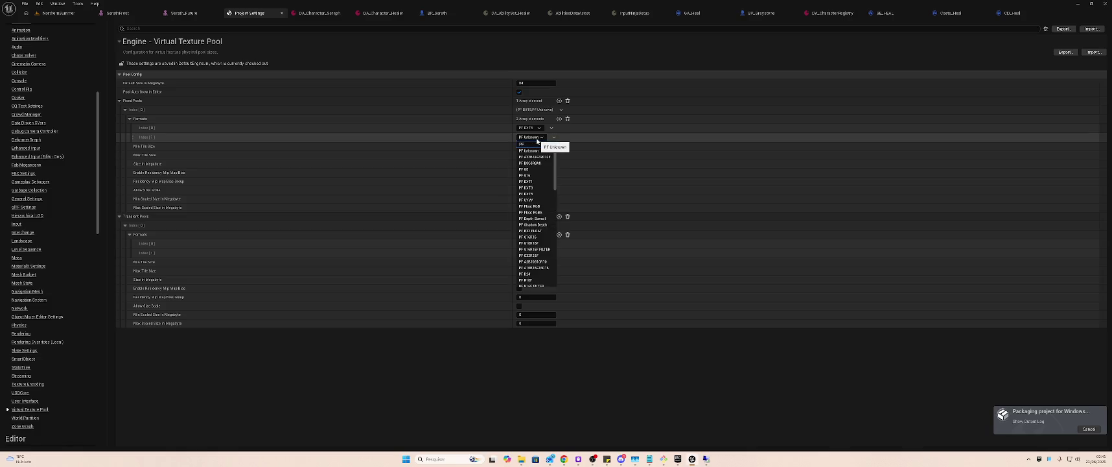
type("DX")
key("Down")
key("Down")
key("Down")
key("Return")
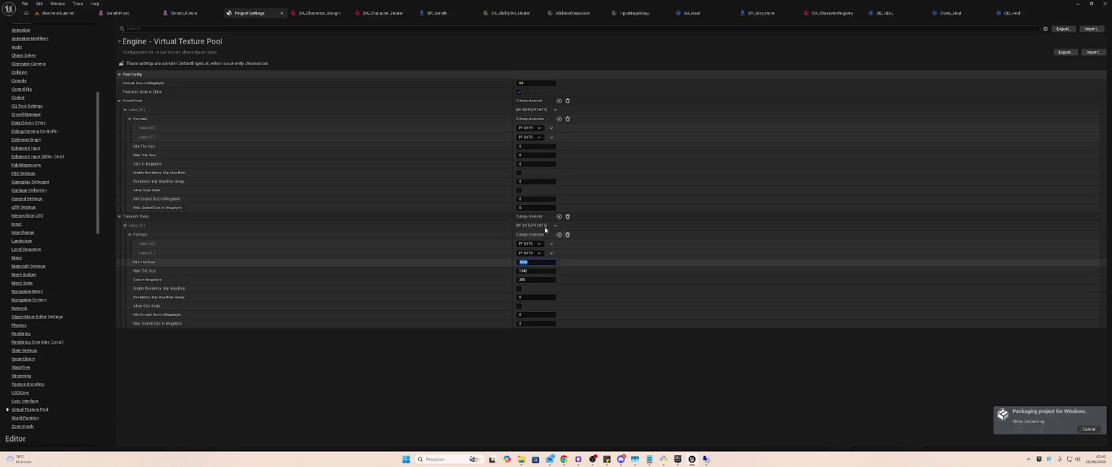
Step: Set the fixed pool's min and max tile sizes to 1040 and size to 250 MB
left_click(538, 146)
type("1040")
left_click(545, 156)
type("1040")
left_click(537, 279)
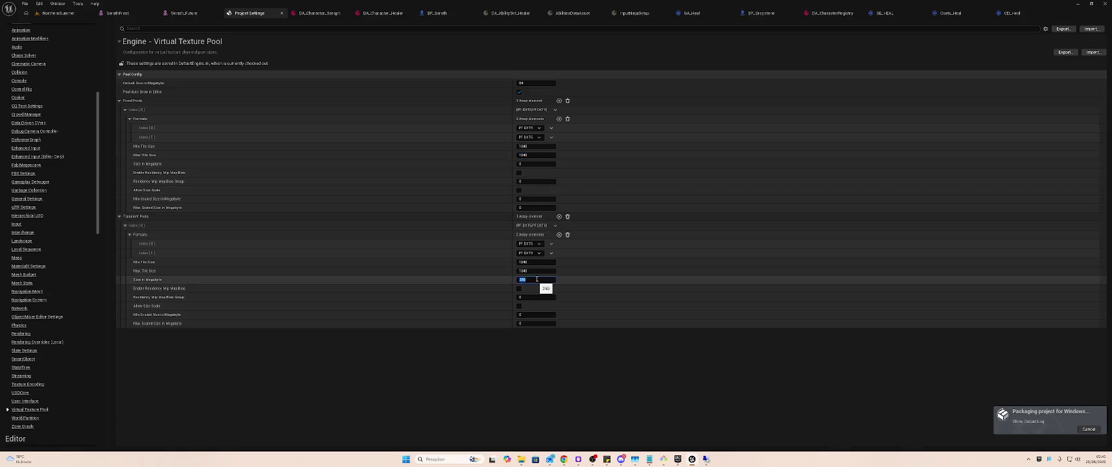
left_click(544, 164)
type("250")
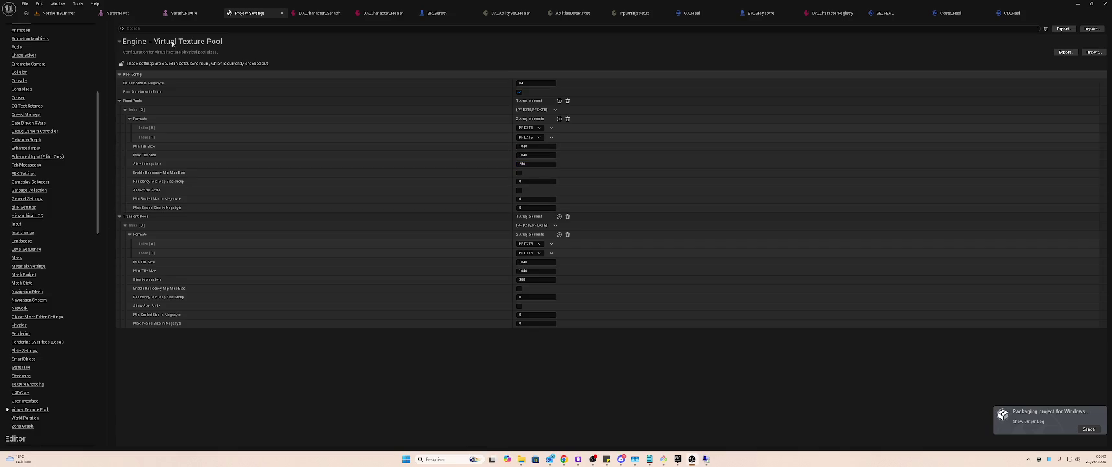
left_click(122, 217)
left_click(122, 217)
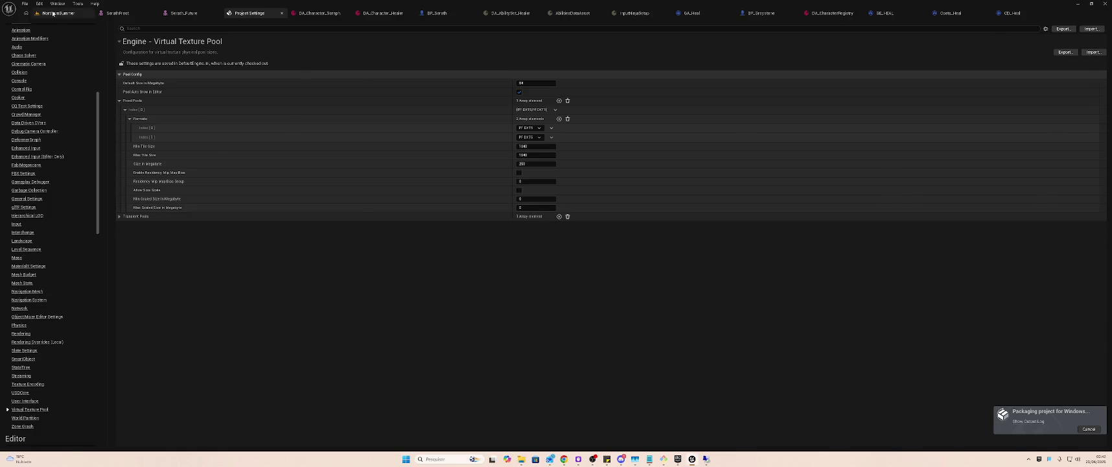
left_click(58, 13)
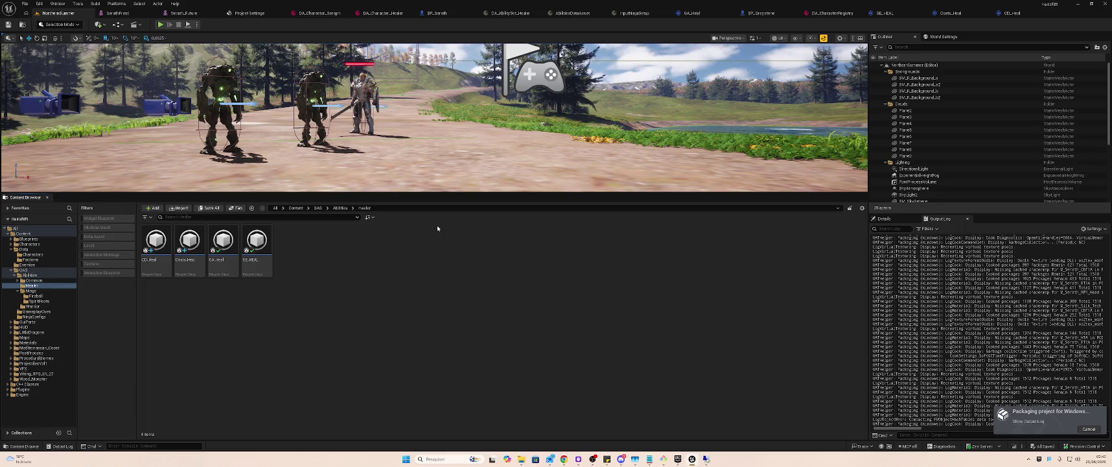
key("super+Down")
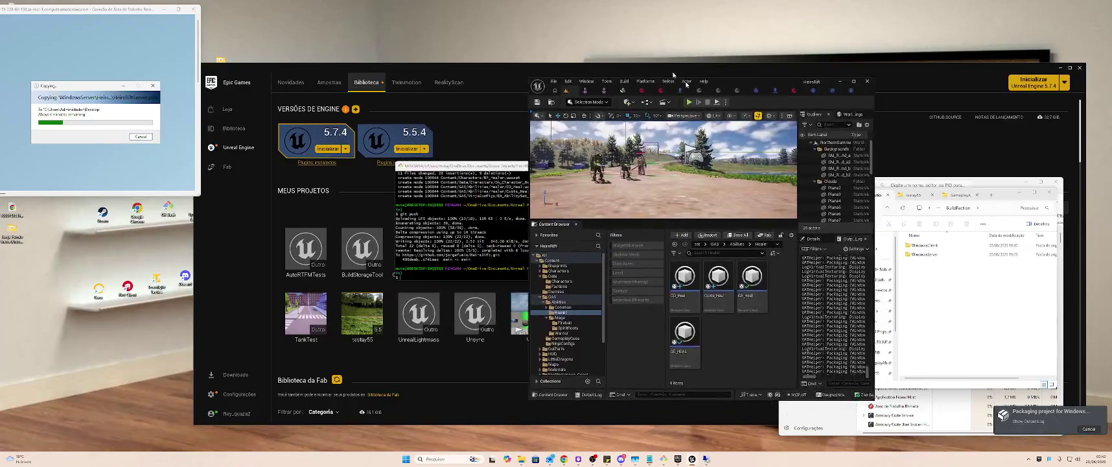
Step: Bring Task Manager to the front from its taskbar preview
left_click(974, 290)
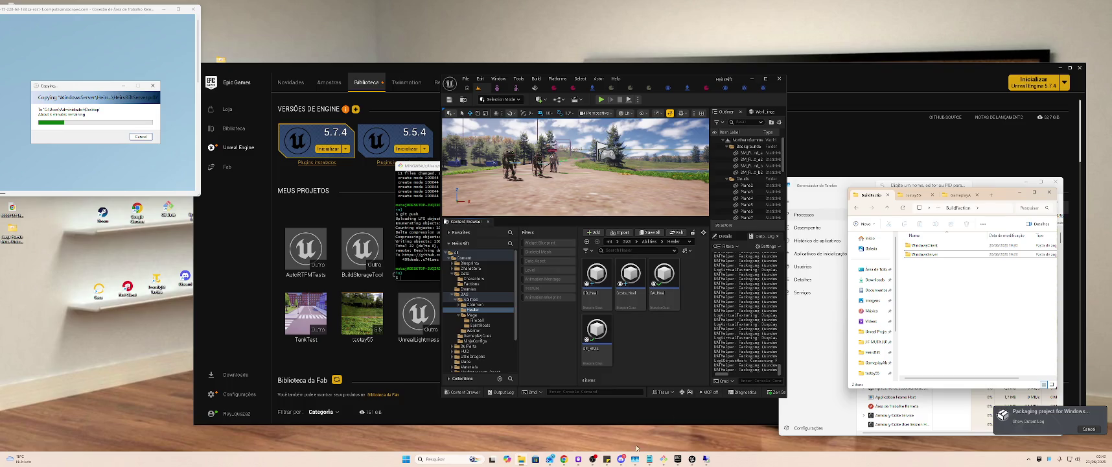
left_click(708, 460)
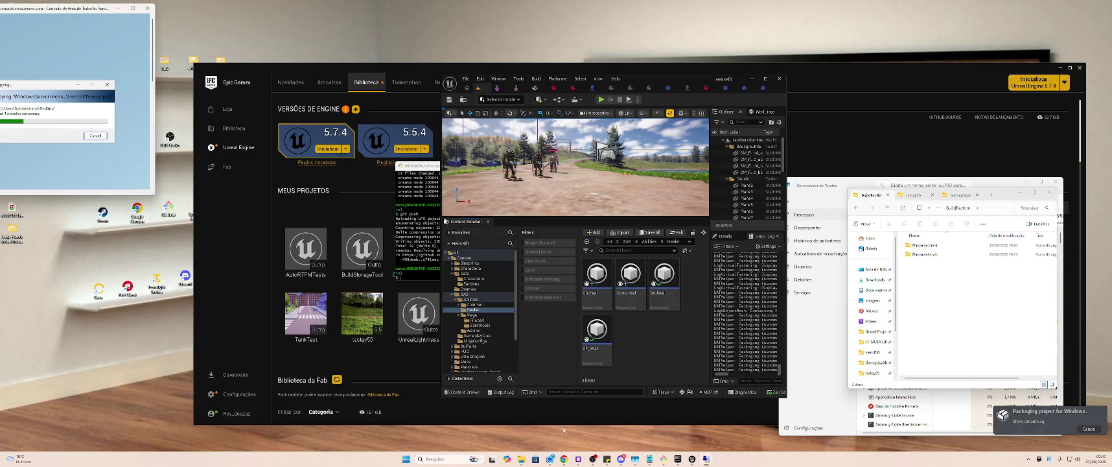
mouse_move(593, 462)
mouse_move(665, 459)
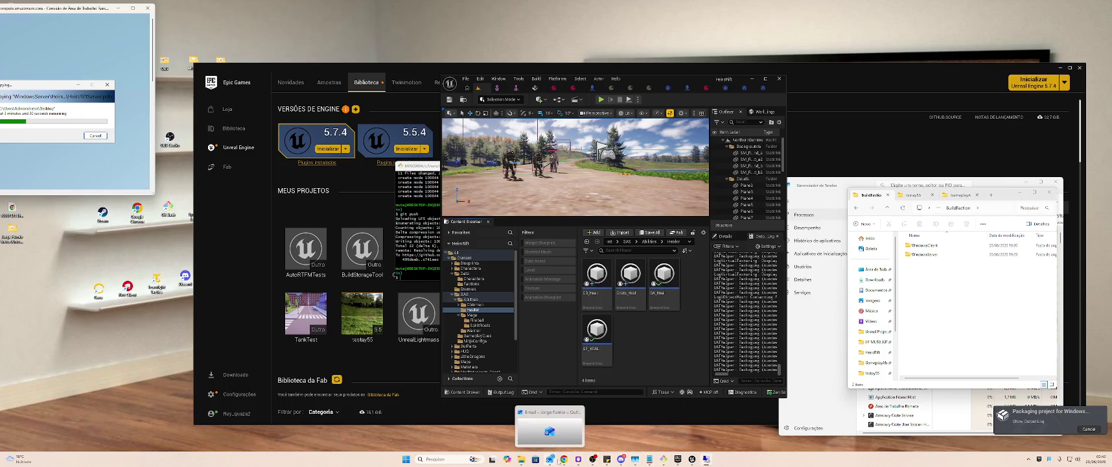
left_click(635, 459)
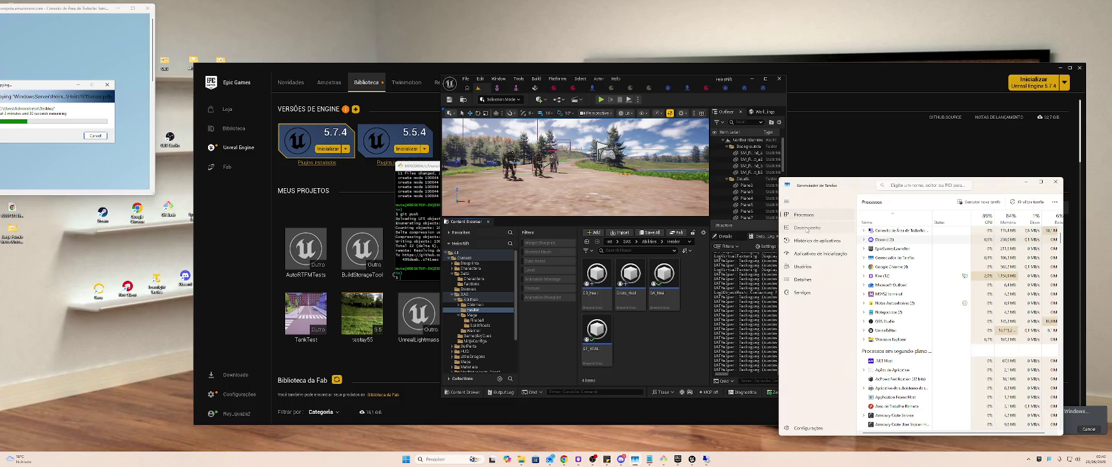
Step: Show Task Manager's memory performance graphs and dock the window at the lower left
left_click(807, 228)
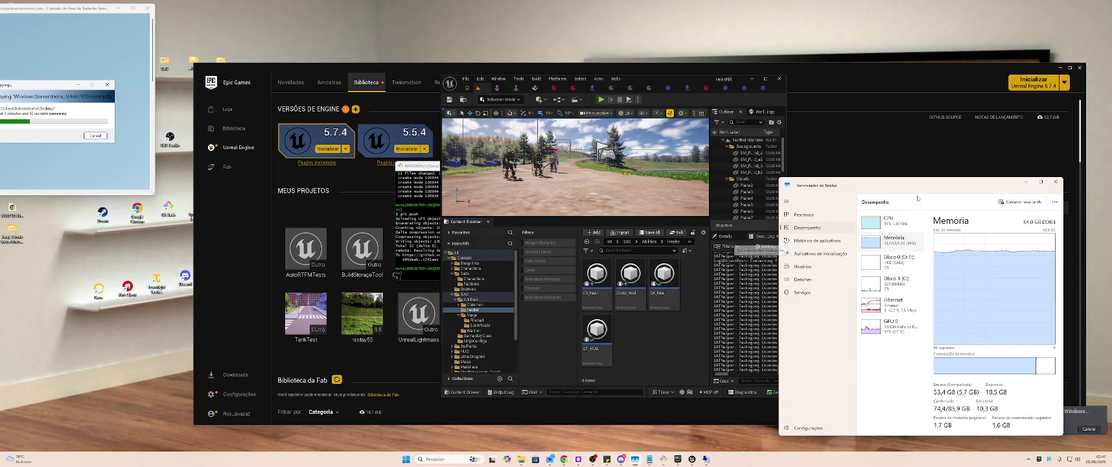
mouse_move(938, 187)
left_mouse_down()
mouse_move(551, 189)
mouse_move(285, 208)
mouse_move(158, 200)
left_mouse_up()
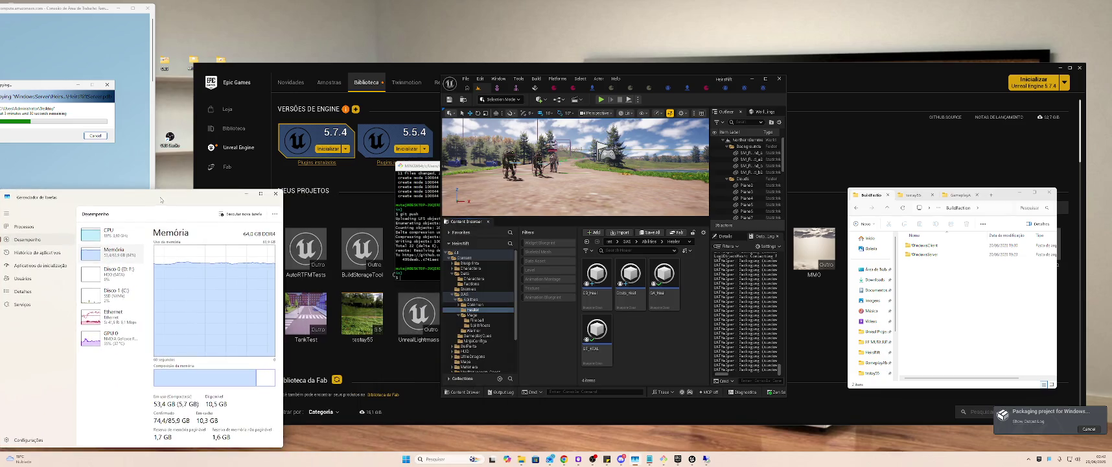
left_click_drag(955, 286, 909, 322)
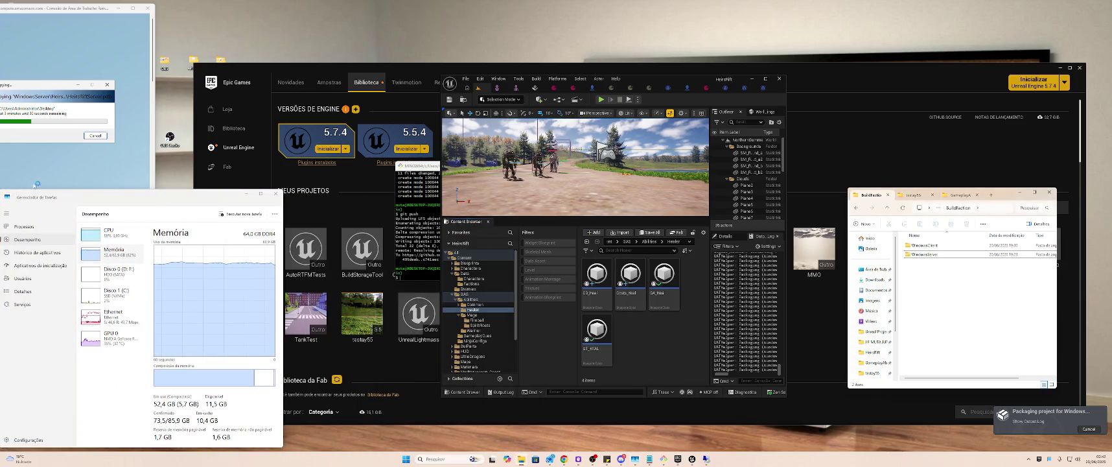
mouse_move(81, 203)
left_mouse_down()
mouse_move(401, 195)
mouse_move(117, 190)
mouse_move(76, 217)
mouse_move(90, 198)
left_mouse_up()
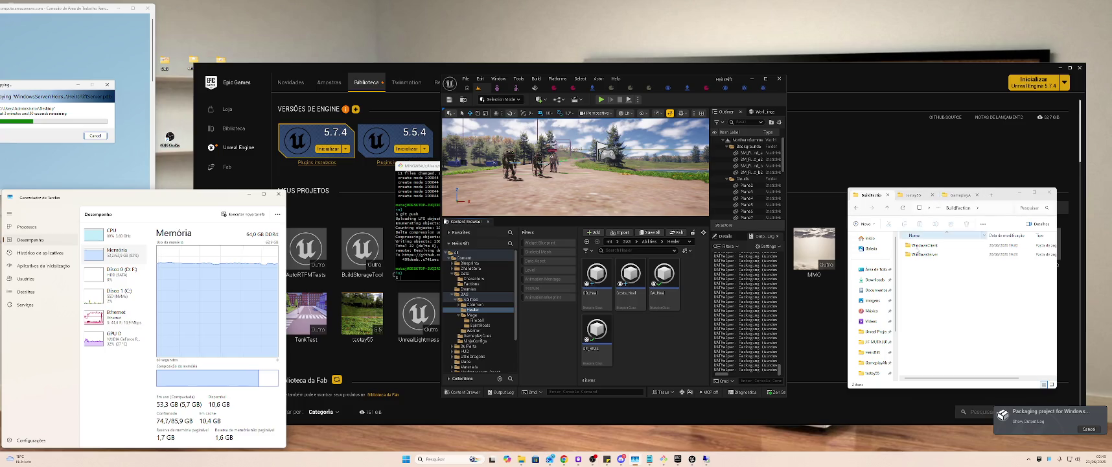
Step: Move the Unreal Editor window up and right and make it wider
left_click(960, 343)
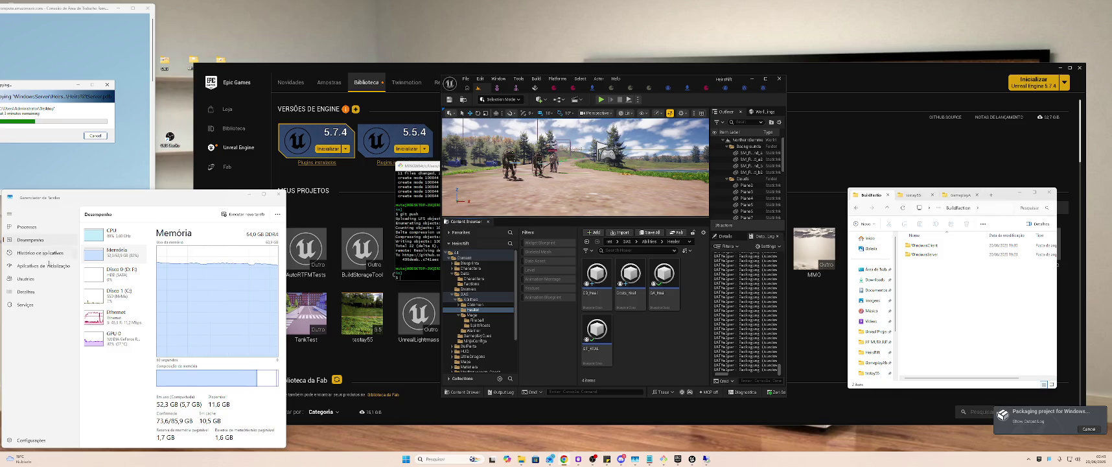
left_click(965, 305)
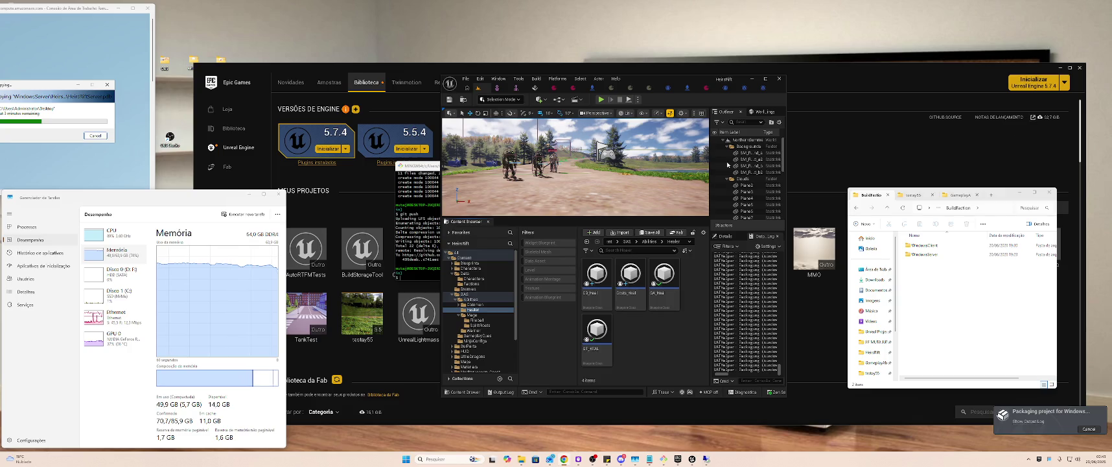
mouse_move(710, 80)
left_mouse_down()
mouse_move(797, 58)
mouse_move(466, 68)
mouse_move(498, 41)
mouse_move(699, 75)
mouse_move(718, 101)
mouse_move(788, 108)
mouse_move(680, 134)
mouse_move(541, 134)
mouse_move(523, 122)
mouse_move(895, 116)
mouse_move(647, 113)
mouse_move(592, 139)
mouse_move(582, 122)
left_mouse_up()
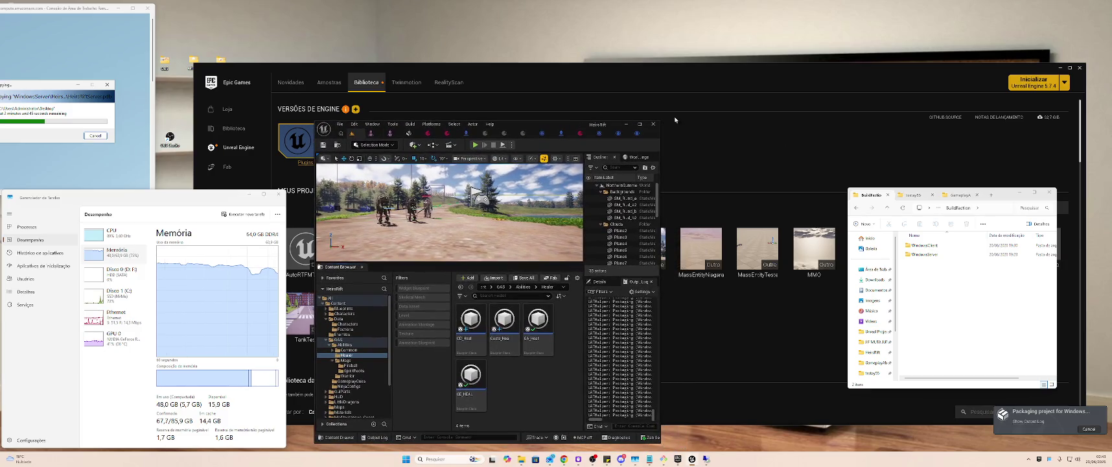
left_click_drag(660, 289, 789, 289)
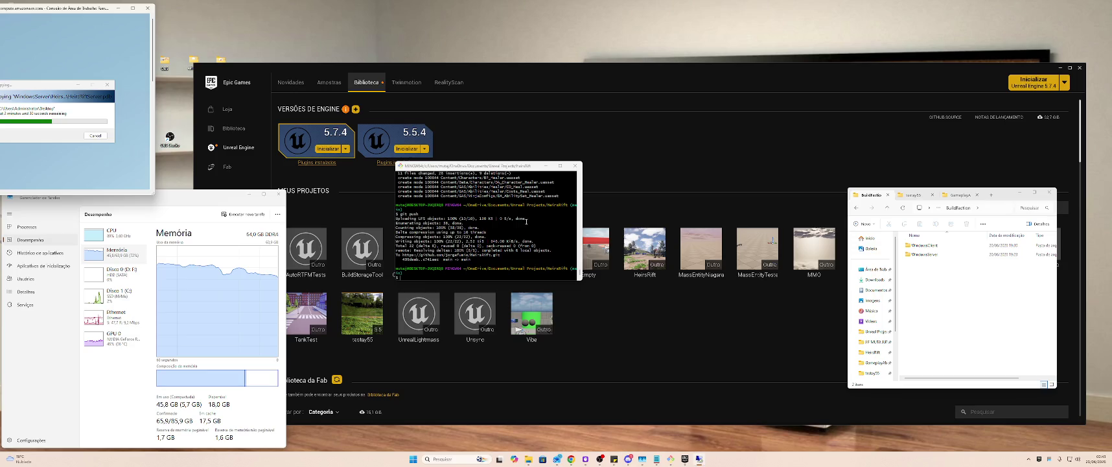
Step: Run git status, then launch HeirsRift.uproject and move its splash screen aside
type("git status")
key("Return")
key("alt+Left")
left_click(935, 368)
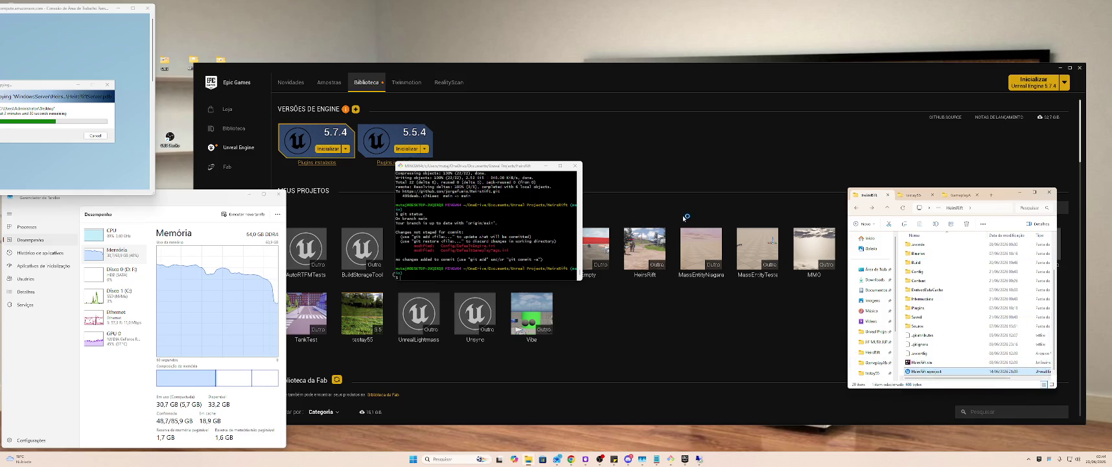
left_click_drag(640, 277, 677, 308)
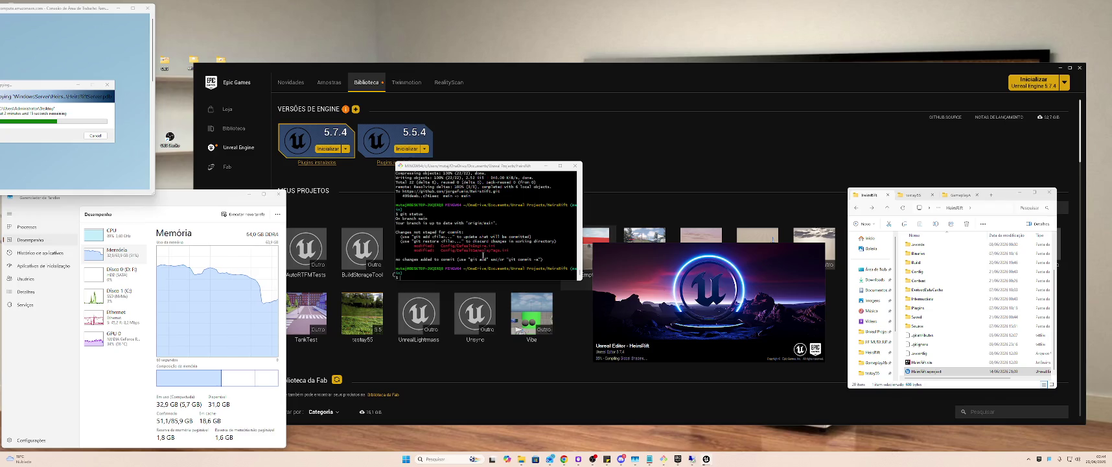
left_click(578, 458)
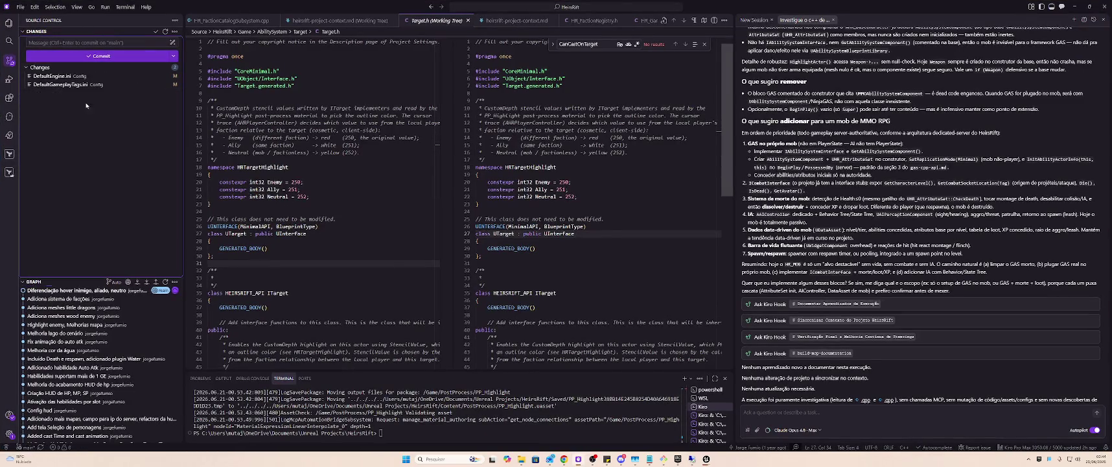
Step: Insert a blank line after line 1 of DefaultGameplayTags.ini in the diff and save it
left_click(92, 85)
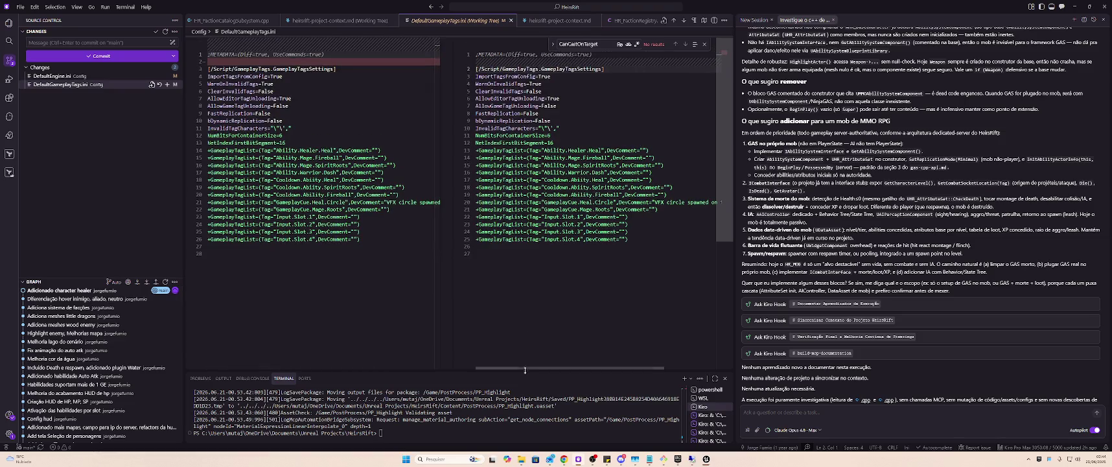
left_click_drag(497, 369, 490, 366)
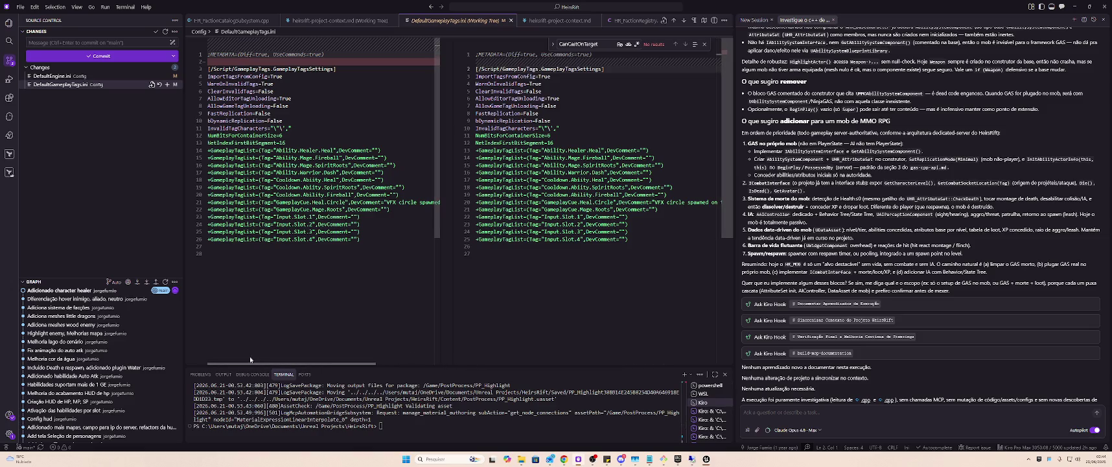
left_click(617, 286)
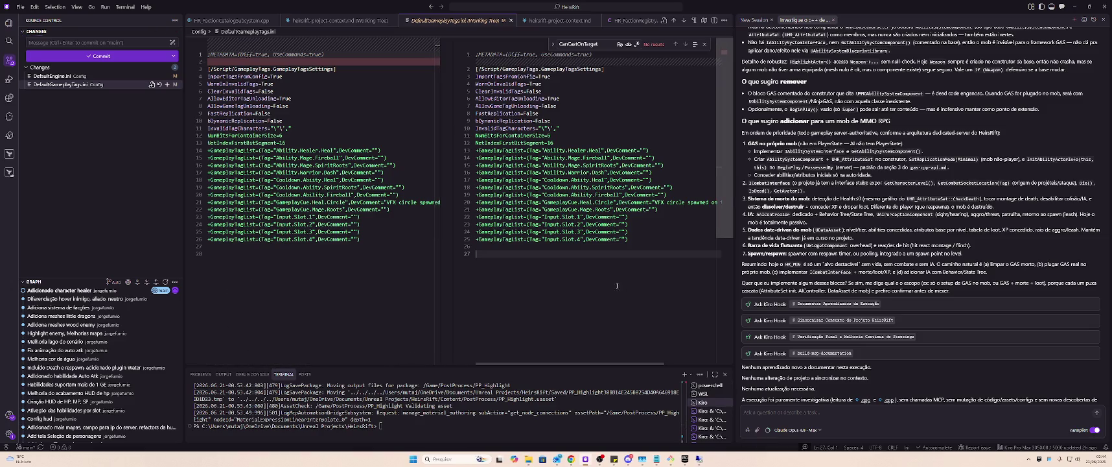
key("super+e")
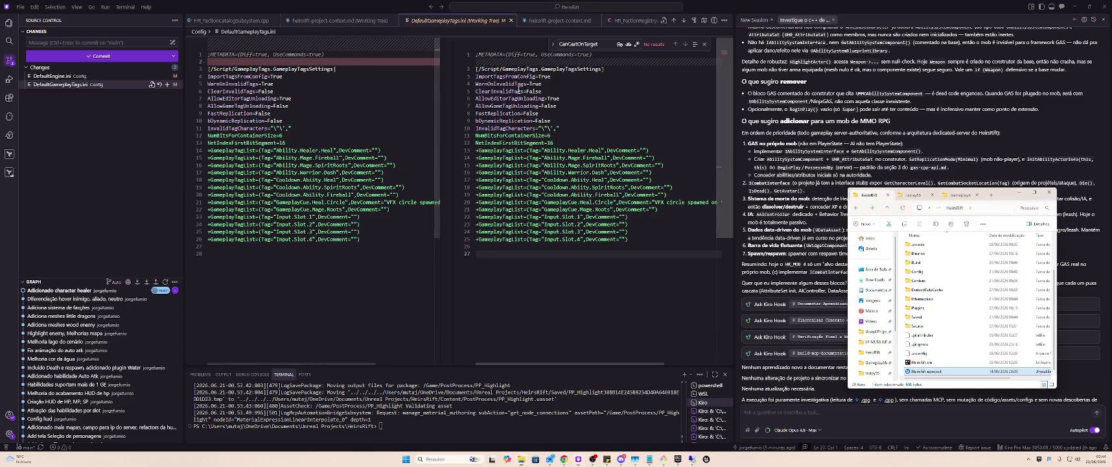
left_click(245, 61)
key("ctrl+v")
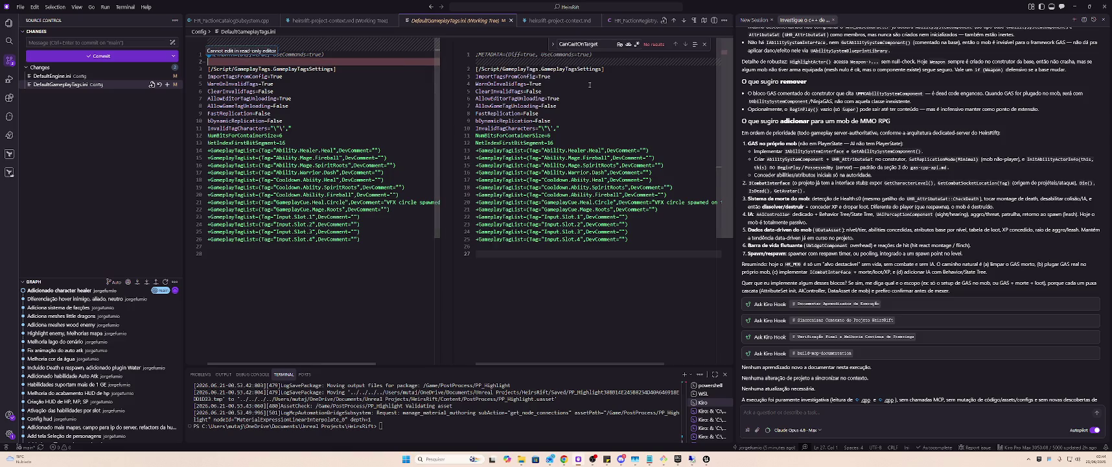
left_click(524, 61)
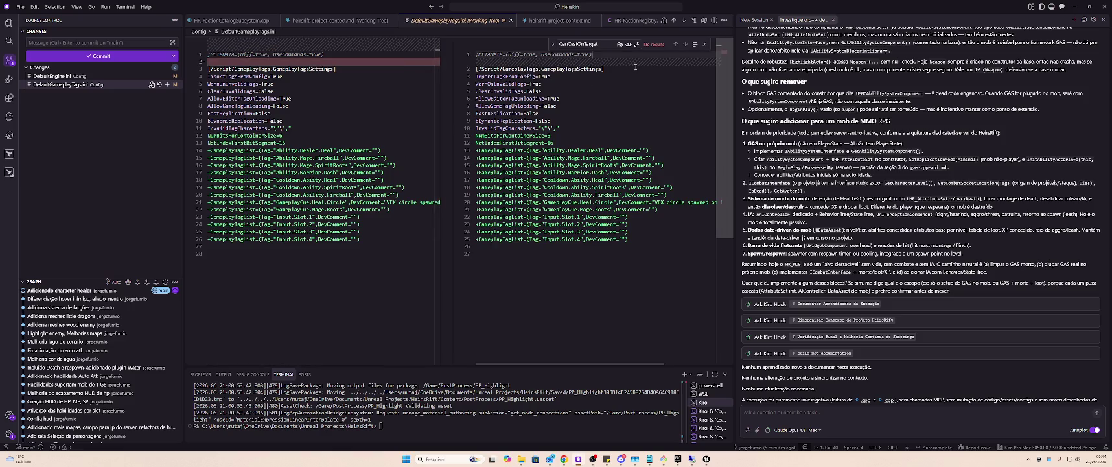
key("Return")
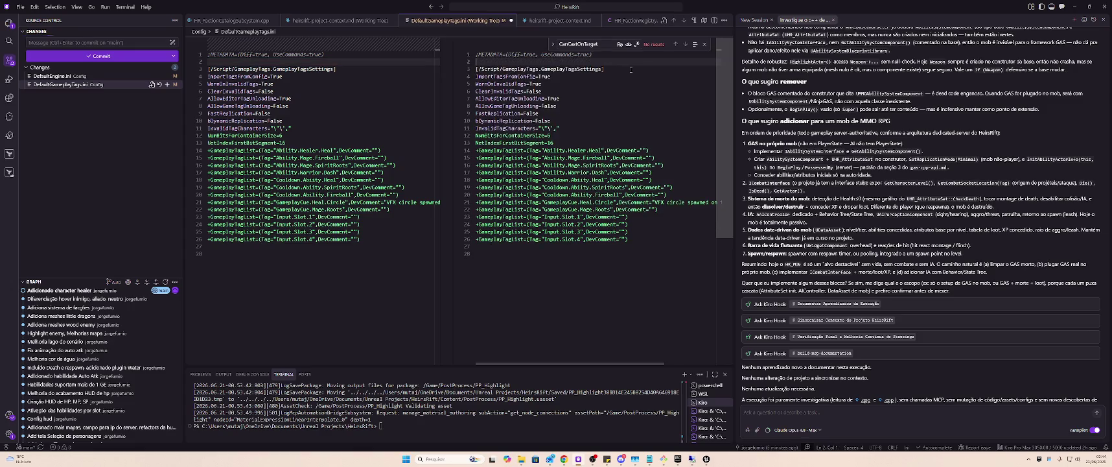
key("ctrl+s")
Step: Close and reopen the DefaultGameplayTags.ini diff, then close it again
left_click(274, 91)
key("ctrl+w")
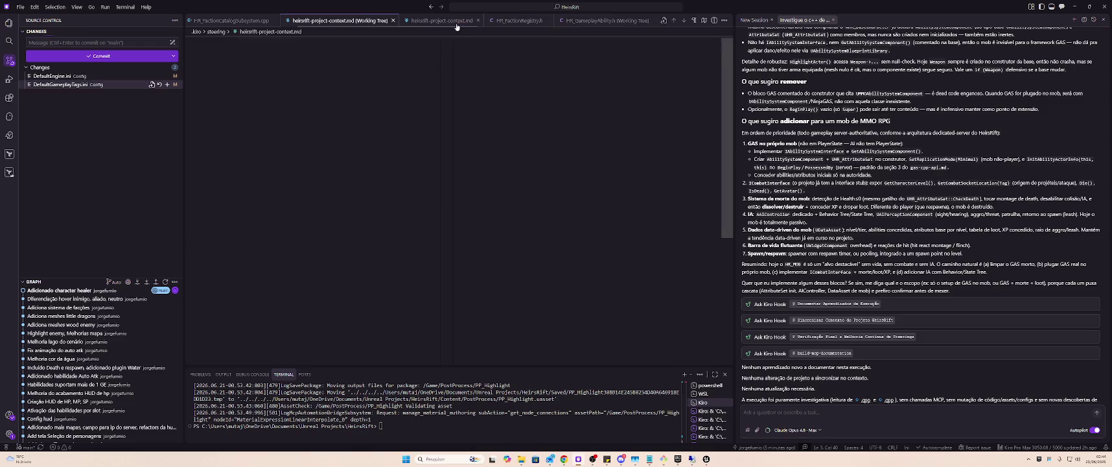
left_click(92, 85)
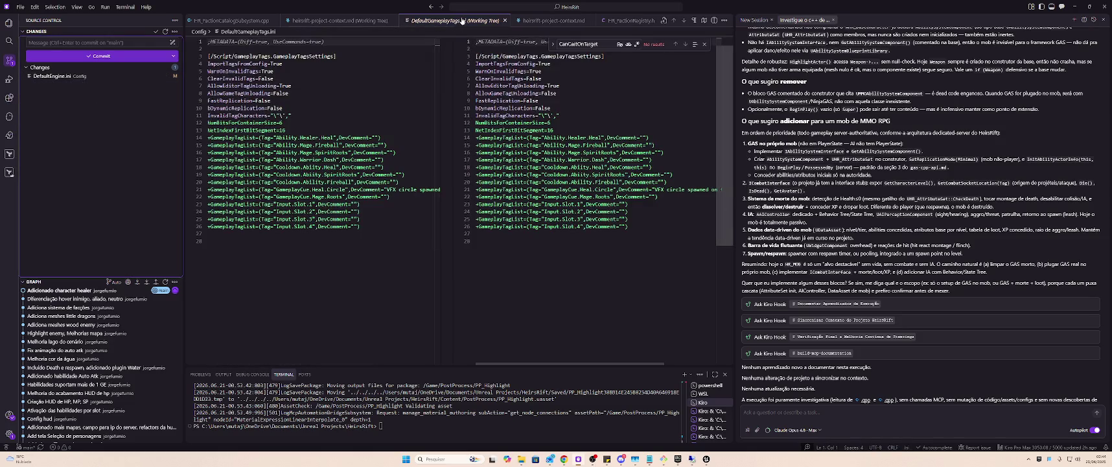
middle_click(462, 21)
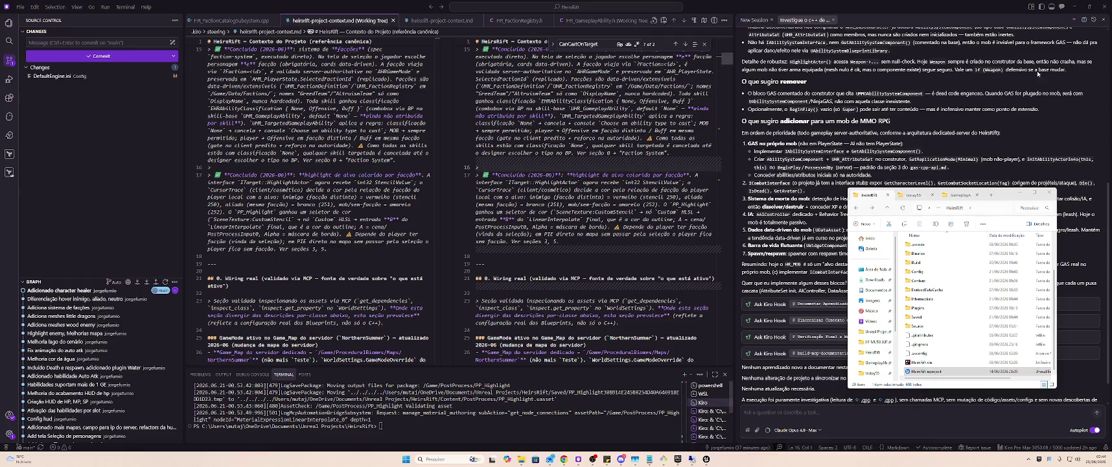
left_click(706, 459)
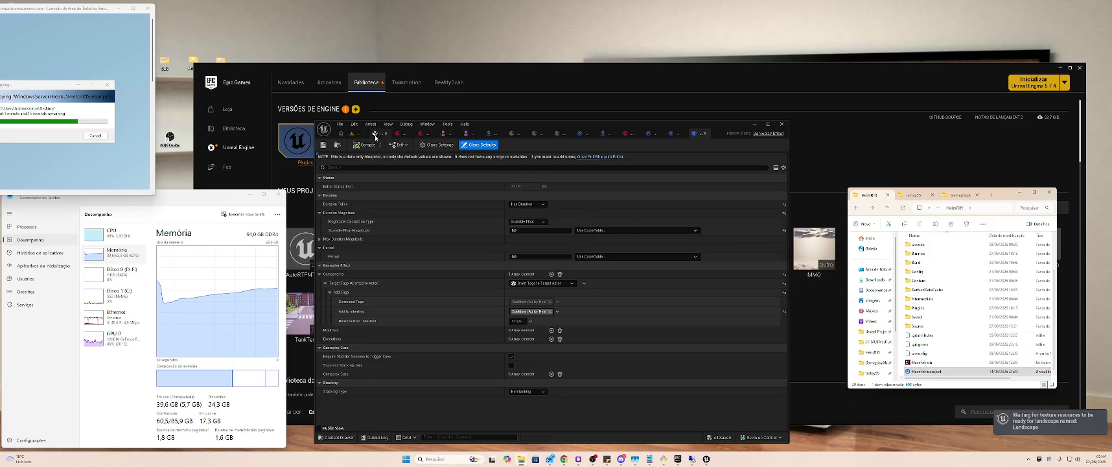
Step: Close the leftover asset editor tabs one by one
left_click(704, 134)
left_click(572, 133)
left_click(564, 134)
left_click(544, 133)
left_click(518, 134)
left_click(492, 134)
Step: Close the InputNinjaSetup and GE_HEAL editors, filter Project Settings by 'Oper', and return to NorthernSummer
middle_click(489, 135)
middle_click(489, 135)
type("Oper")
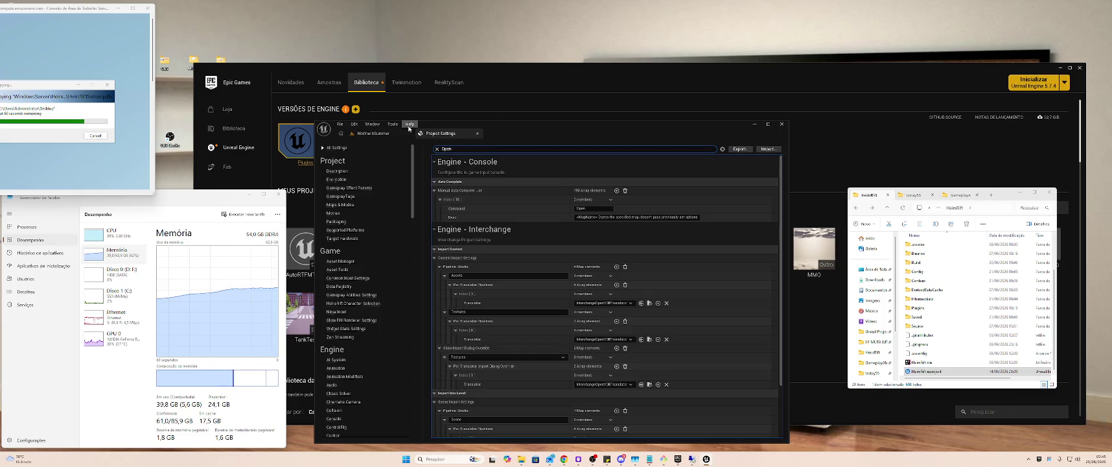
left_click(369, 132)
Step: Set Restore Open Asset Tabs on Restart to Always Prompt, then close Editor Preferences and Project Settings
left_click(354, 124)
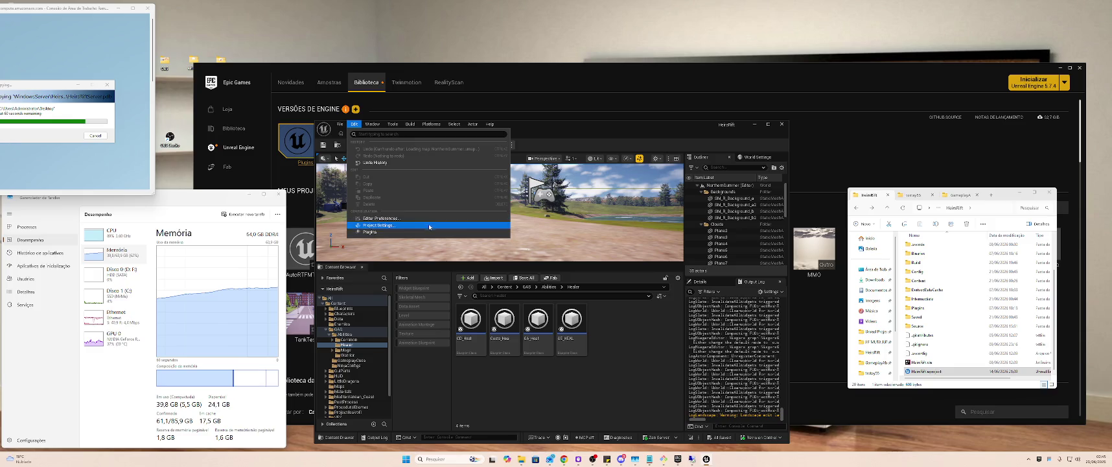
key("Escape")
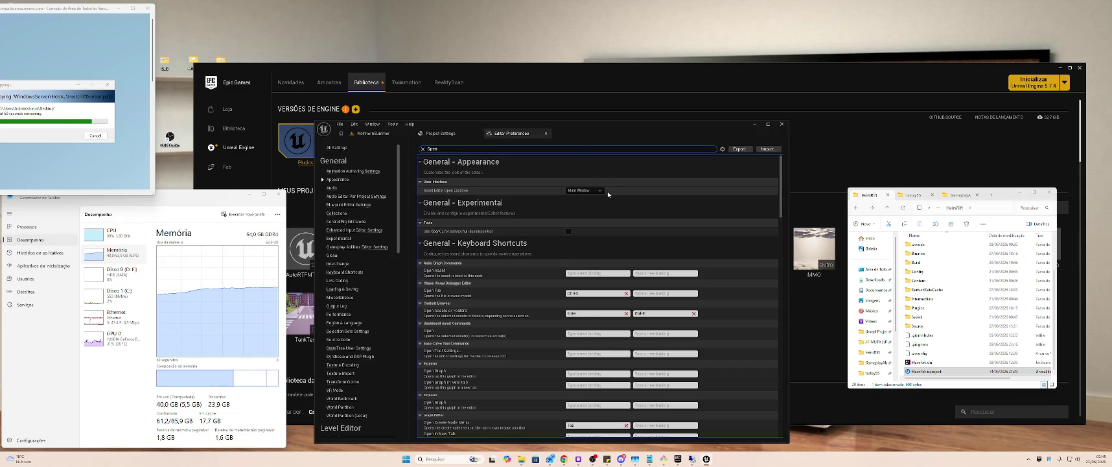
scroll(621, 204, "down", 1)
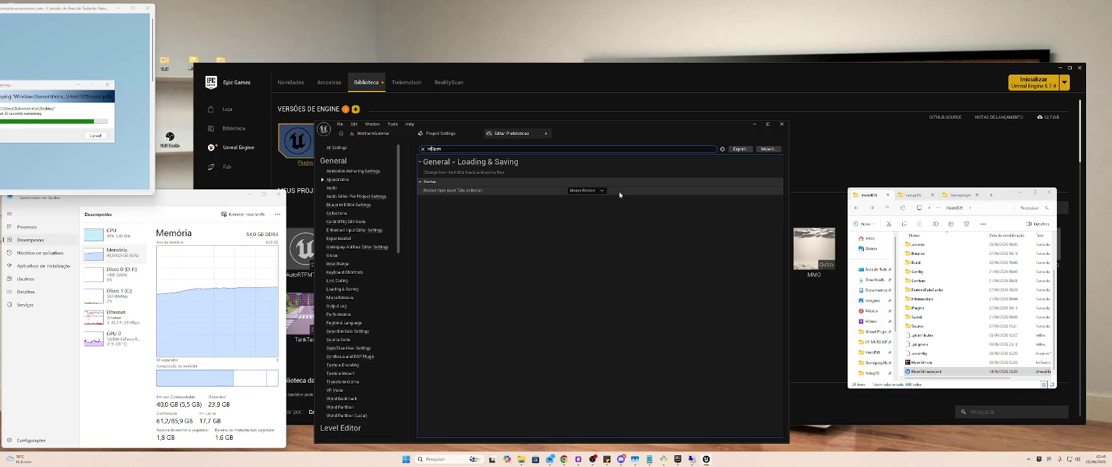
left_click(596, 191)
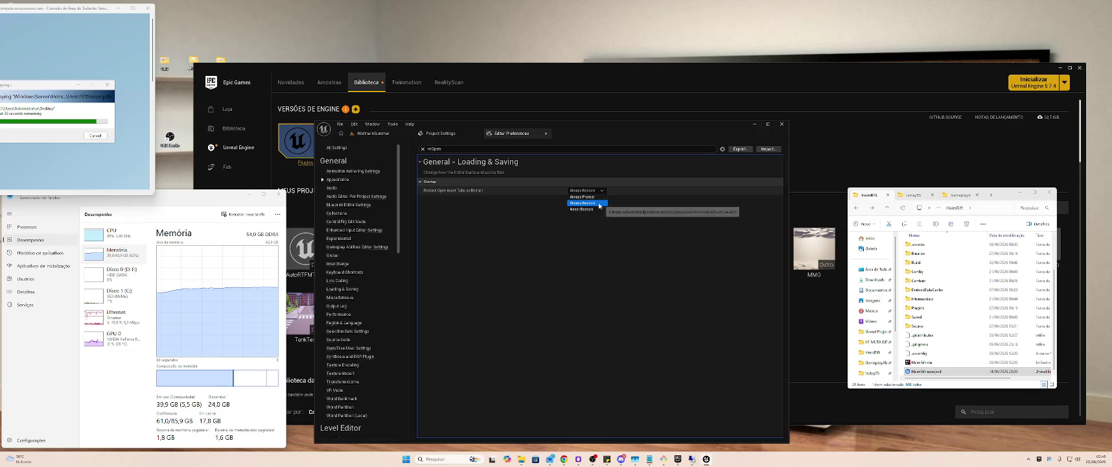
left_click(582, 196)
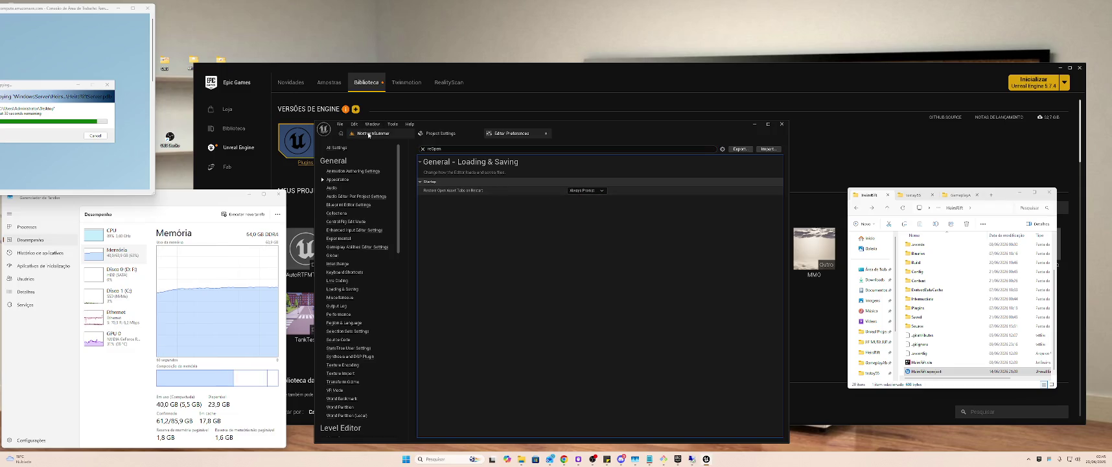
middle_click(503, 136)
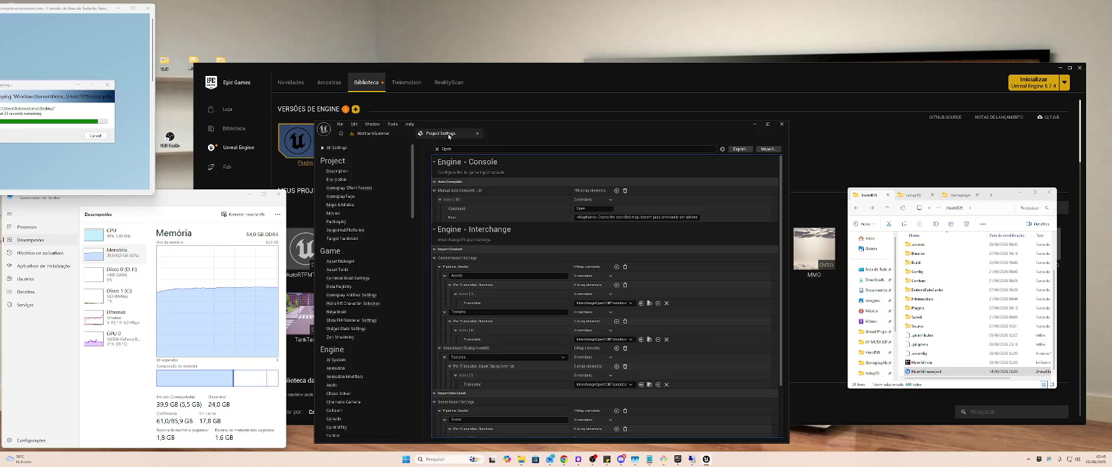
middle_click(445, 136)
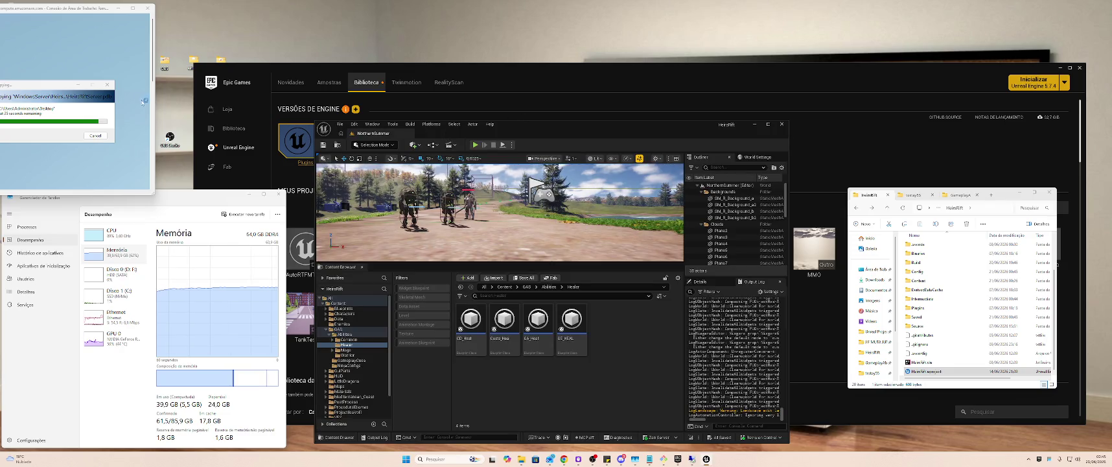
Step: Move the remote desktop window out of sight and close the Unreal Editor
left_click_drag(87, 12, 0, 26)
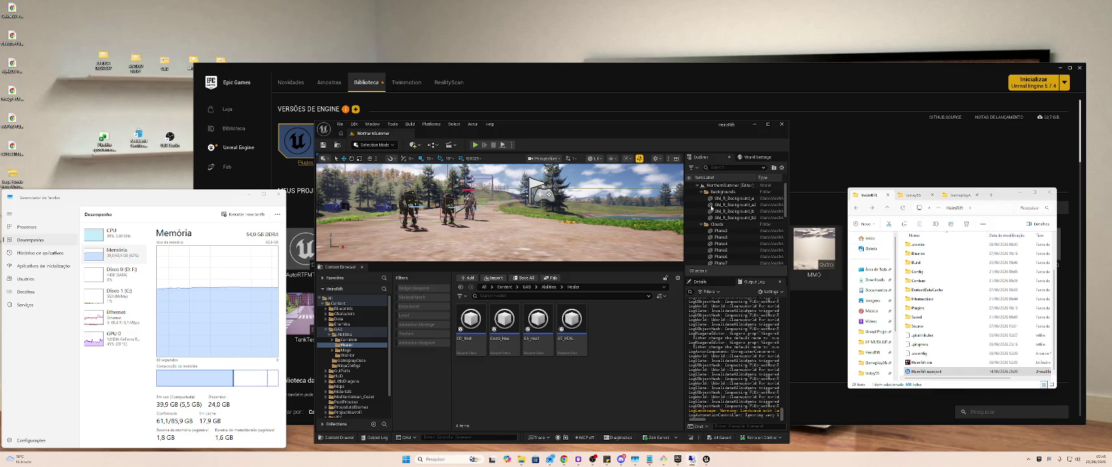
left_click(783, 124)
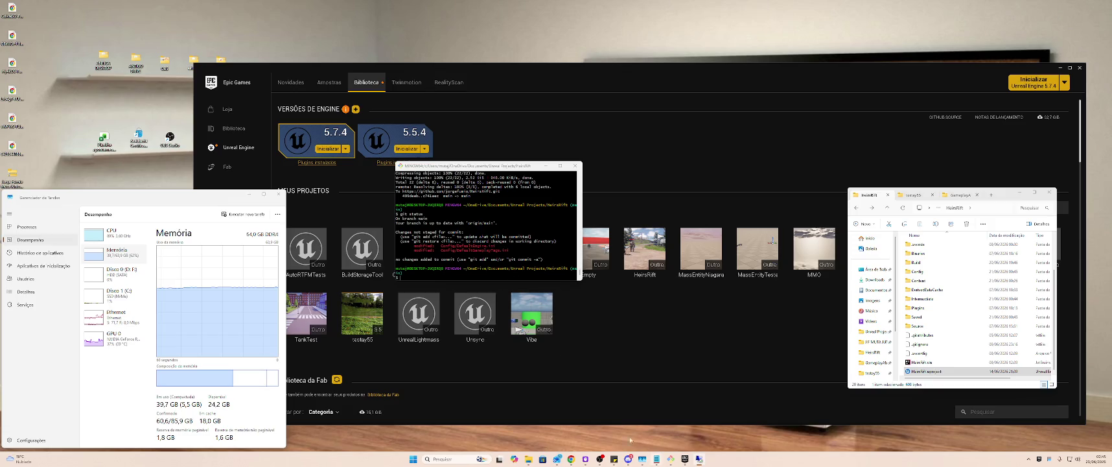
Step: Bring the Kiro editor window to the front, then call up the window switcher
left_click(586, 458)
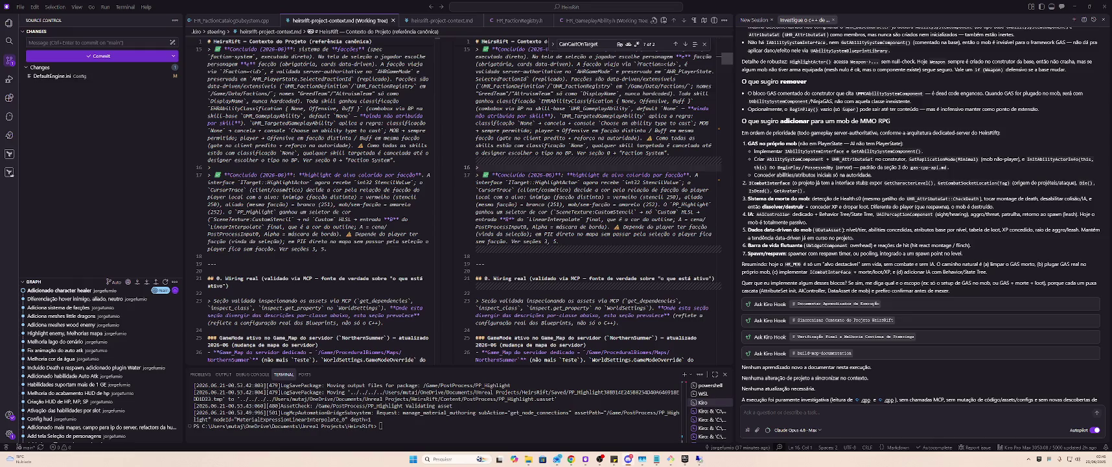
key("alt+Tab")
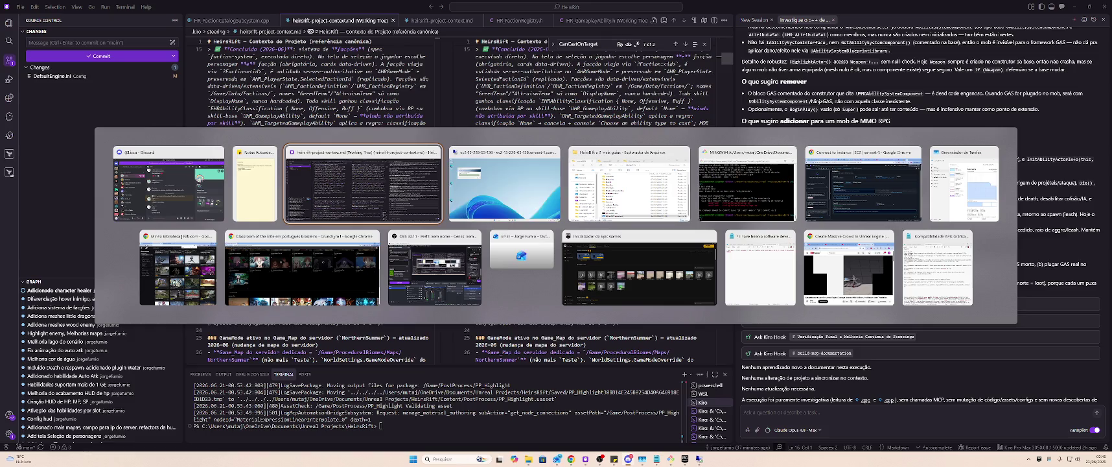
key("Escape")
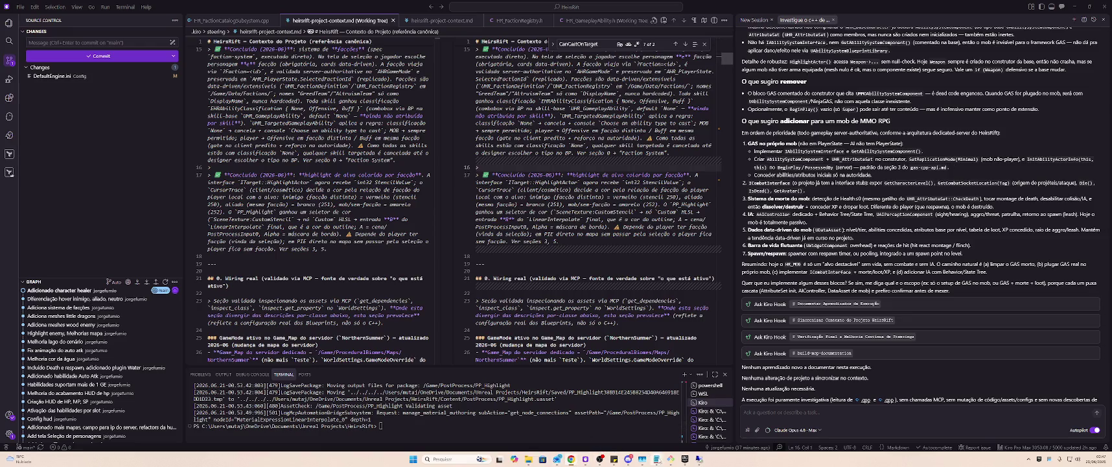
left_click(529, 459)
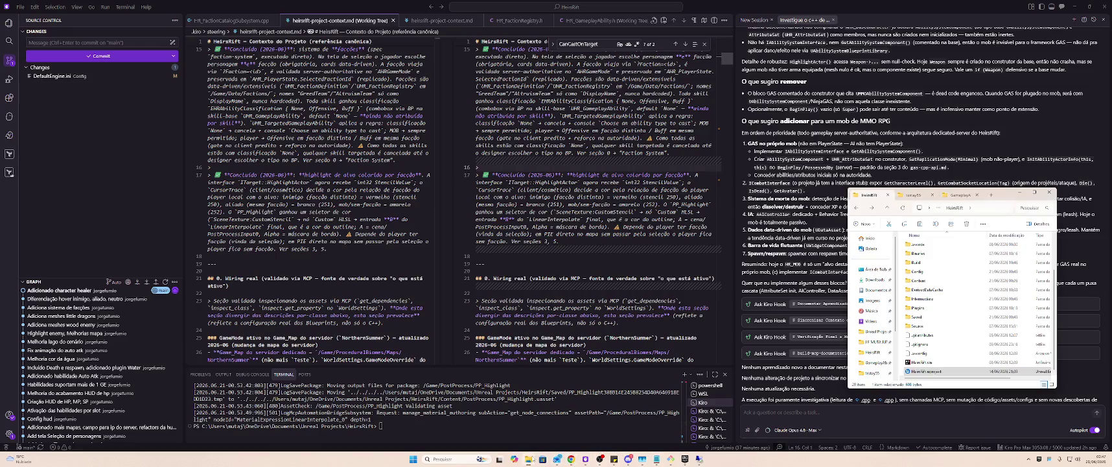
Step: Launch HeirsRiftClient.exe from BuildFaction\WindowsClient and minimize Kiro to reveal the game windows
double_click(939, 293)
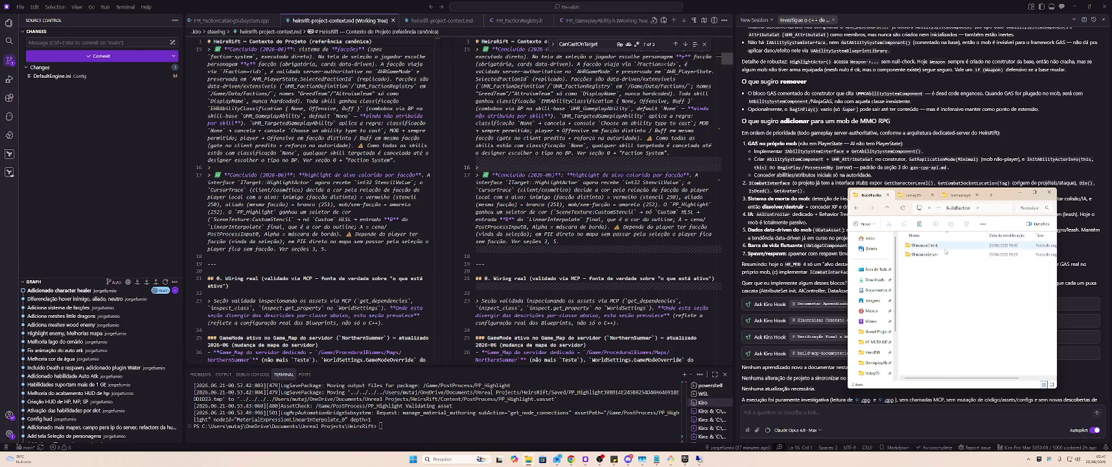
double_click(933, 245)
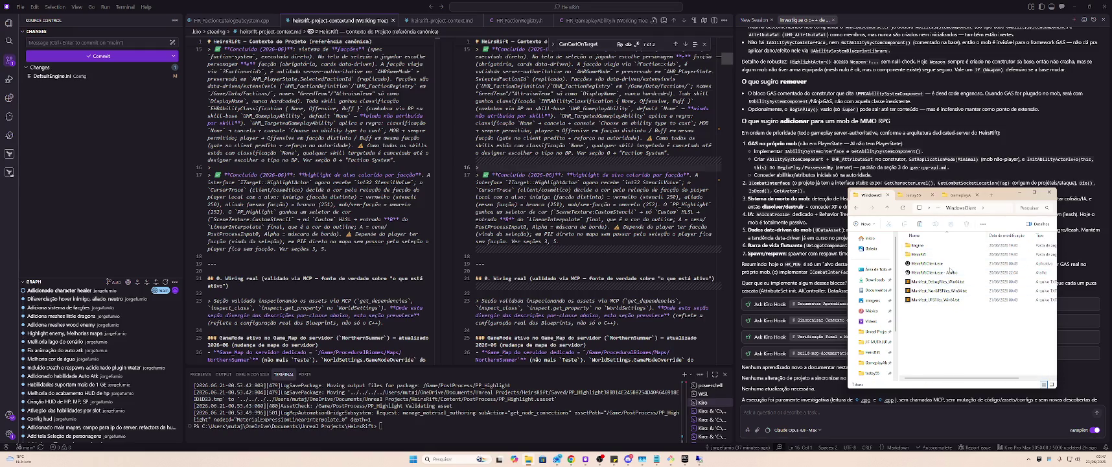
left_click(950, 272)
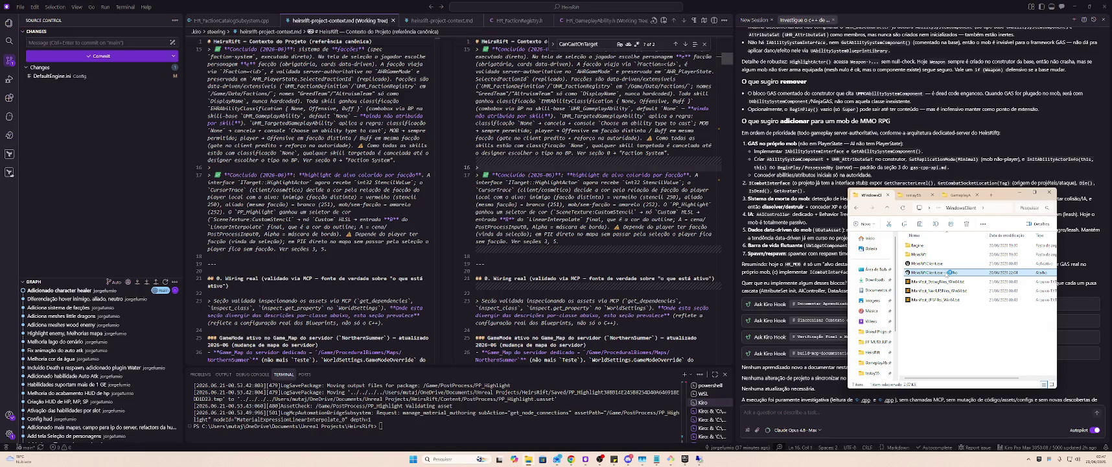
double_click(946, 273)
left_click(1077, 4)
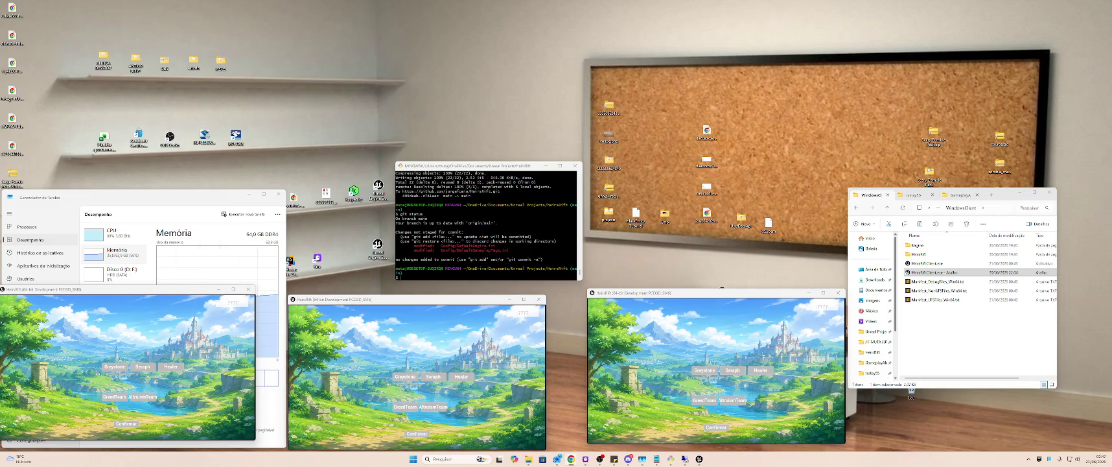
Step: In the first client choose Greystone and AltruismTeam, and enter server address 15.228.63.138
left_click(114, 366)
left_click(143, 396)
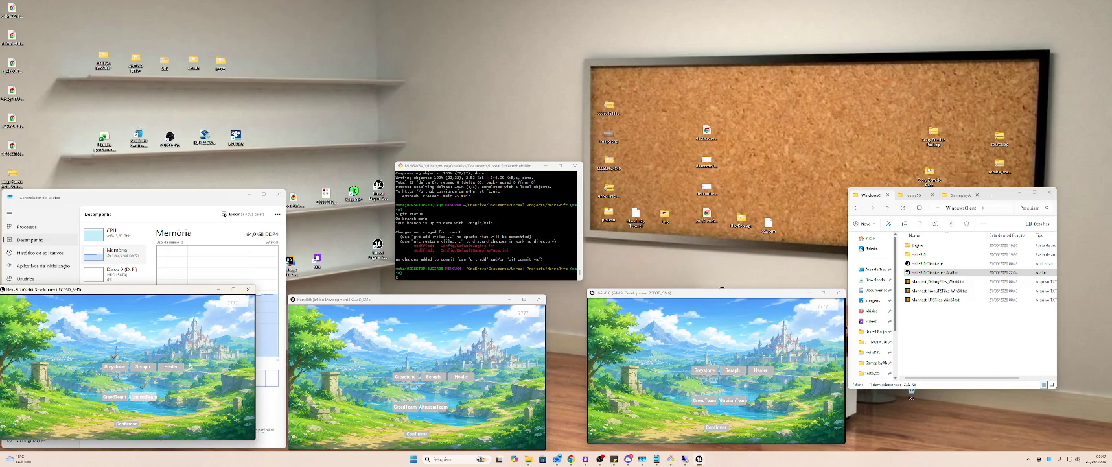
left_click(223, 303)
type("15.228.63.138")
Step: Join the second client as Seraph on GreedTeam, and pick Healer with AltruismTeam in the right client
left_click(433, 376)
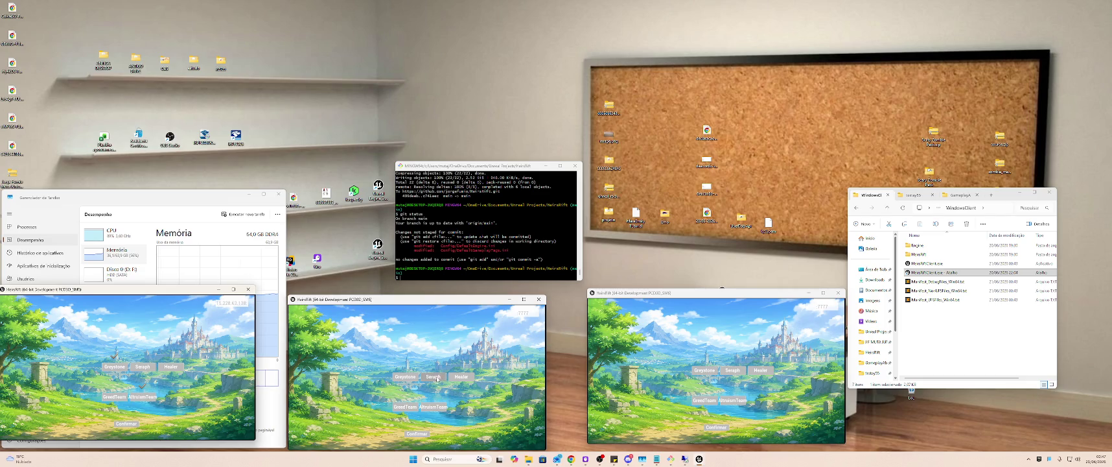
left_click(405, 406)
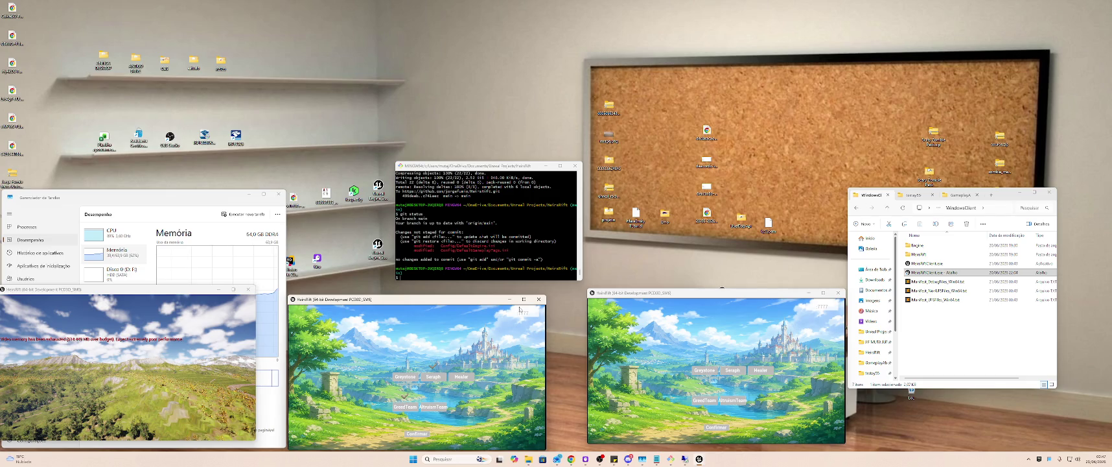
left_click(418, 434)
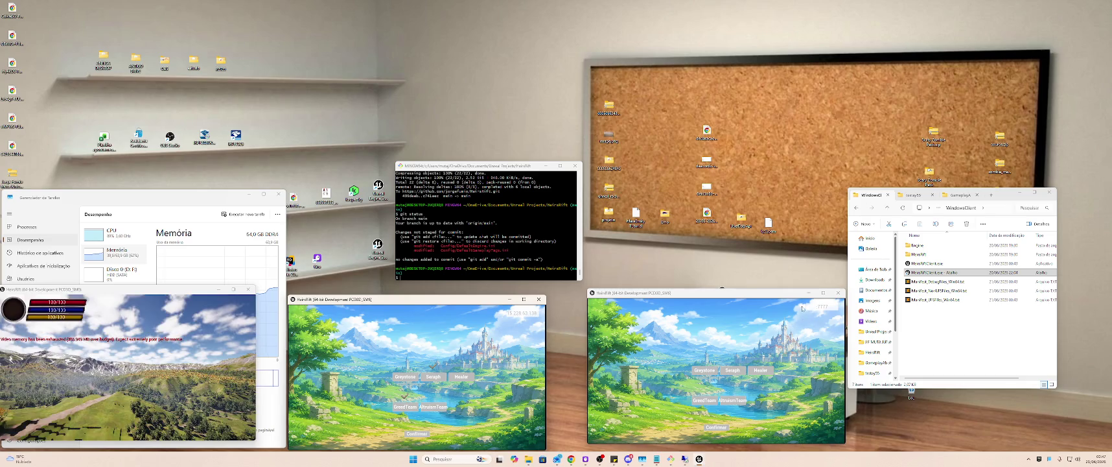
left_click(773, 370)
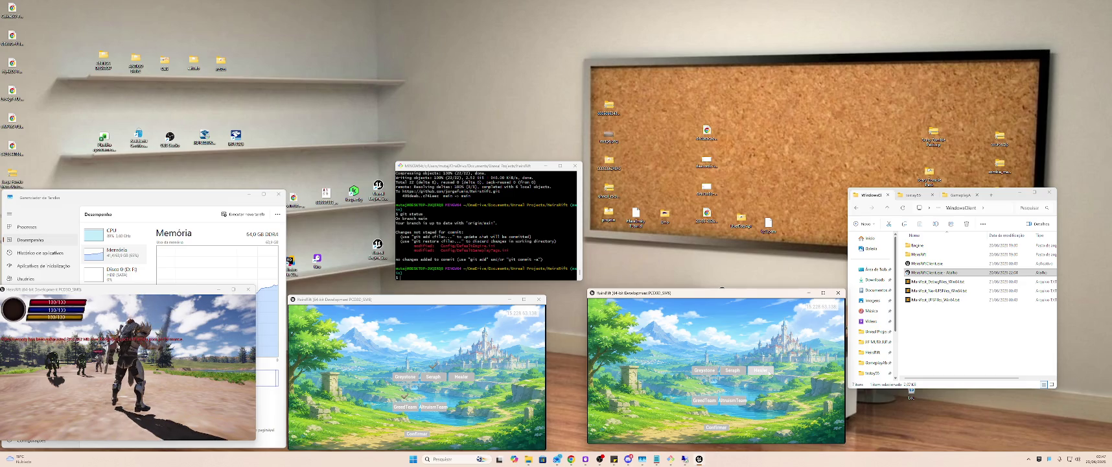
left_click(742, 401)
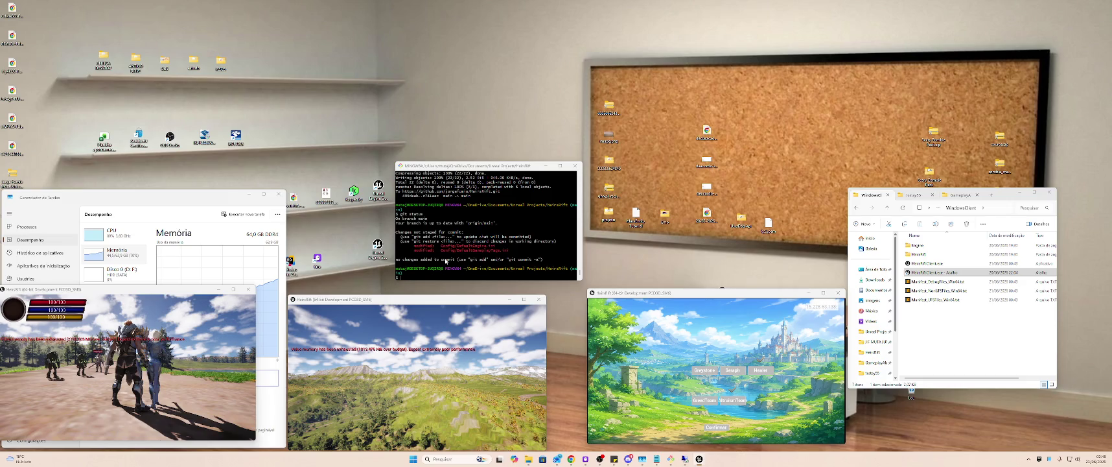
Step: Close Git Bash, target BP_Serath, and cast the heal on Greystone and the left client's character
left_click(548, 165)
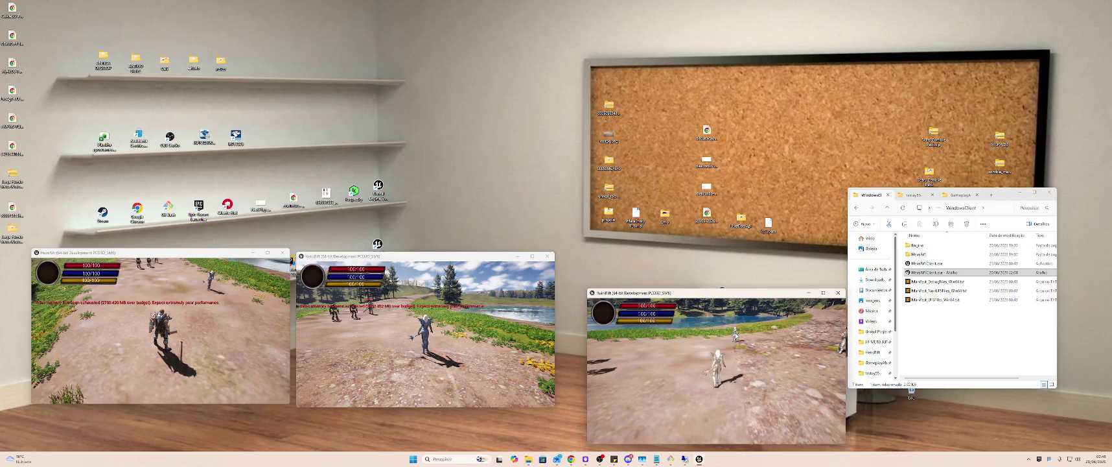
key("Tab")
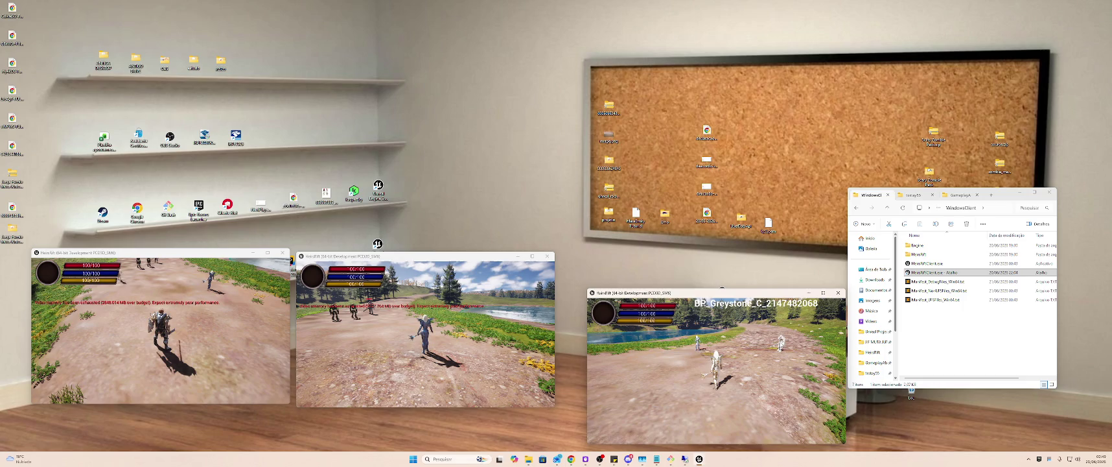
key("1")
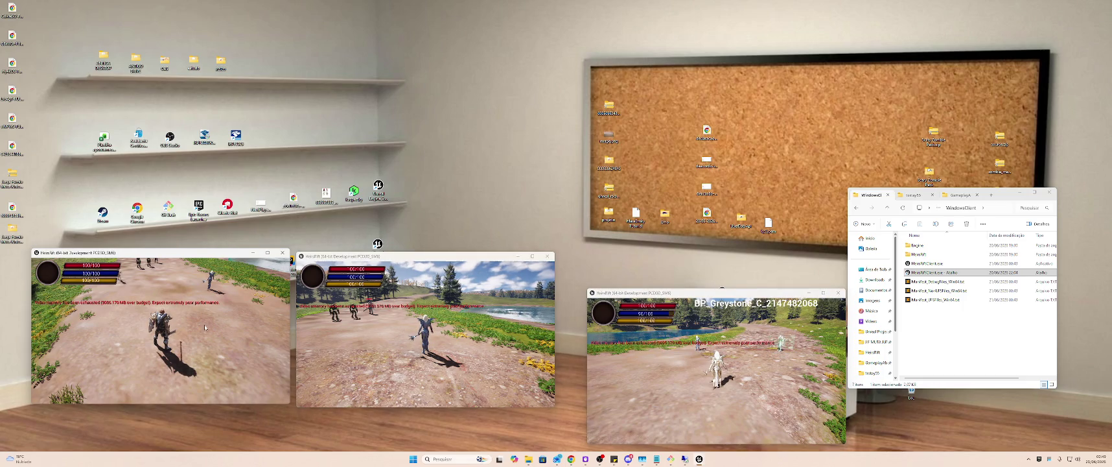
key("1")
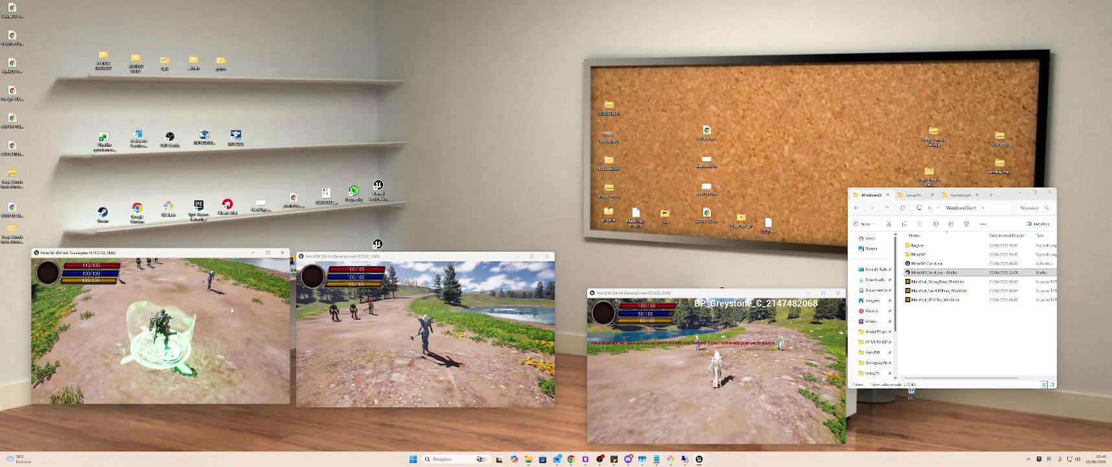
Step: Tilt the left client's camera to the horizon and swing the middle client's camera around the enemies
left_click_drag(209, 281, 210, 281)
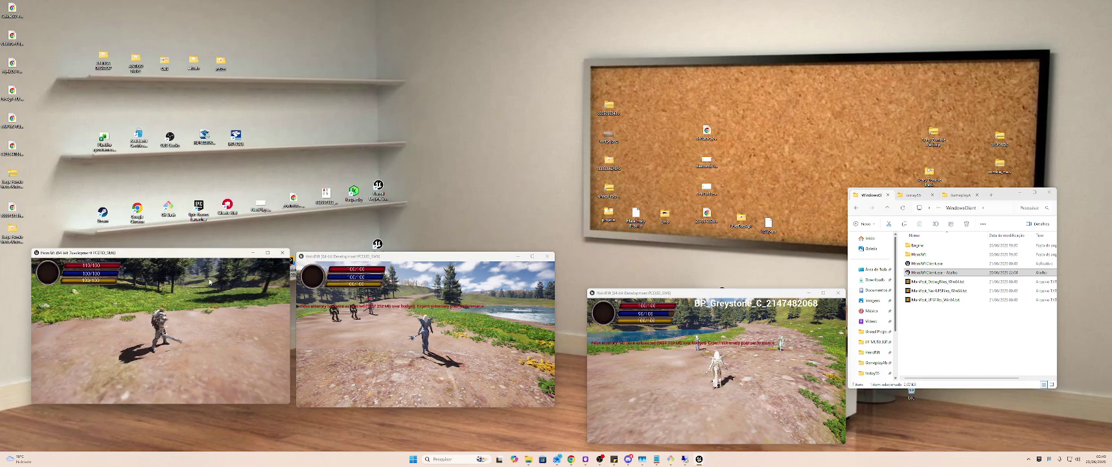
left_click(698, 342)
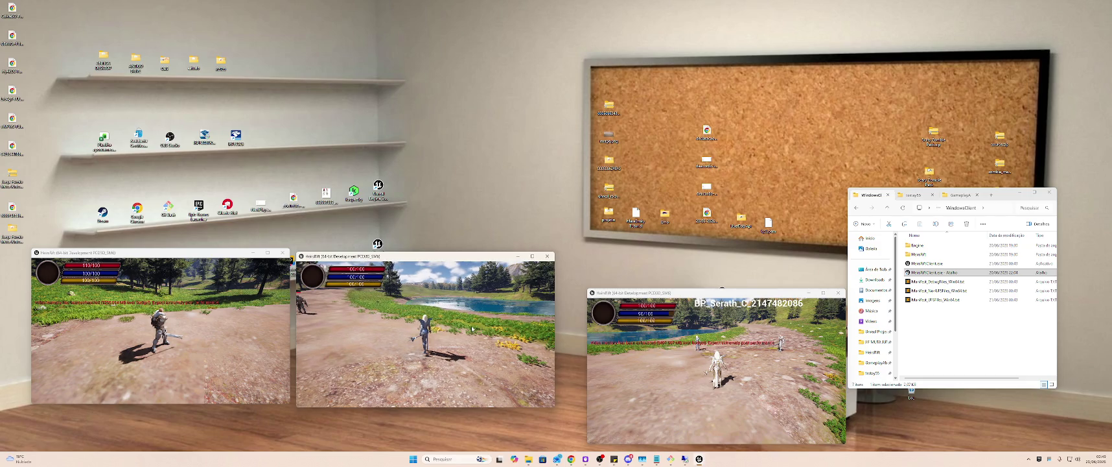
left_click_drag(374, 327, 297, 328)
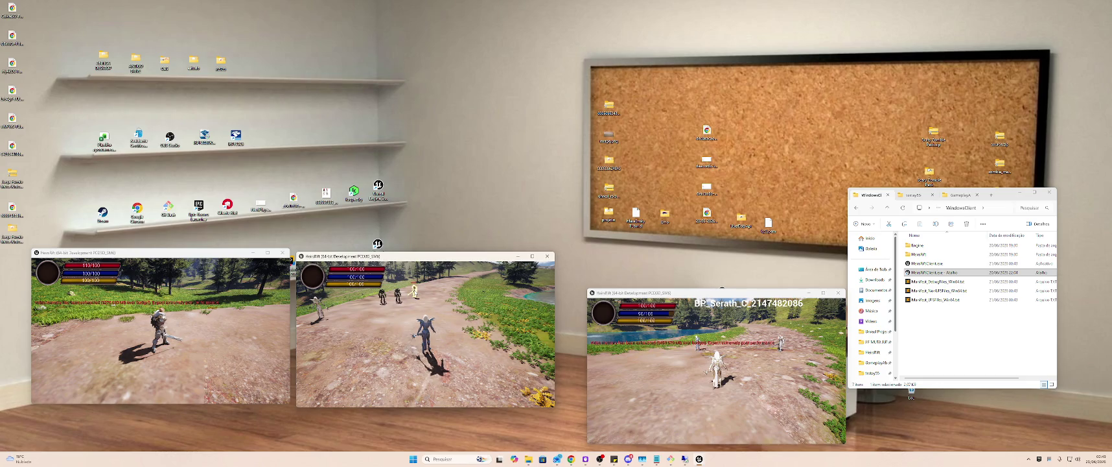
left_click_drag(439, 326, 419, 309)
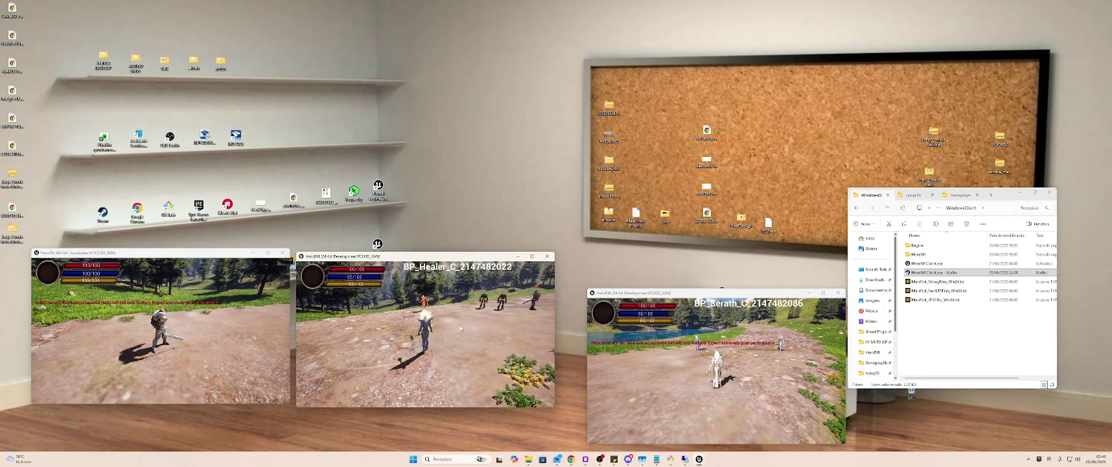
mouse_move(471, 340)
left_mouse_down()
mouse_move(342, 351)
mouse_move(380, 344)
mouse_move(362, 338)
mouse_move(502, 338)
left_mouse_up()
Step: From the middle client, heal BP_Greystone and fire a spell projectile at it
key("1")
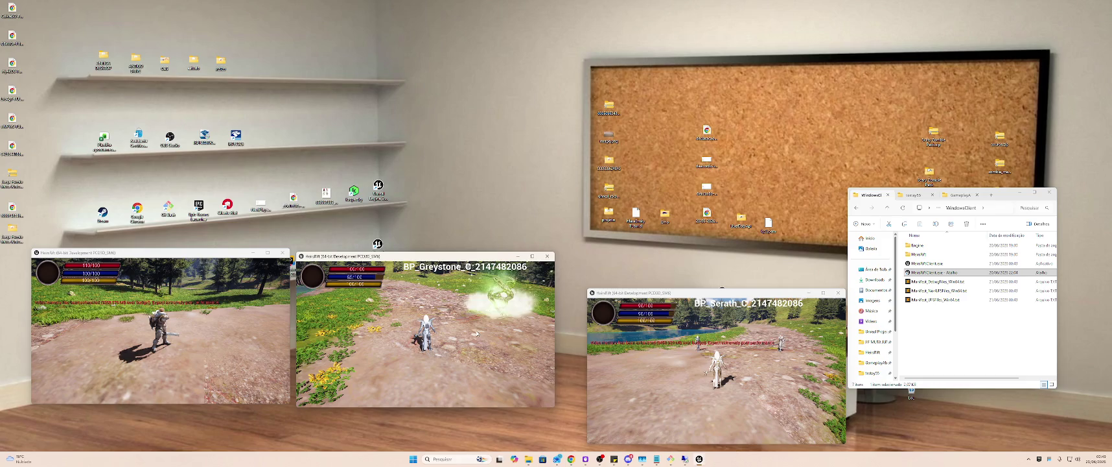
left_click(215, 315)
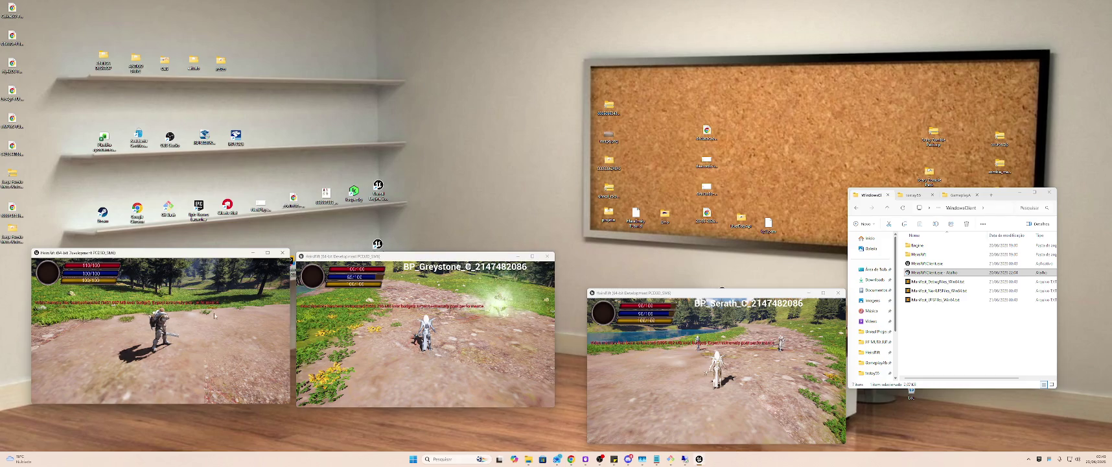
left_click(403, 328)
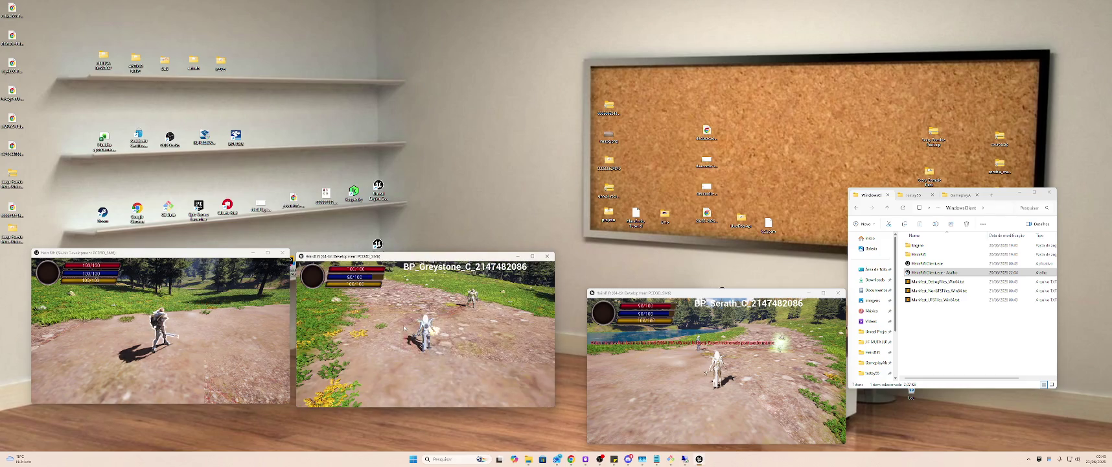
key("2")
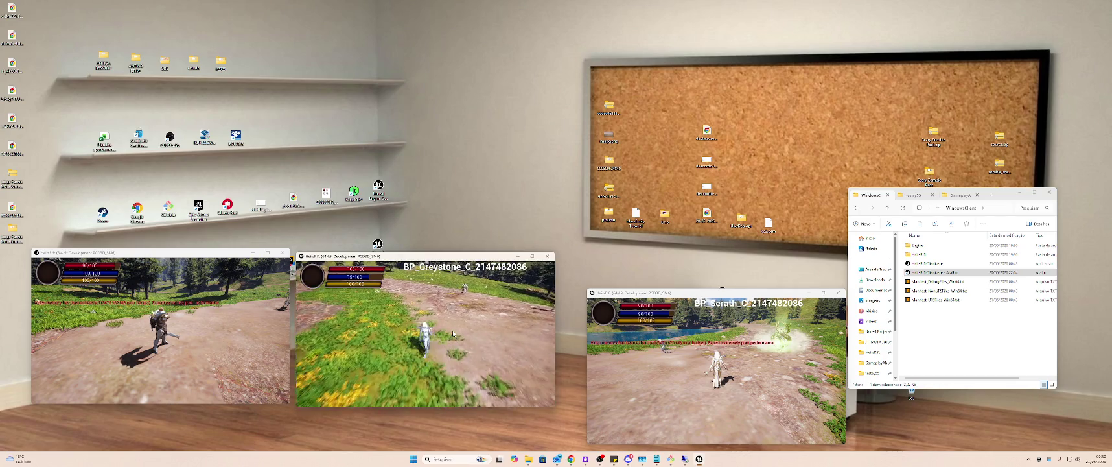
Step: Turn the left client's camera up the path and lock onto the distant BP_Serath
left_click(173, 319)
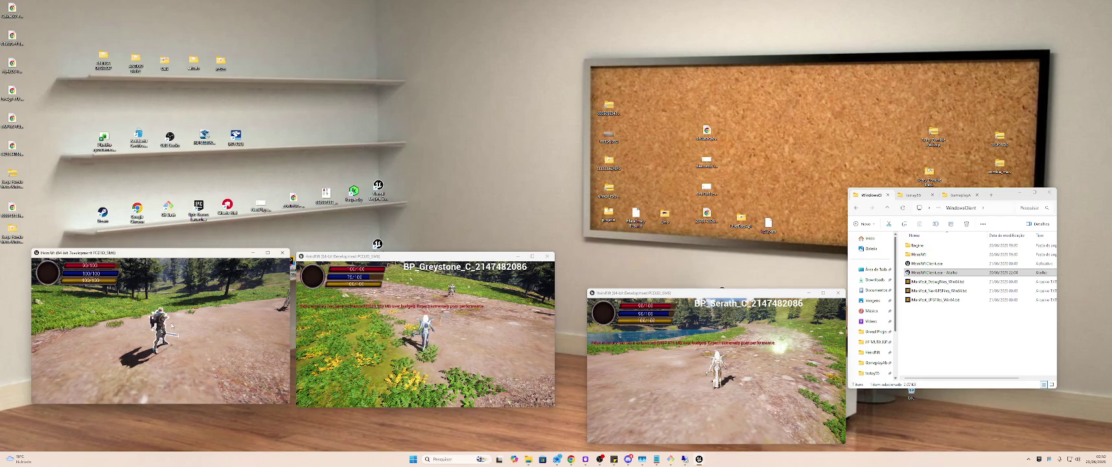
left_click(230, 320)
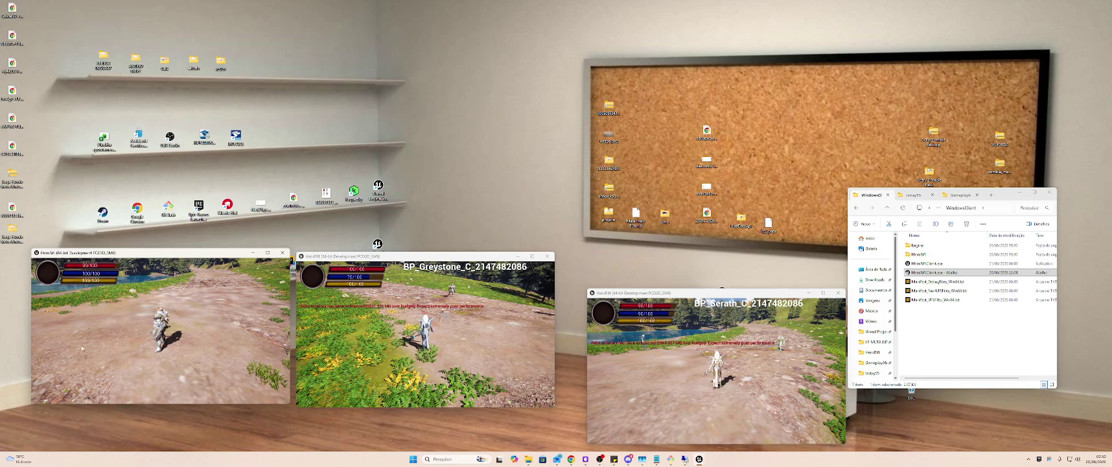
left_click(222, 336)
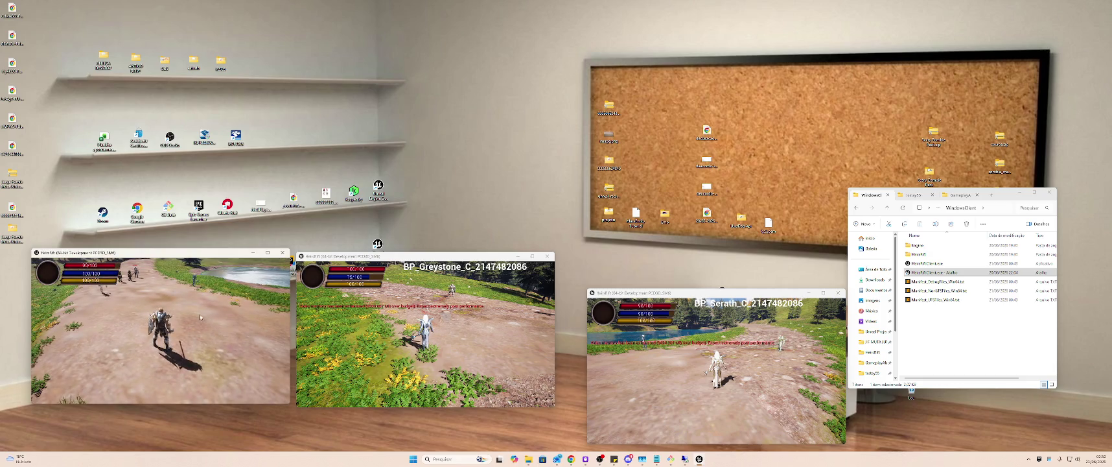
left_click_drag(223, 336, 193, 311)
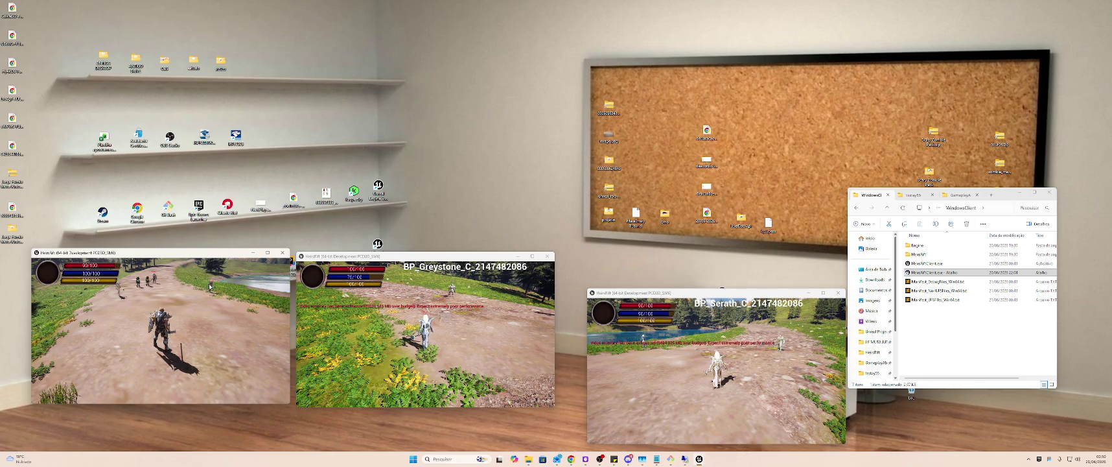
left_click(210, 286)
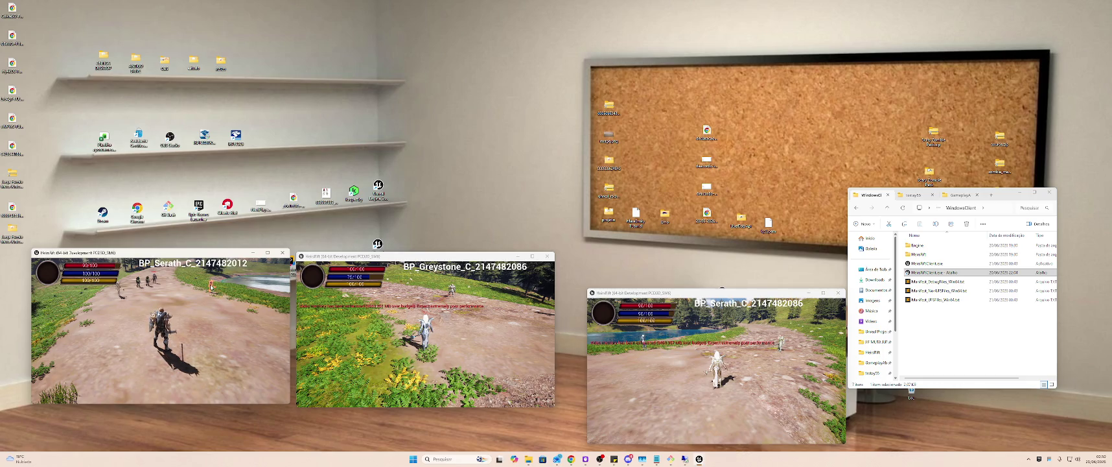
left_click(226, 291)
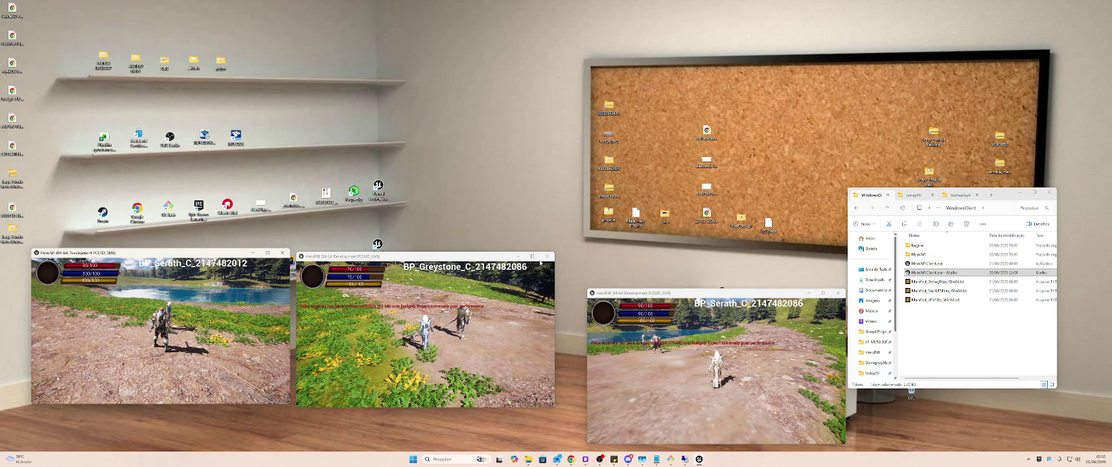
Step: Cast the green smoke heal from the middle client, then close one game client window
left_click(487, 318)
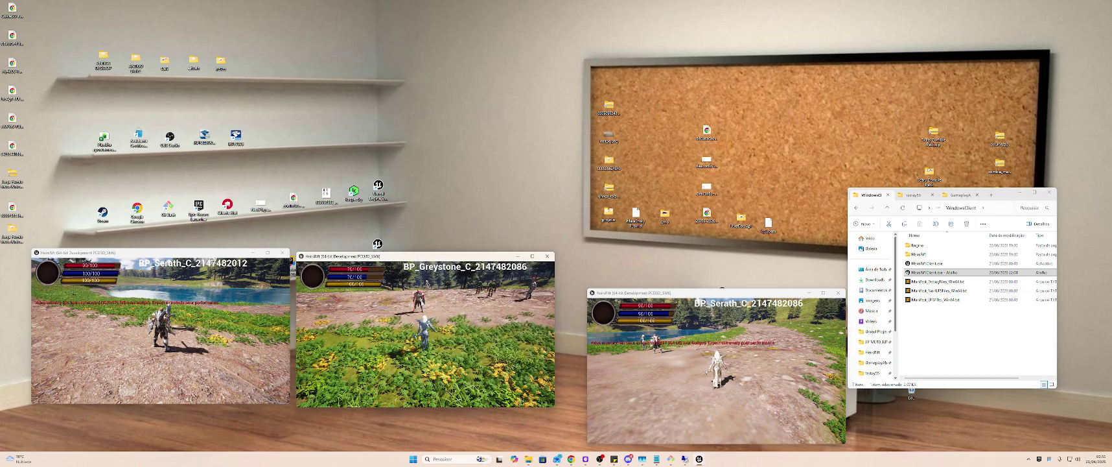
key("1")
left_click(176, 320)
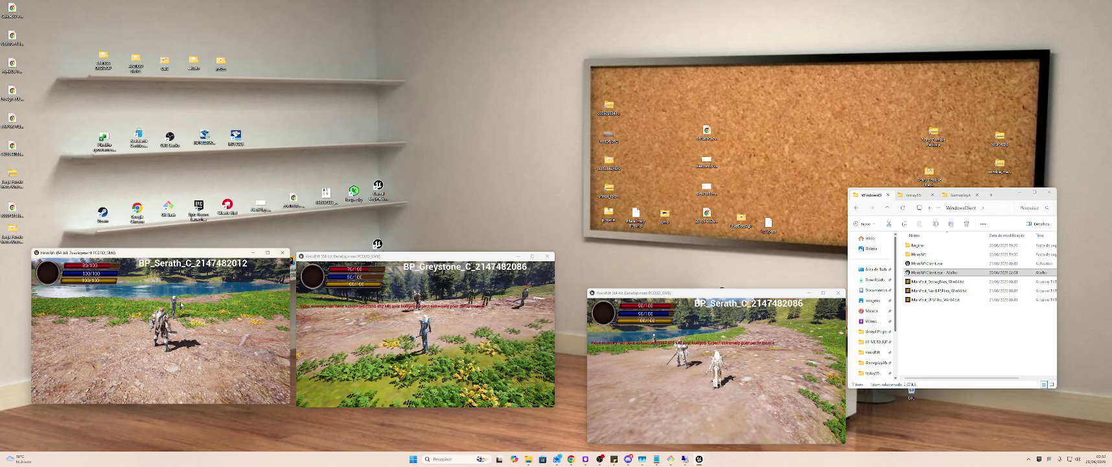
left_click(547, 256)
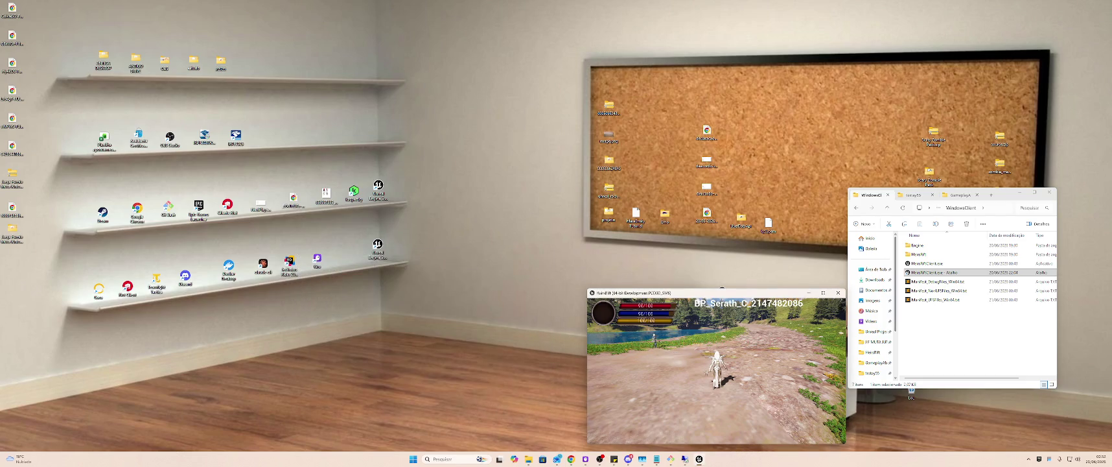
Step: Close the last game window, open HeirsRift.uproject from the project folder, and show the Warrior abilities folder
key("alt+F4")
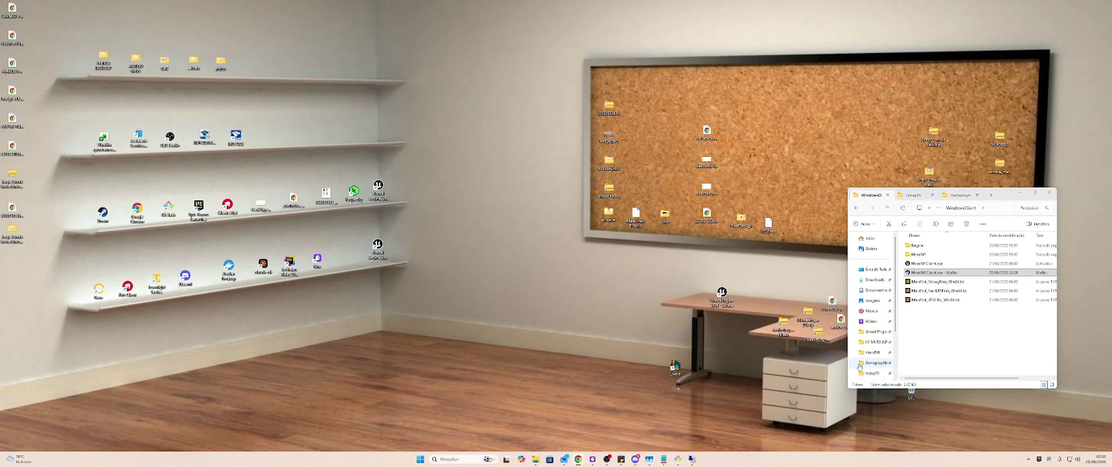
key("alt+Up")
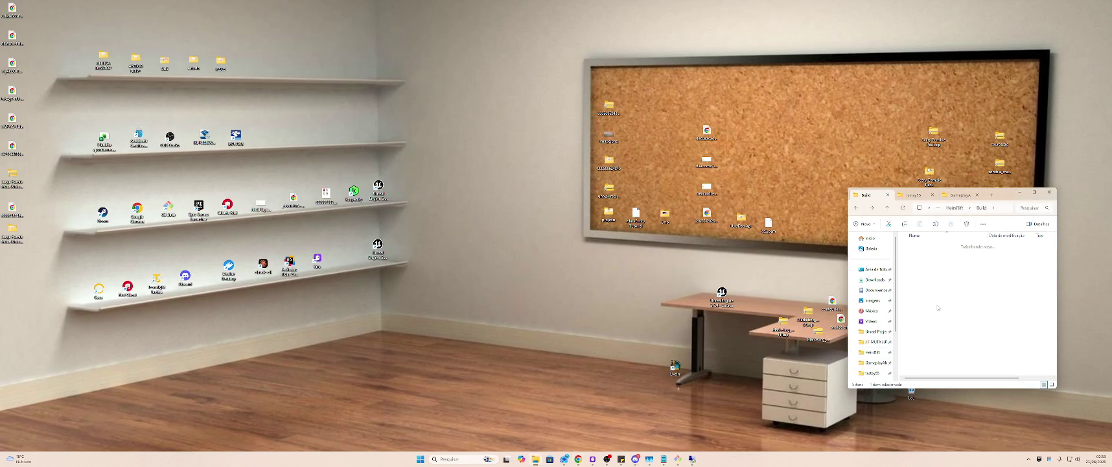
key("alt+Up")
left_click(933, 371)
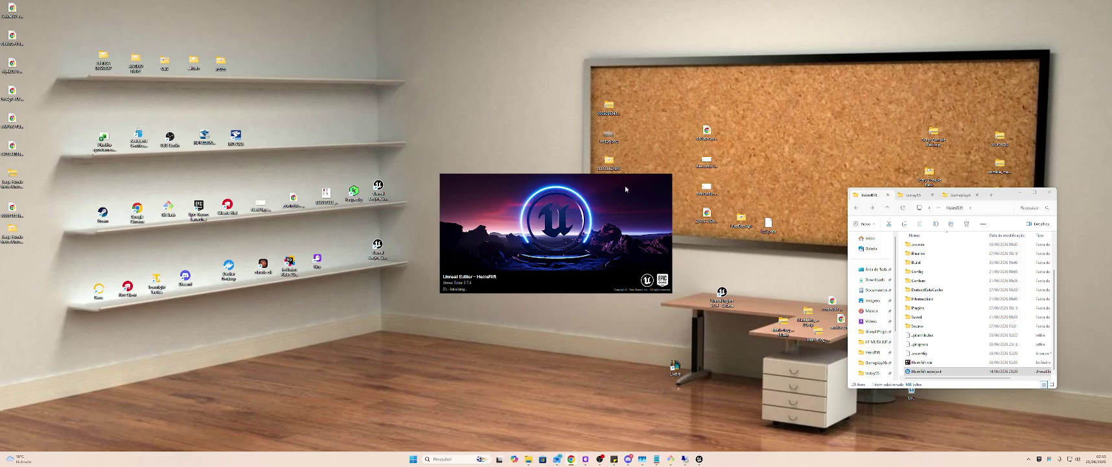
left_click(1019, 194)
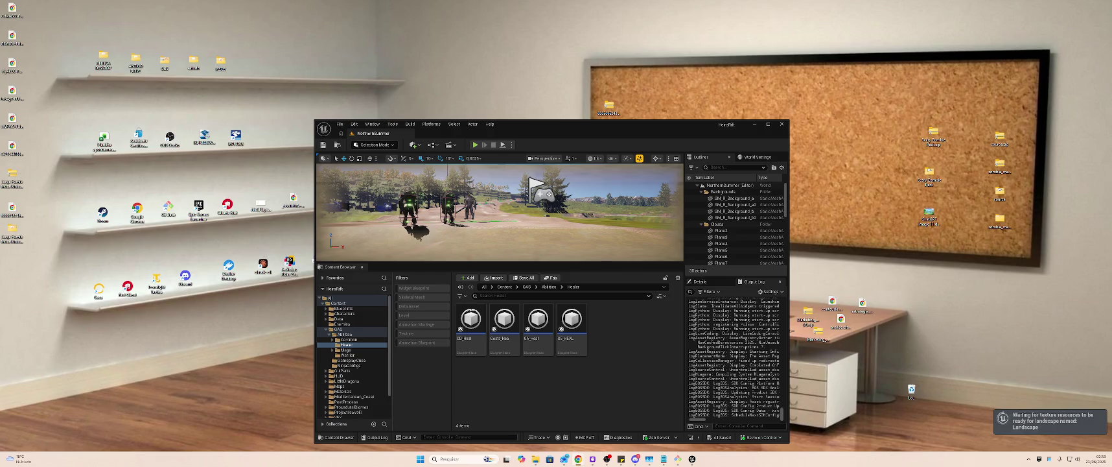
left_click(354, 355)
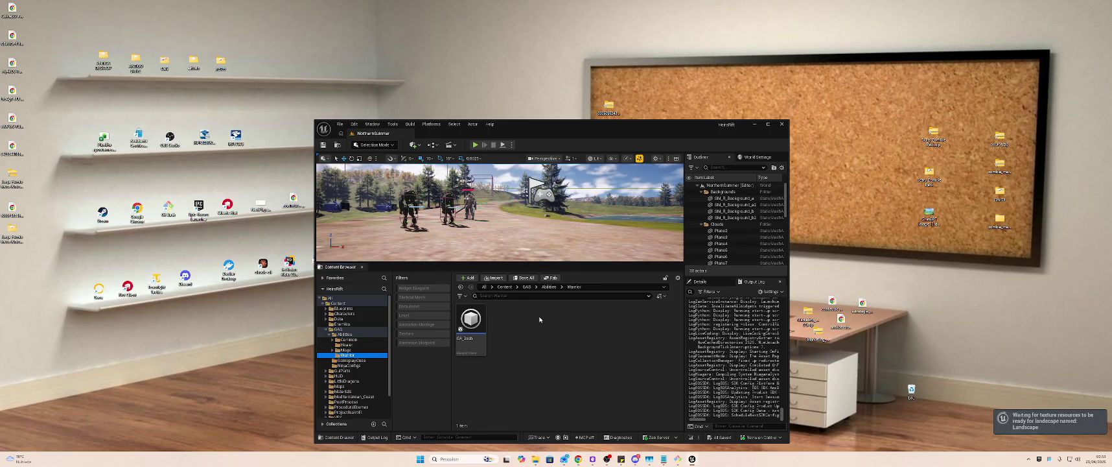
Step: Open the GA_Dash ability asset, then show the Abilities folder contents in the Content Browser
double_click(462, 319)
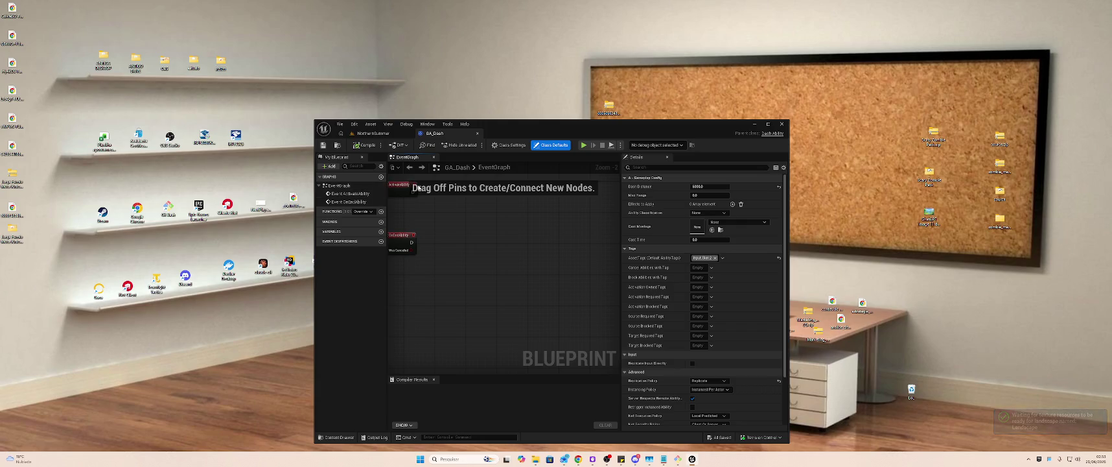
left_click(373, 133)
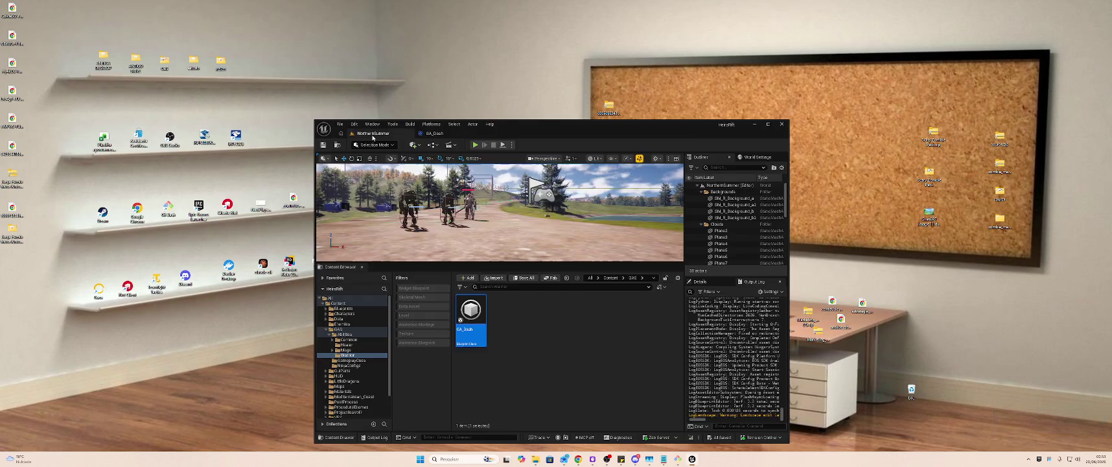
left_click(369, 335)
right_click(369, 334)
key("Escape")
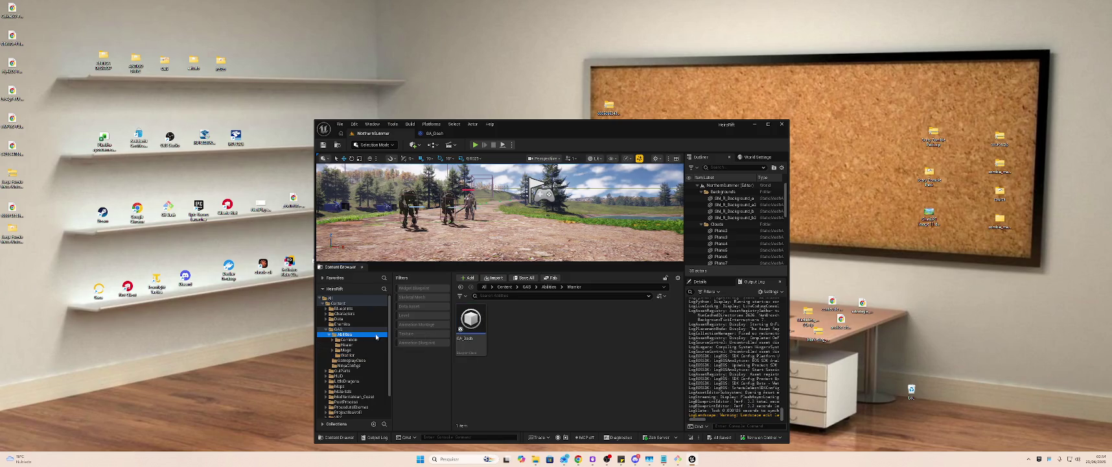
Step: Navigate through GAS into NinjaConfigs and open DA_AbilitySet_Greystone
left_click(339, 329)
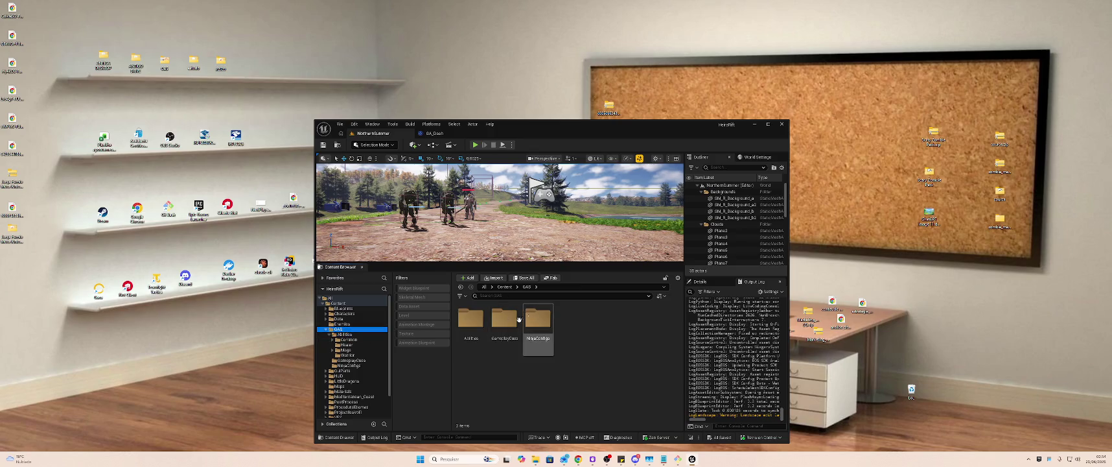
left_click(471, 318)
left_click(338, 329)
left_click(471, 318)
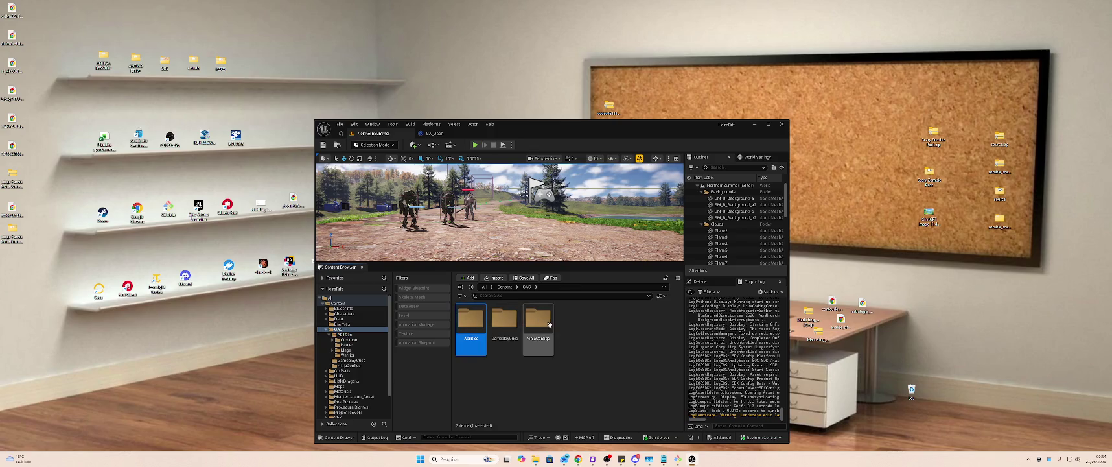
double_click(537, 318)
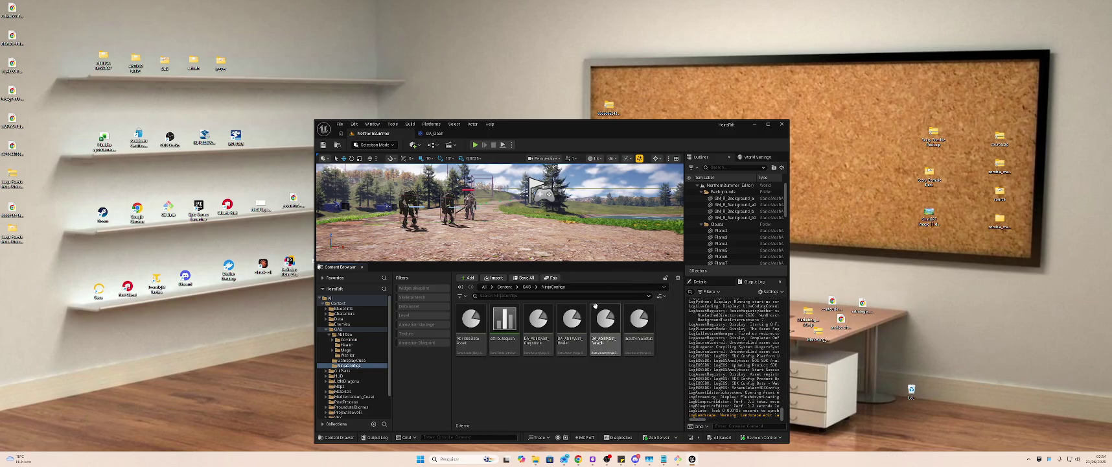
double_click(539, 322)
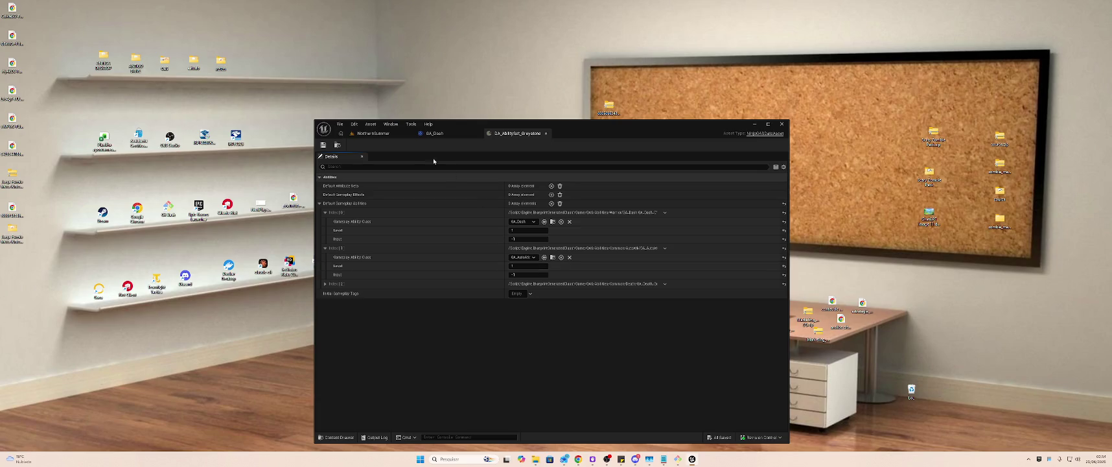
Step: Open the InputNinjaSetup input configuration from the Content Browser
left_click(373, 133)
left_click(639, 324)
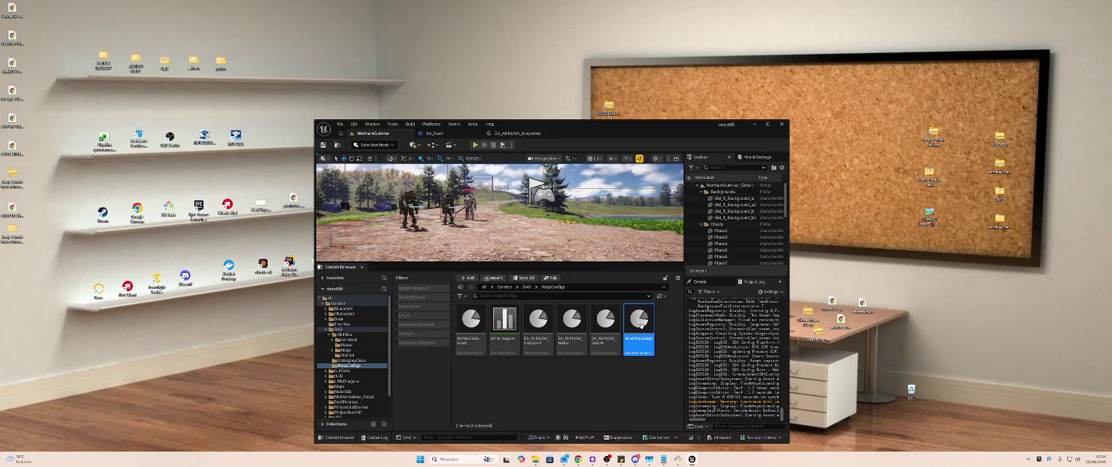
double_click(640, 324)
left_click(390, 135)
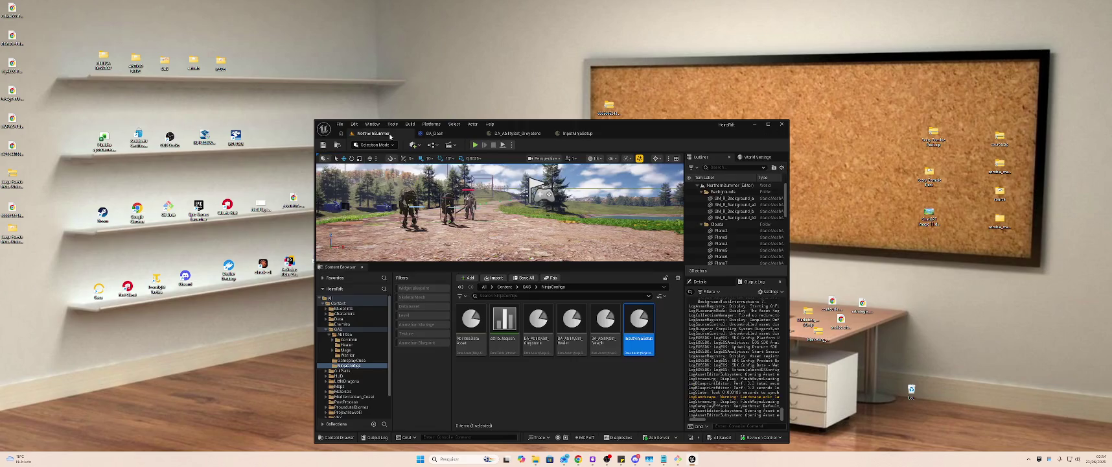
left_click(434, 133)
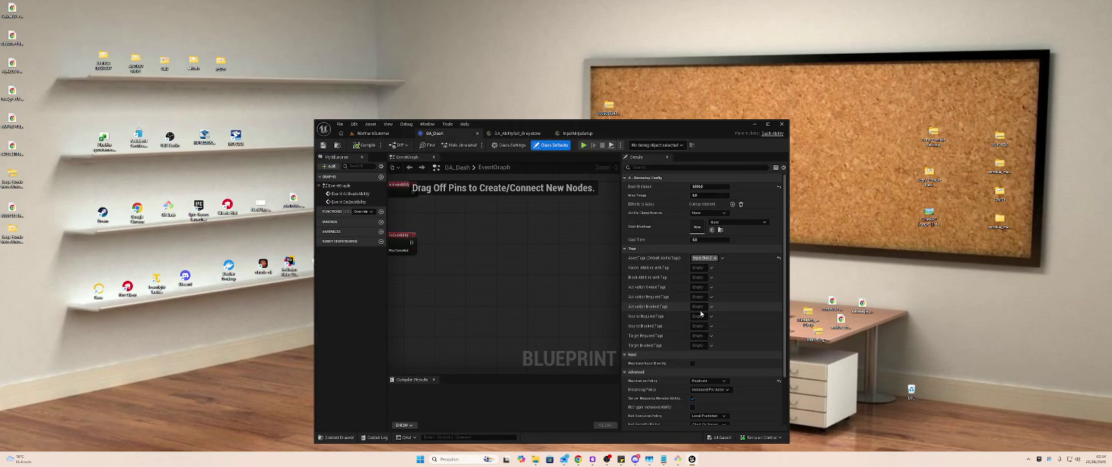
left_click(372, 133)
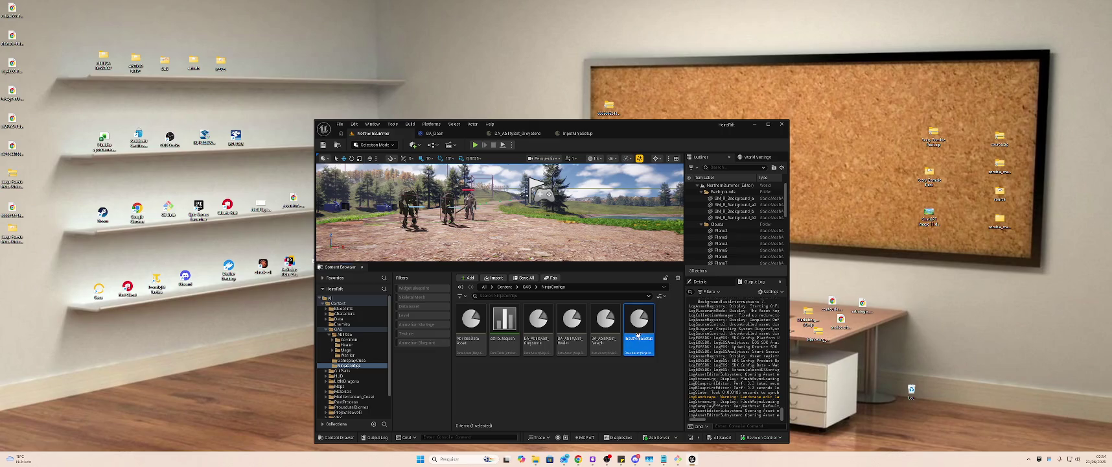
double_click(639, 334)
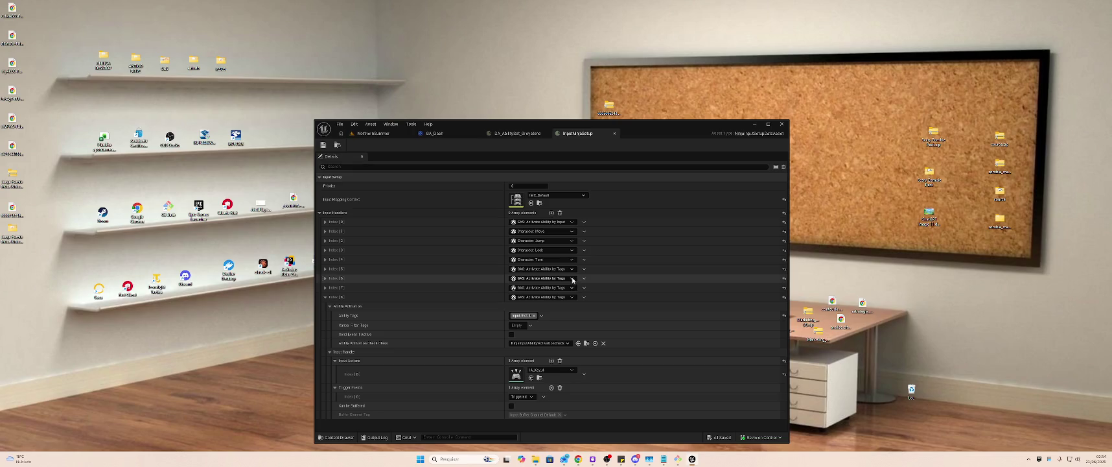
Step: Inspect Index [5]'s Input Handler and Ability Activation settings, then return to GA_Dash
left_click(325, 268)
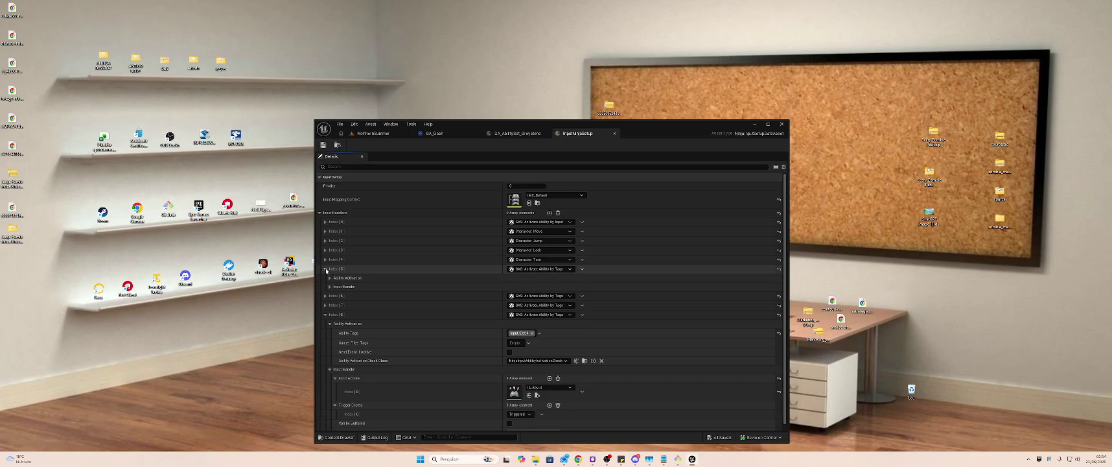
left_click(330, 287)
left_click(330, 278)
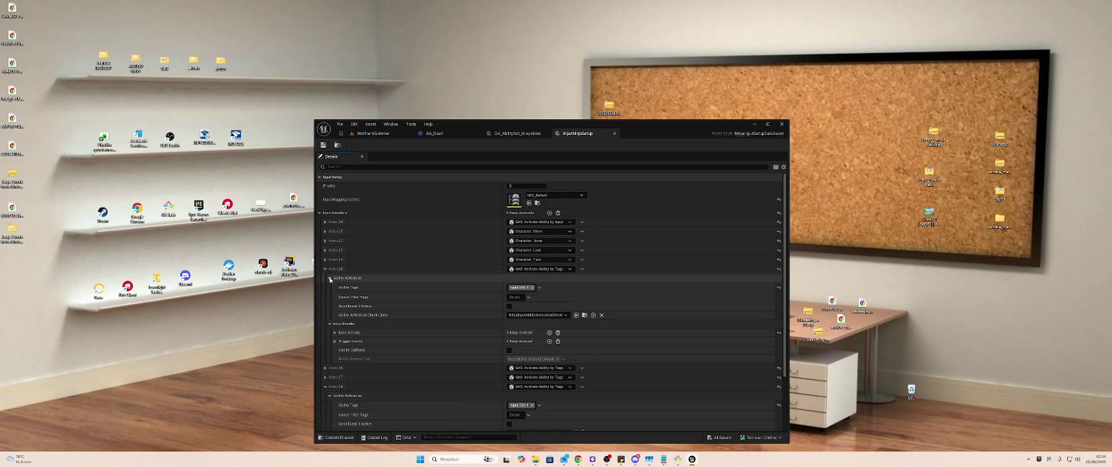
left_click(330, 278)
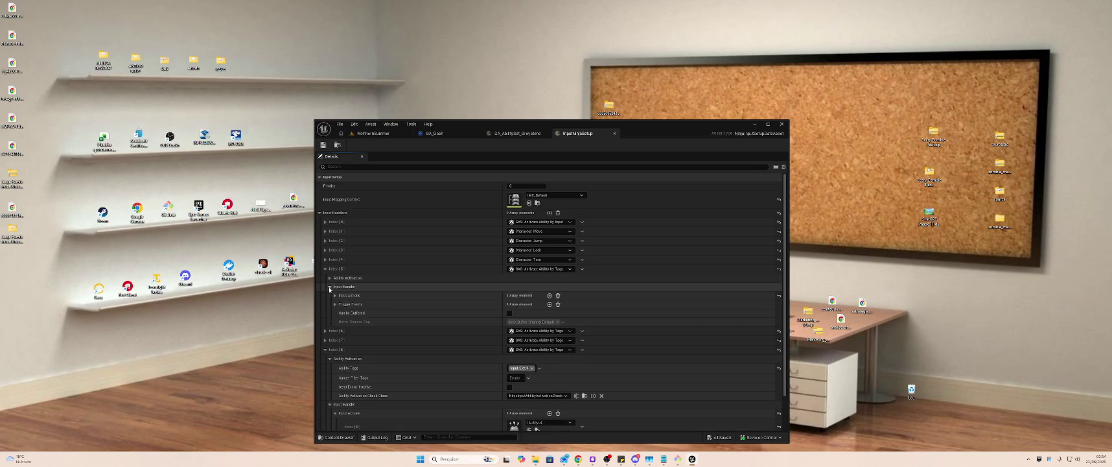
left_click(329, 284)
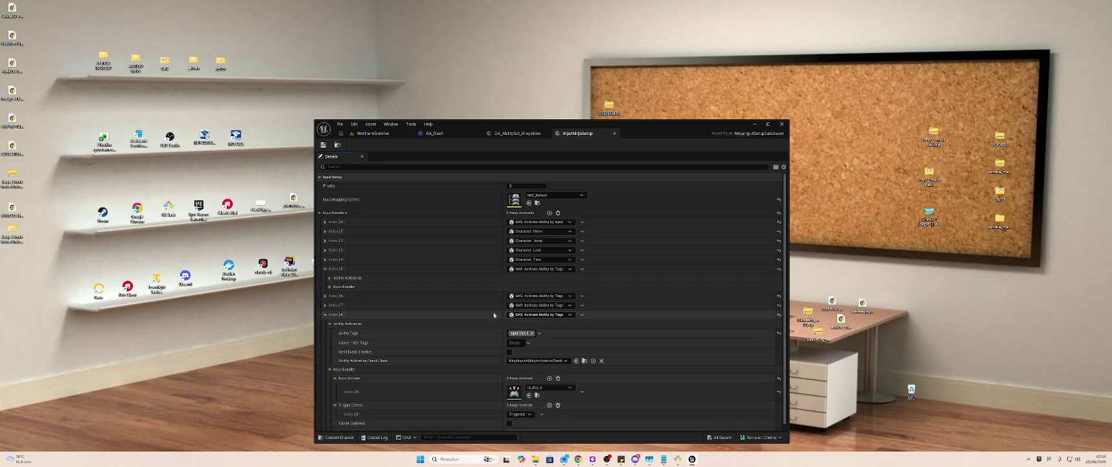
left_click(370, 133)
left_click(433, 133)
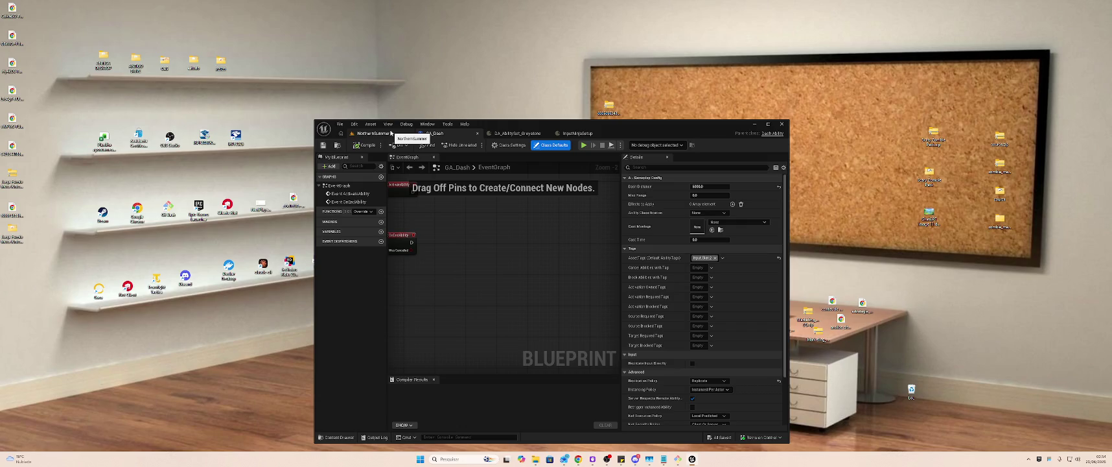
Step: Set GA_Dash's Ability Classification to Offensive, then compile and save
left_click(710, 213)
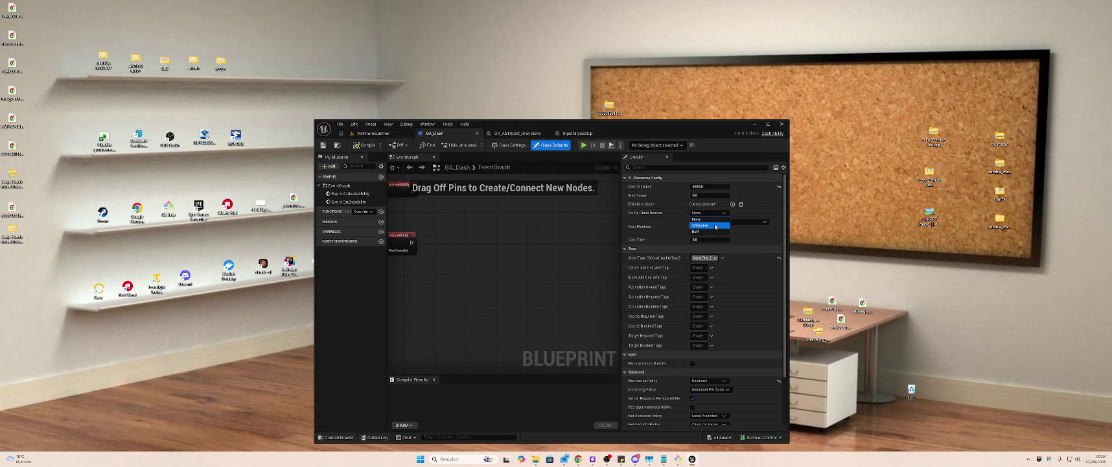
left_click(701, 225)
left_click(370, 146)
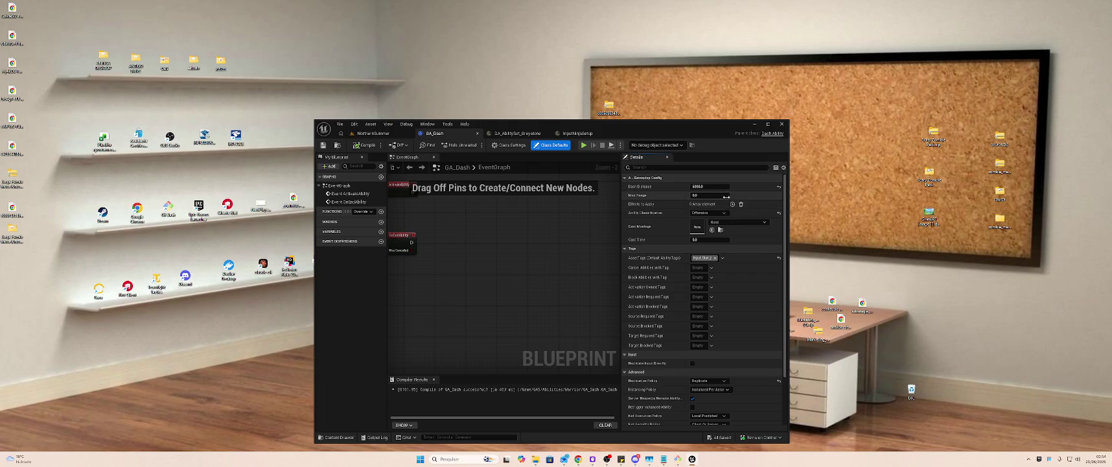
Step: Undo a Cast Time change to 1, keeping it at 0.0, and return to the level editor
left_click(703, 239)
type("1")
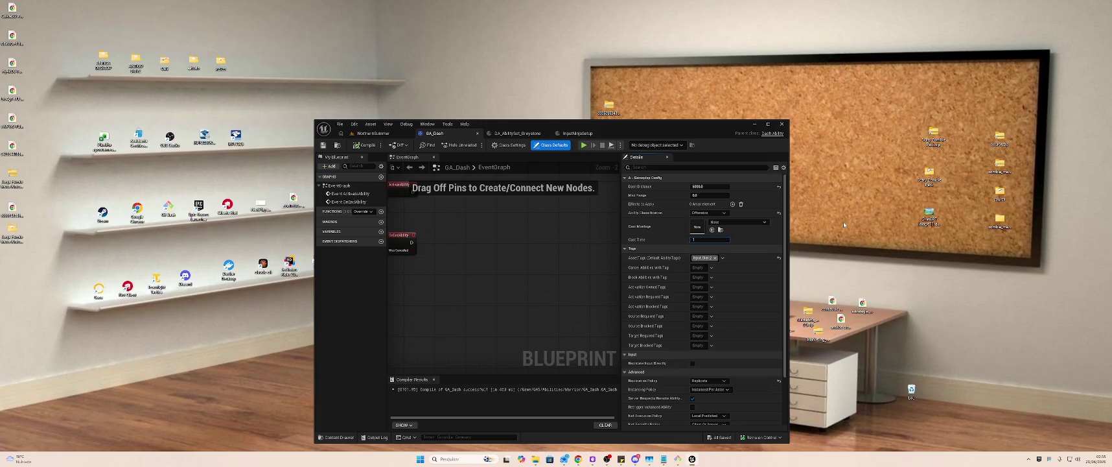
key("ctrl+z")
left_click(373, 133)
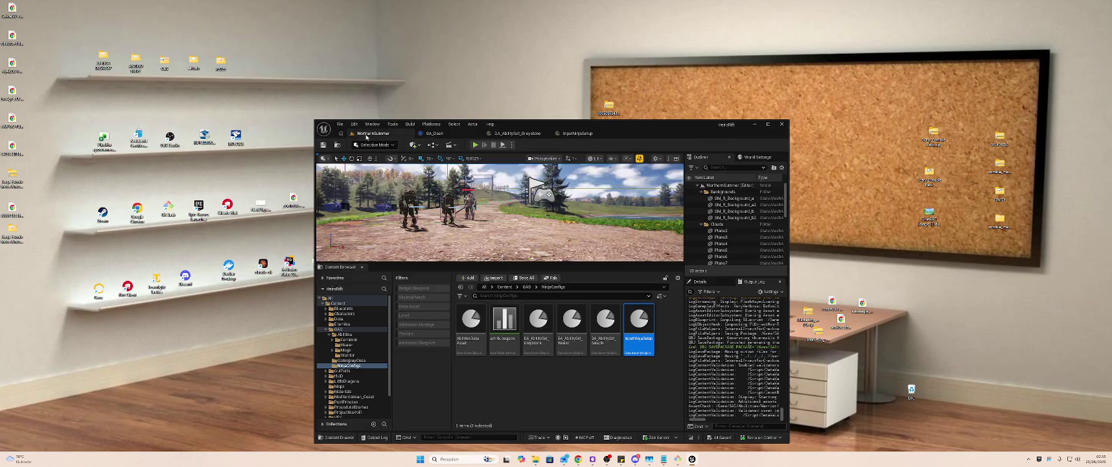
Step: In the Healer folder, open and close the GA_Heal blueprint and the CD_Heal cooldown effect
left_click(346, 344)
left_click(539, 319)
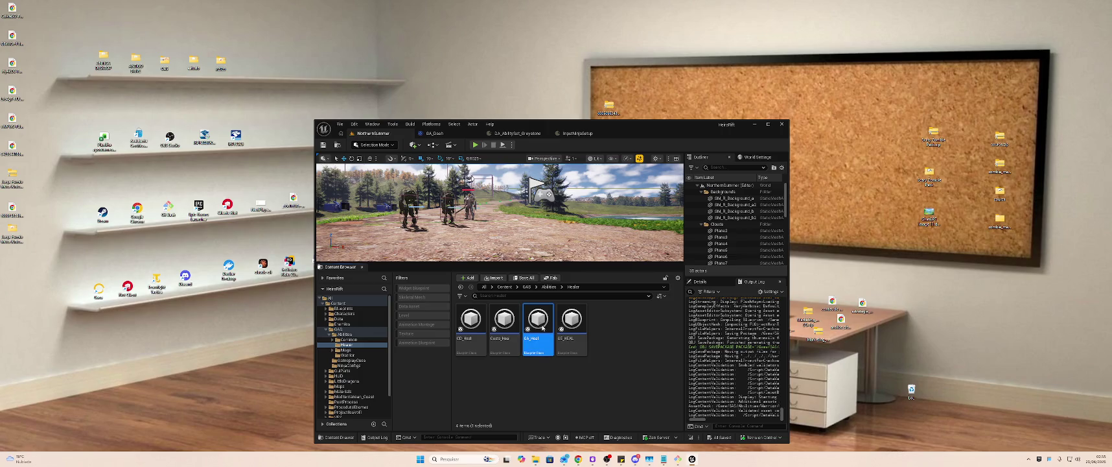
double_click(542, 322)
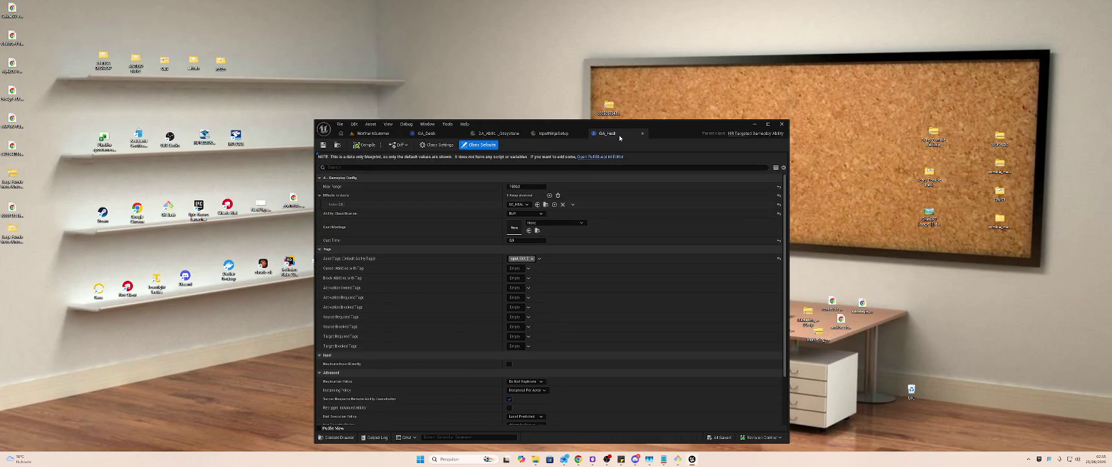
left_click(643, 133)
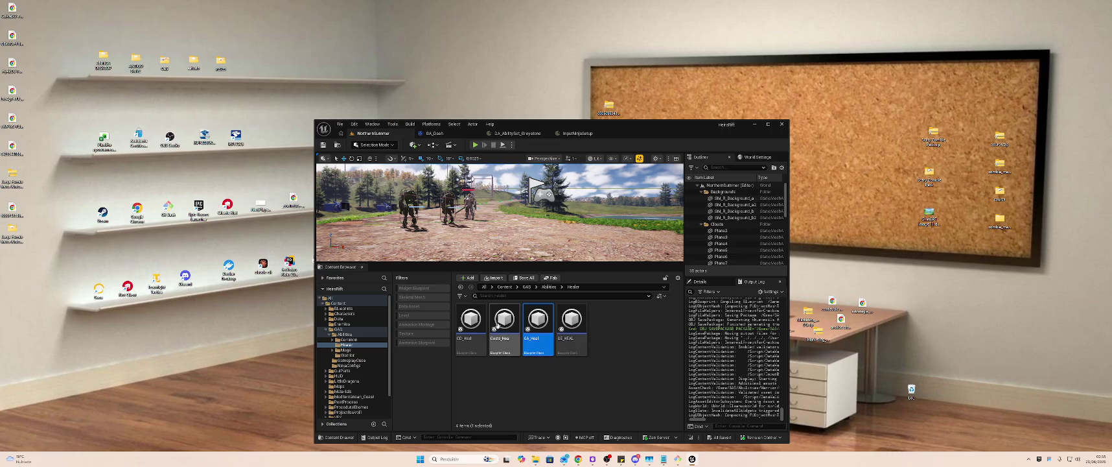
double_click(469, 322)
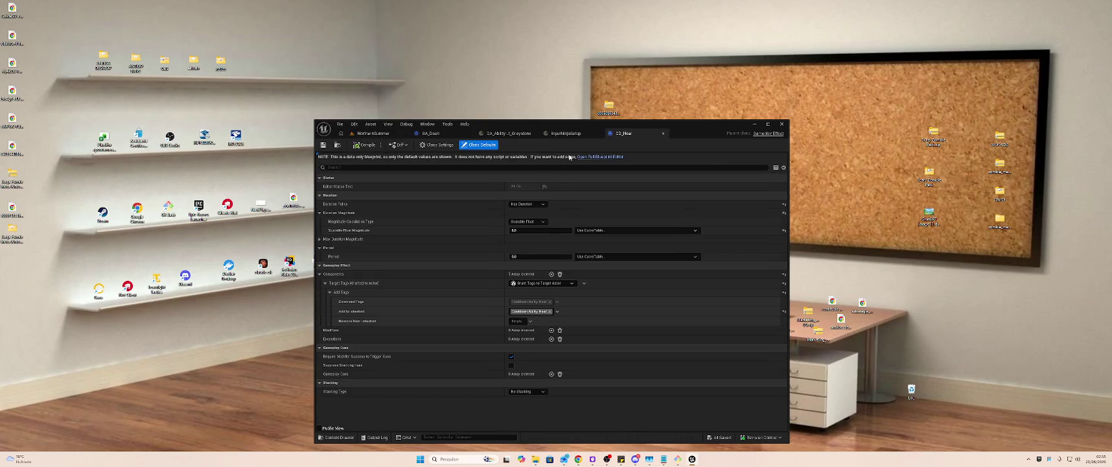
middle_click(617, 134)
Step: Open and close the Costs_Heal cost effect, then select CD_Heal in the folder
left_click(372, 133)
double_click(506, 337)
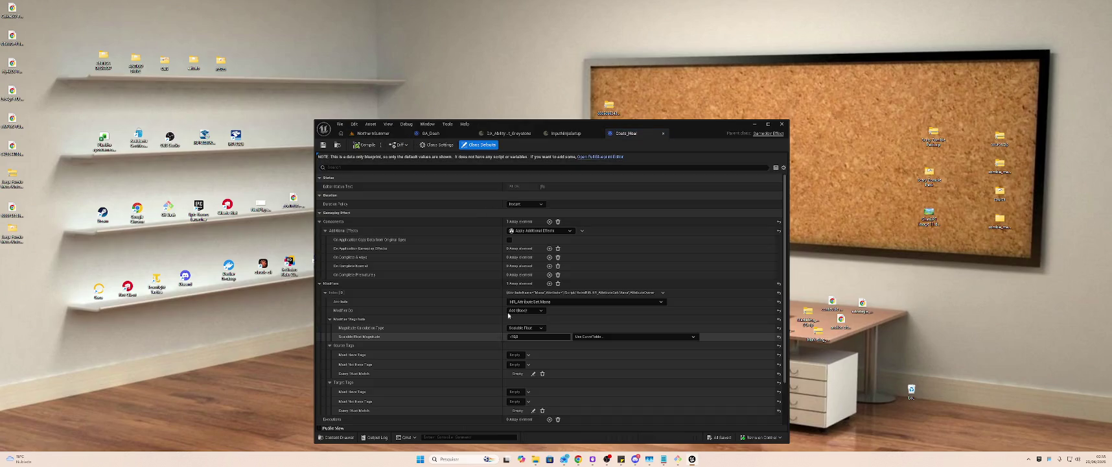
middle_click(648, 135)
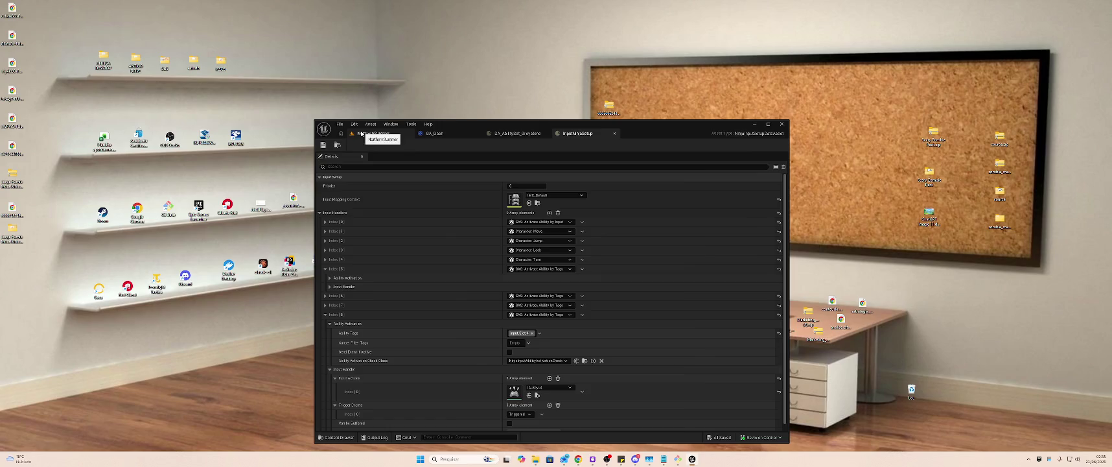
left_click(372, 132)
left_click(480, 312)
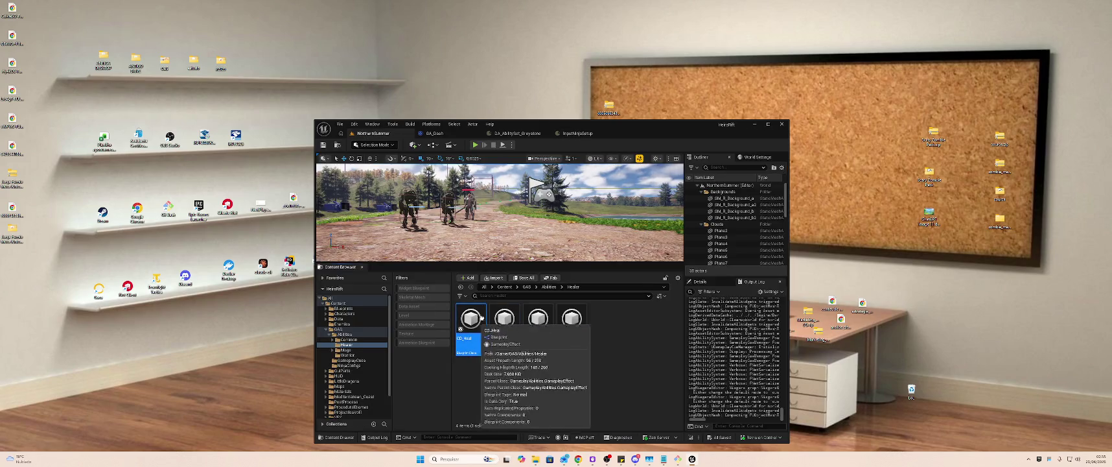
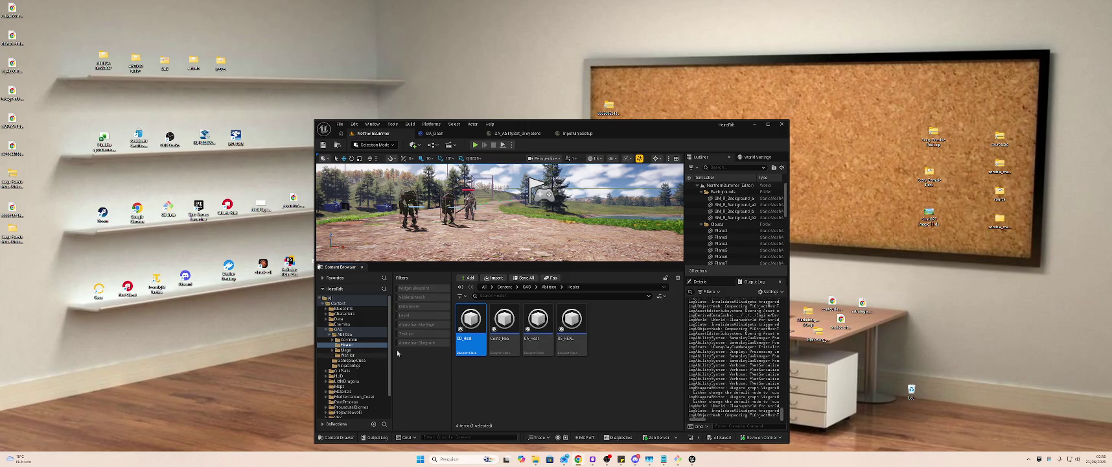
Step: Create a new Heal folder inside the Healer folder
left_click(622, 321)
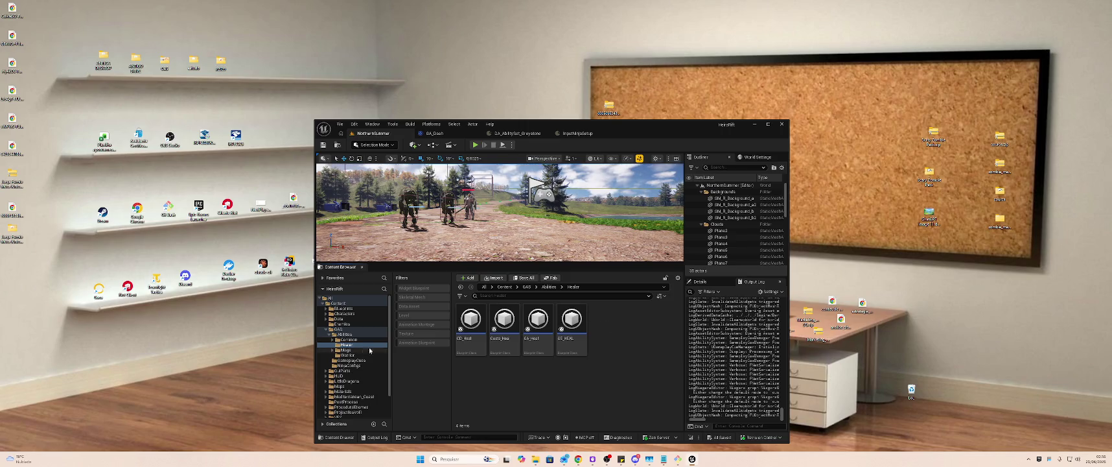
right_click(605, 321)
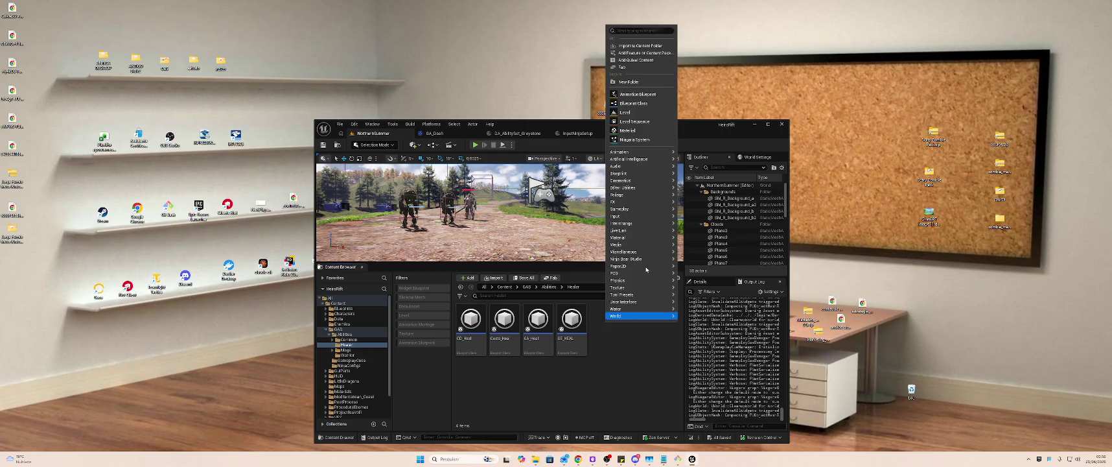
left_click(654, 85)
type("Heal")
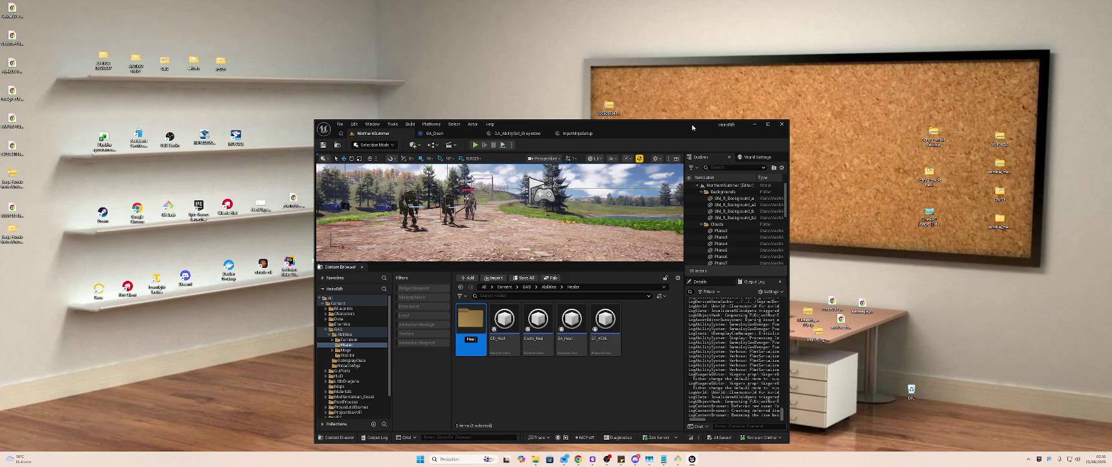
key("Return")
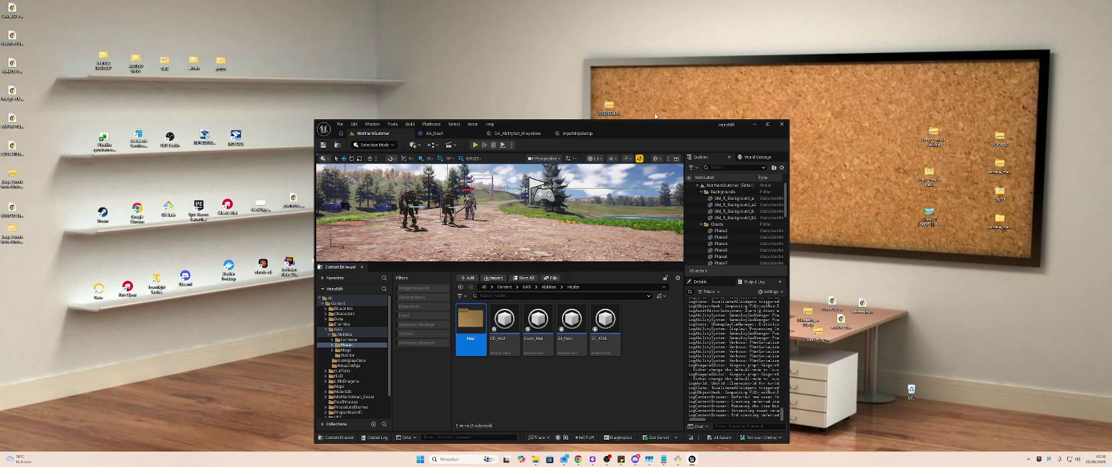
left_click(348, 349)
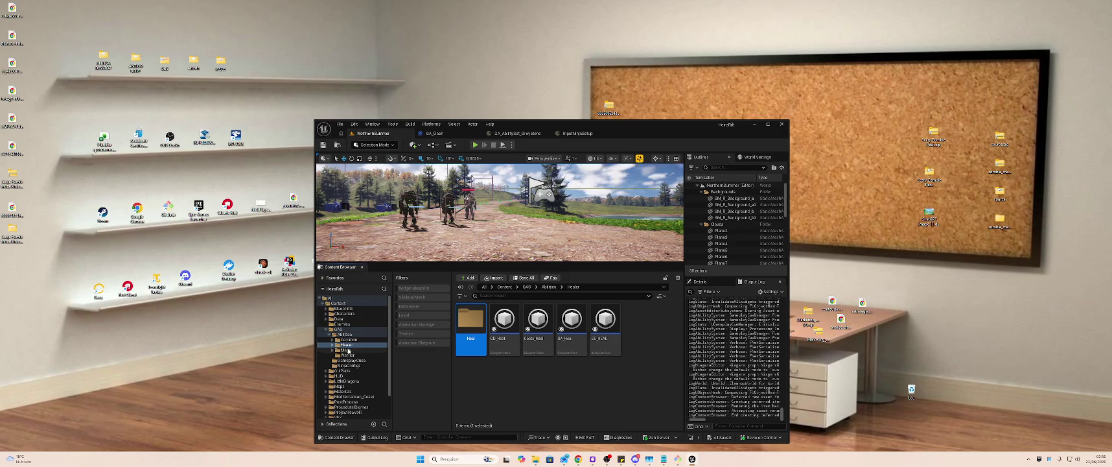
left_click(355, 344)
Step: Move all four Healer assets into the Heal folder
left_click(504, 338)
key("ctrl+a")
left_click_drag(513, 324, 475, 325)
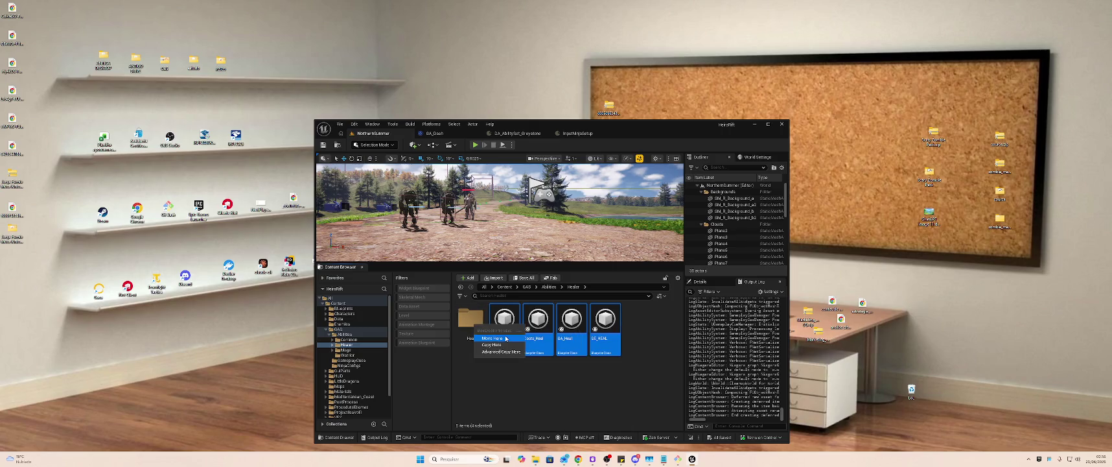
left_click(492, 338)
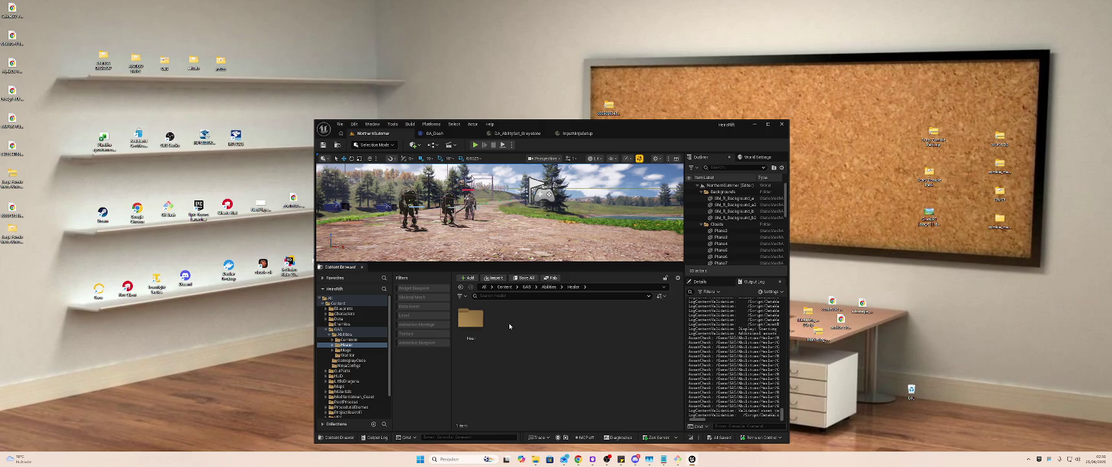
Step: Create a ManaRecovery folder in Healer and paste copies of the Heal assets into it
right_click(509, 322)
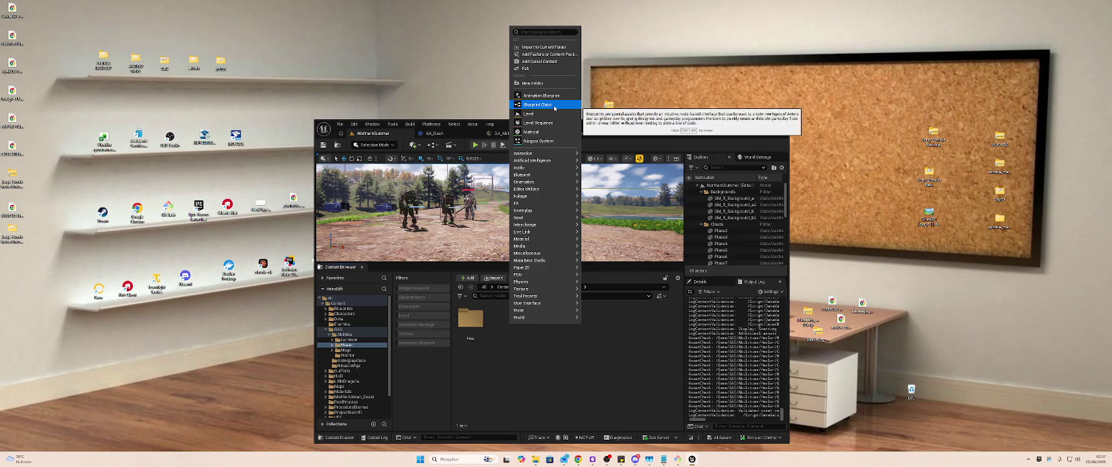
mouse_move(518, 171)
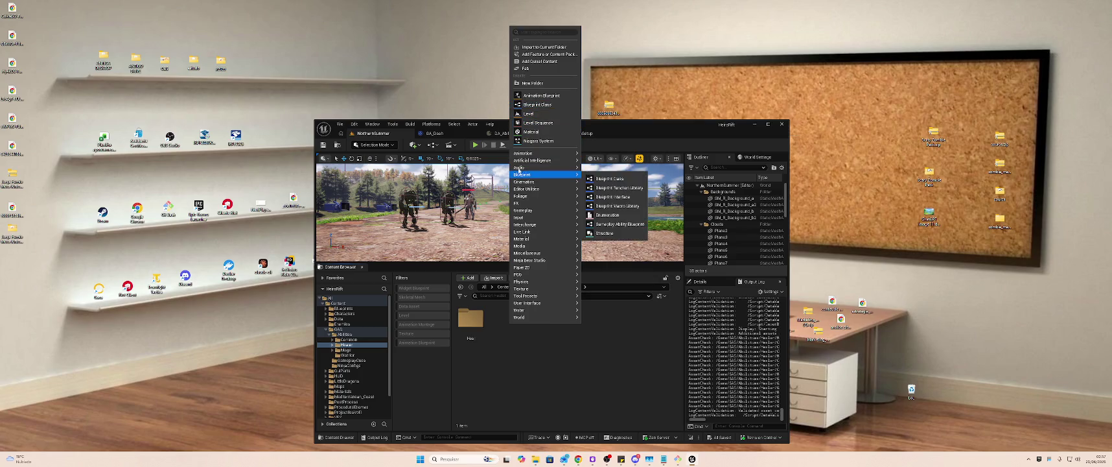
left_click(554, 84)
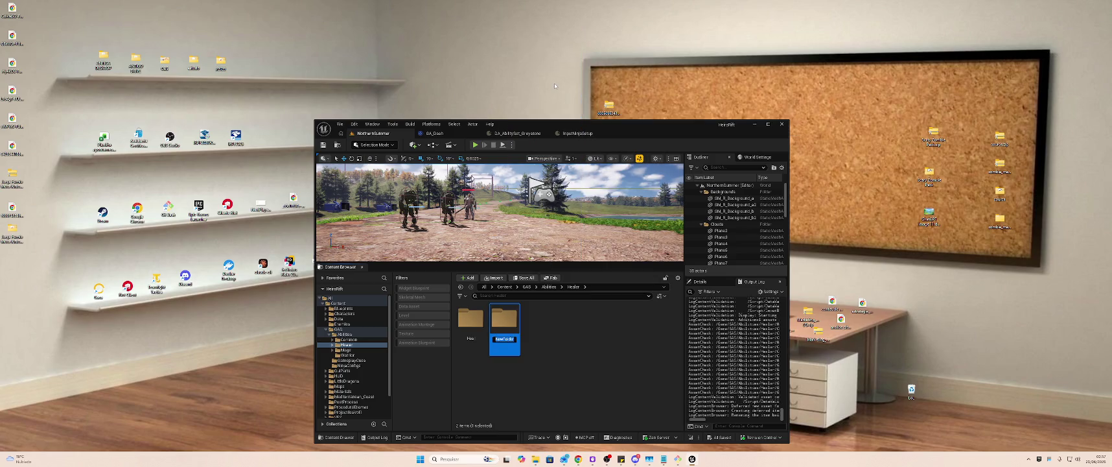
type("Mel")
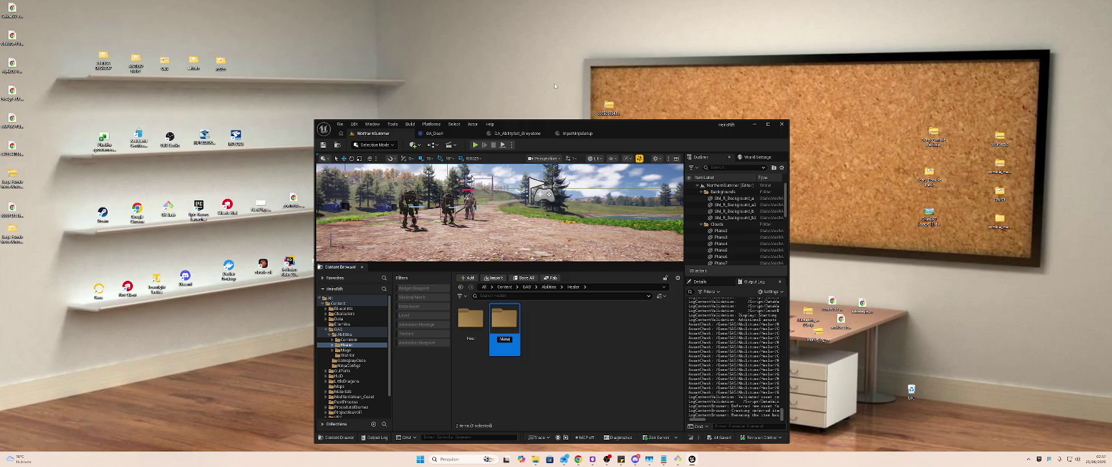
type("ery")
key("Return")
key("Return")
key("ctrl+v")
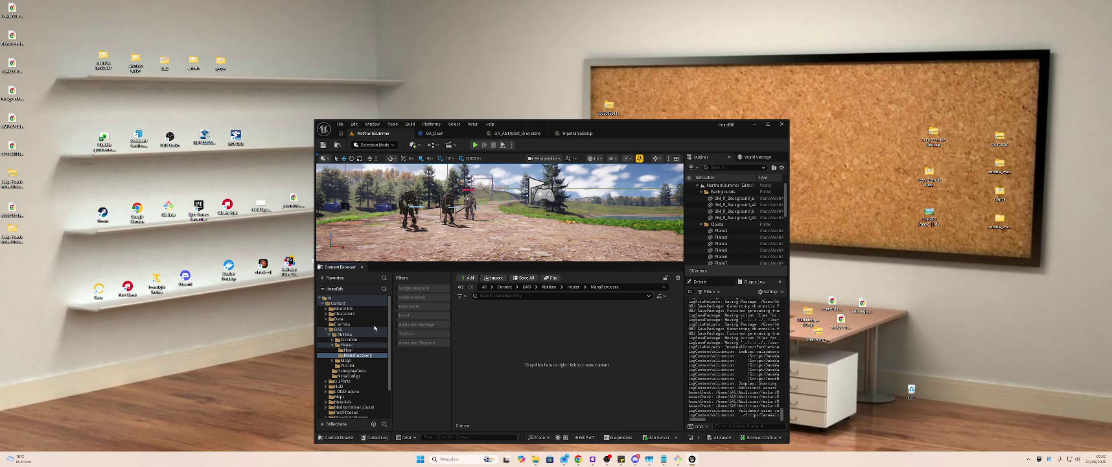
Step: Paste copies of the four Heal assets into the ManaRecovery folder
left_click(358, 349)
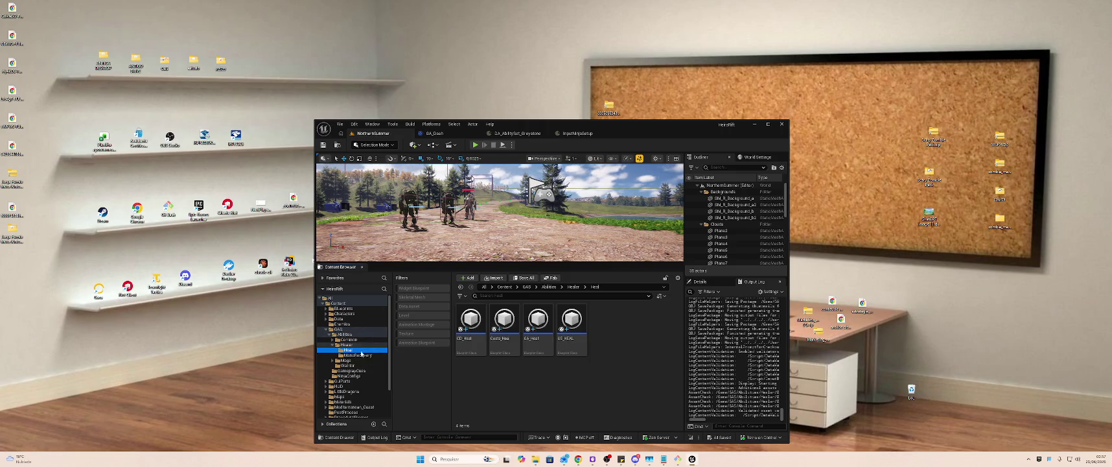
key("Up")
key("Up")
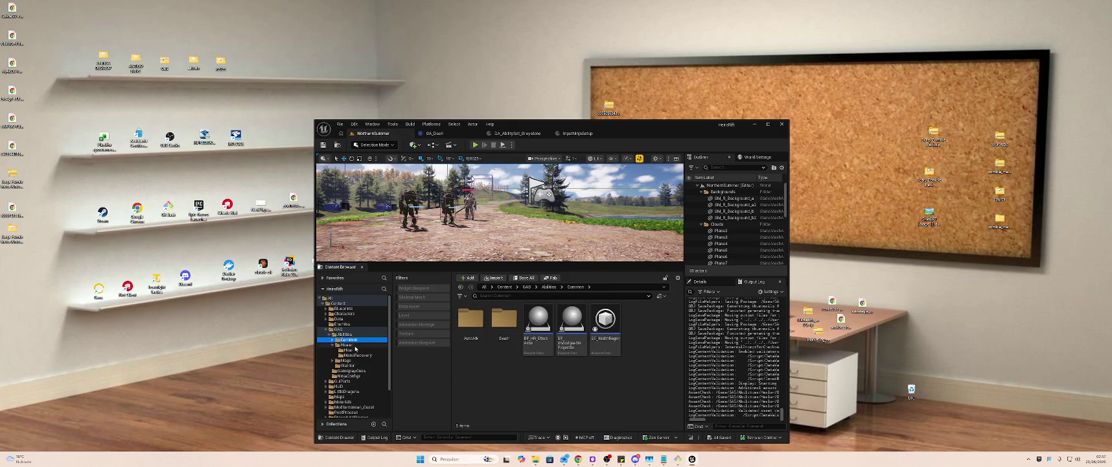
left_click(355, 346)
left_click(355, 348)
left_click(356, 354)
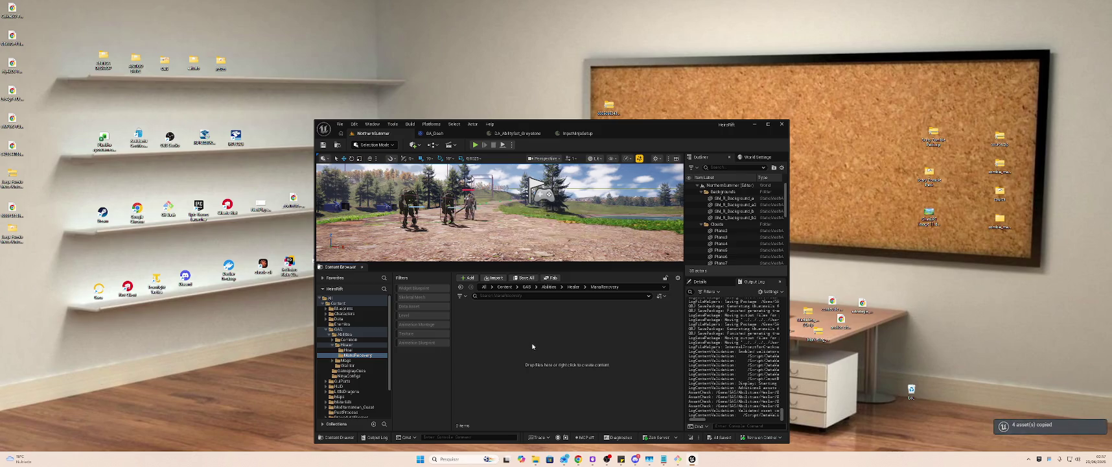
left_click(357, 350)
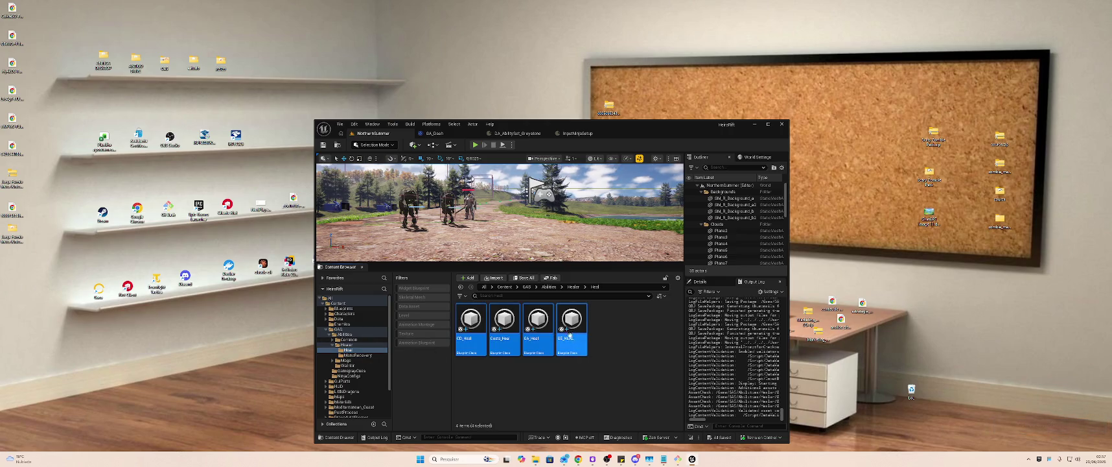
left_click(366, 355)
key("ctrl+v")
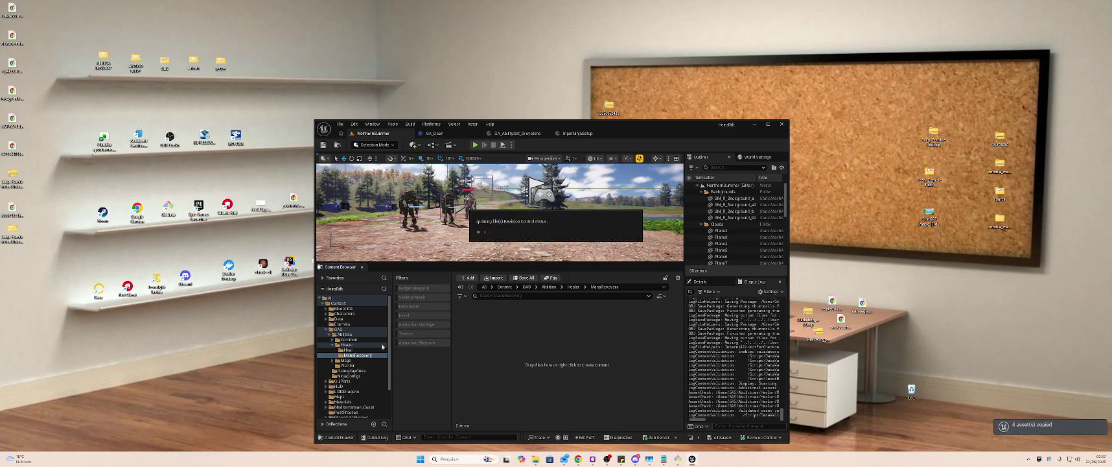
Step: Rename the ManaRecovery folder to MPRecovery
left_click(382, 345)
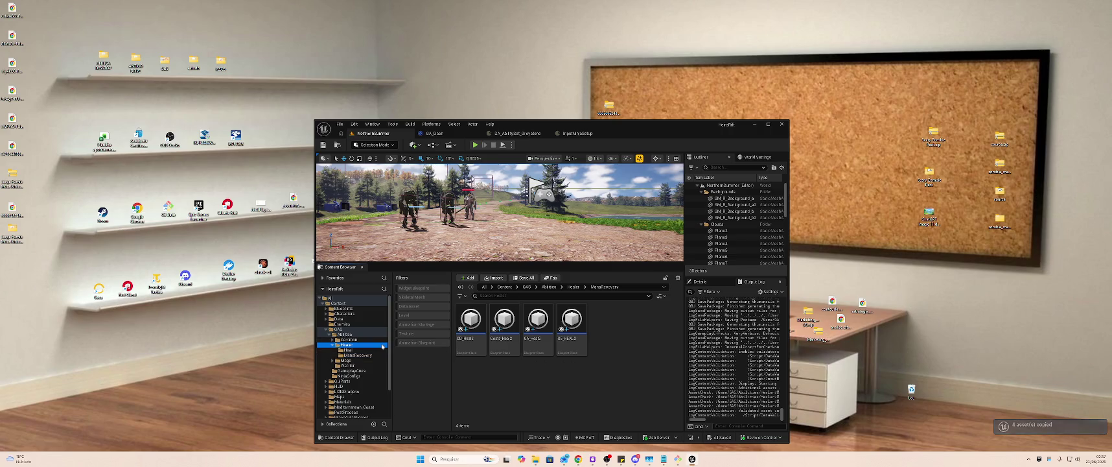
right_click(559, 335)
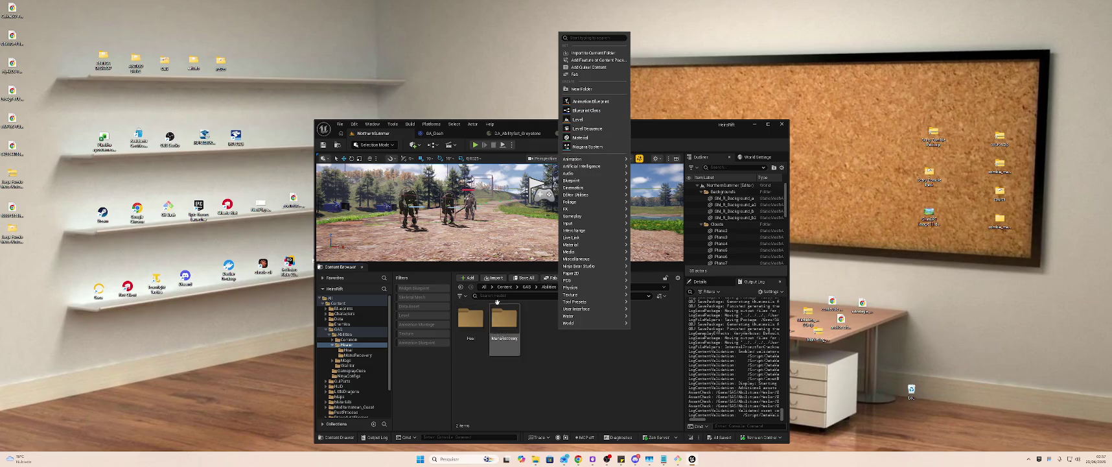
left_click(504, 323)
key("F2")
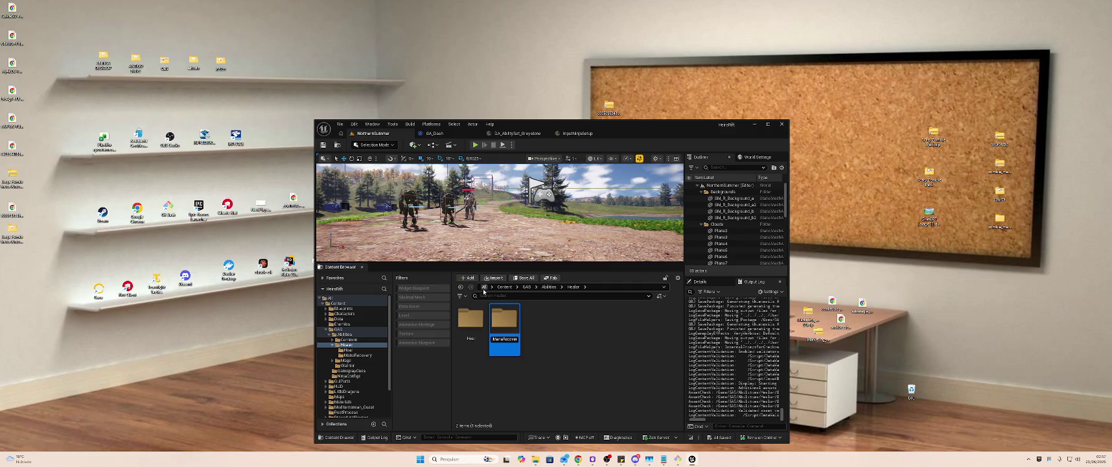
type("MPRecovery")
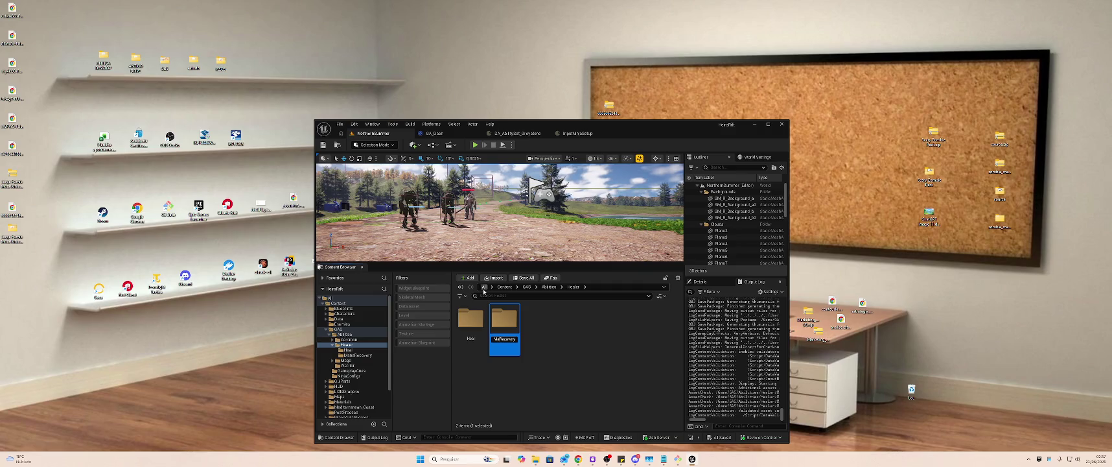
key("Return")
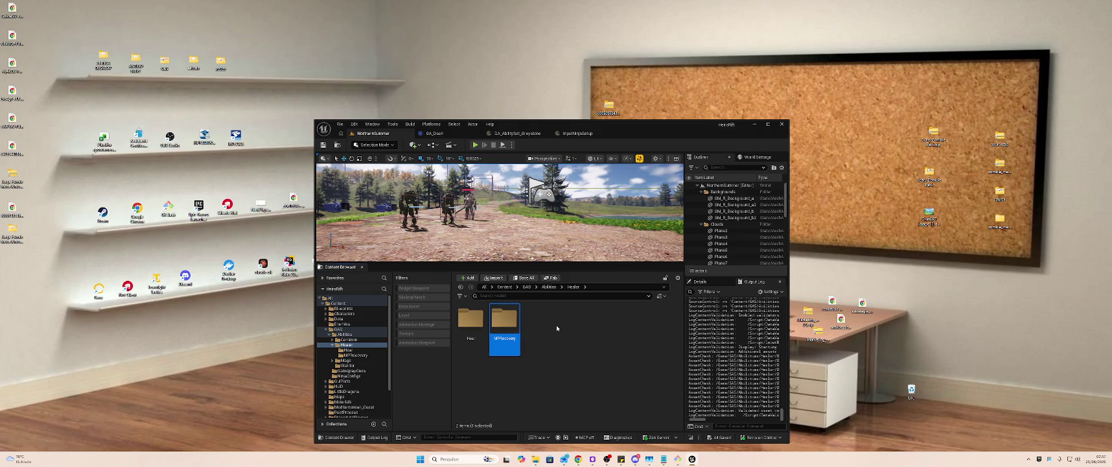
Step: Create a new SPRecovery folder inside Healer
right_click(556, 327)
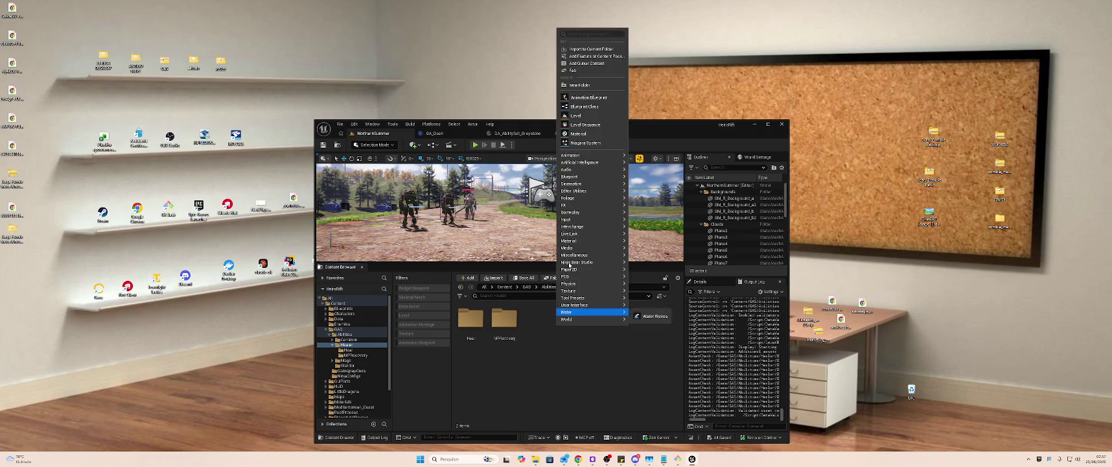
left_click(605, 88)
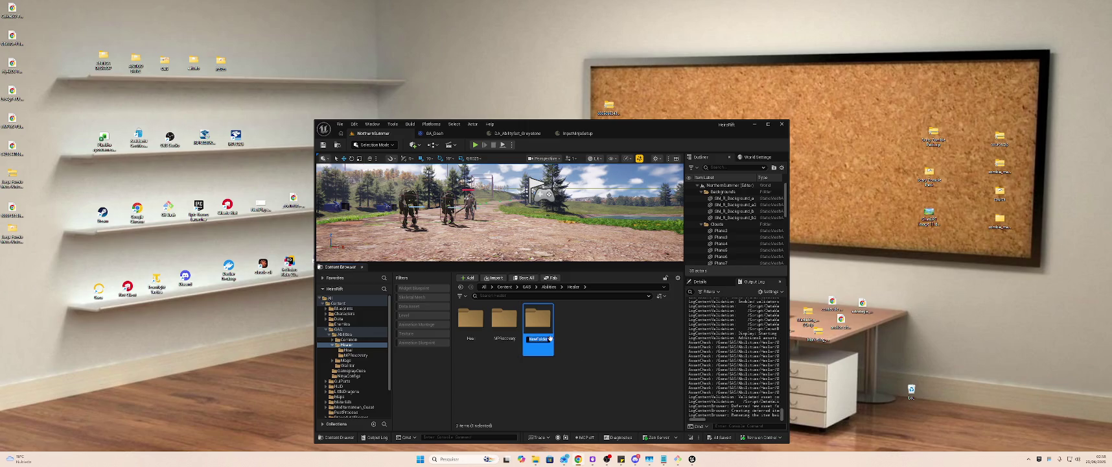
type("SPR")
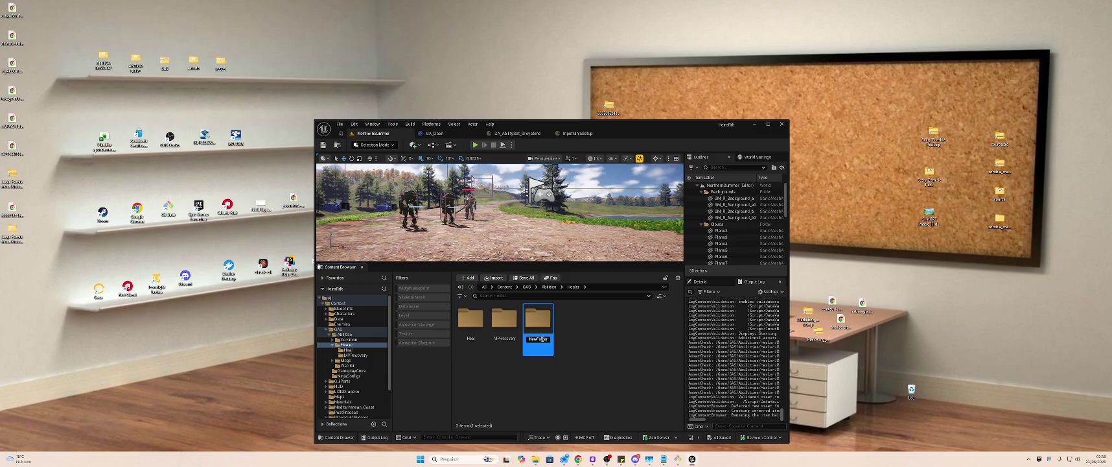
type("ecovery")
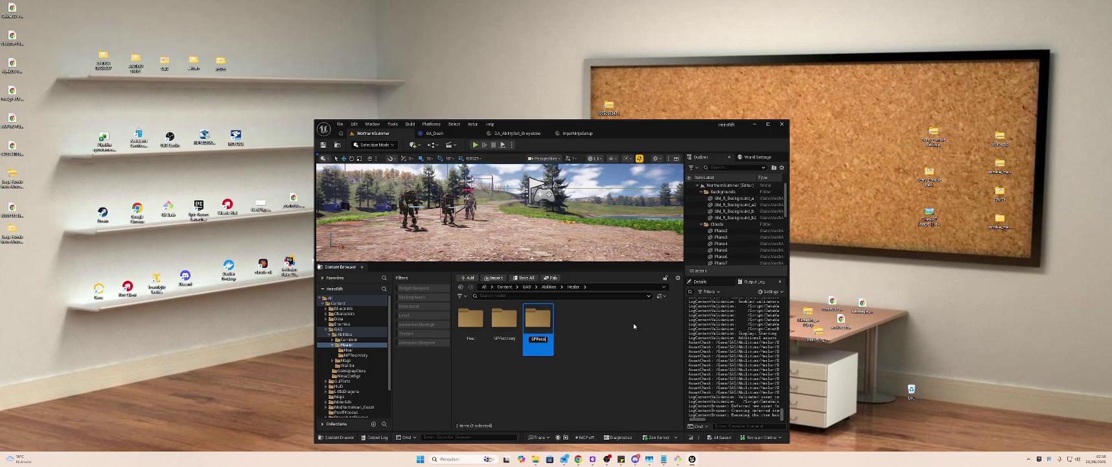
key("Return")
key("Return")
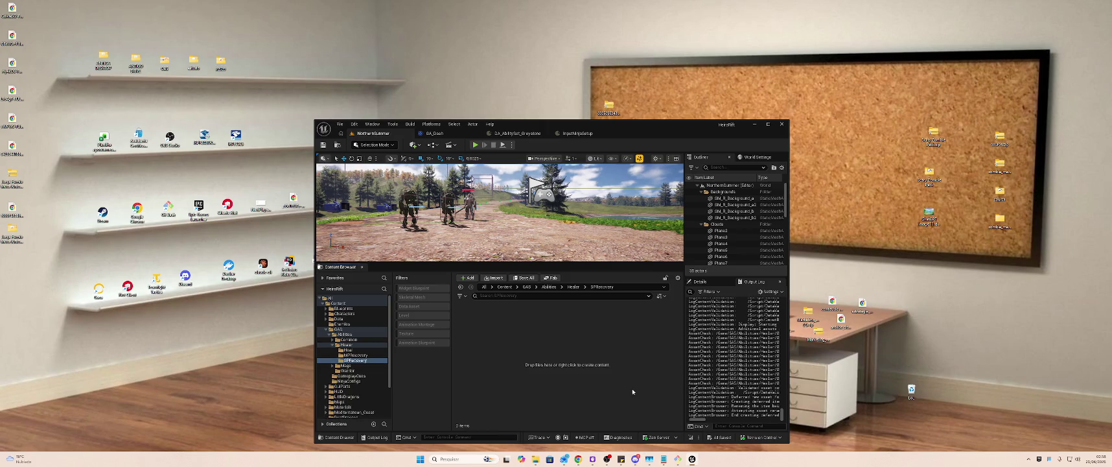
Step: Paste the Heal asset copies into SPRecovery and rename GE_HEAL to GE_SPRecovery
key("ctrl+v")
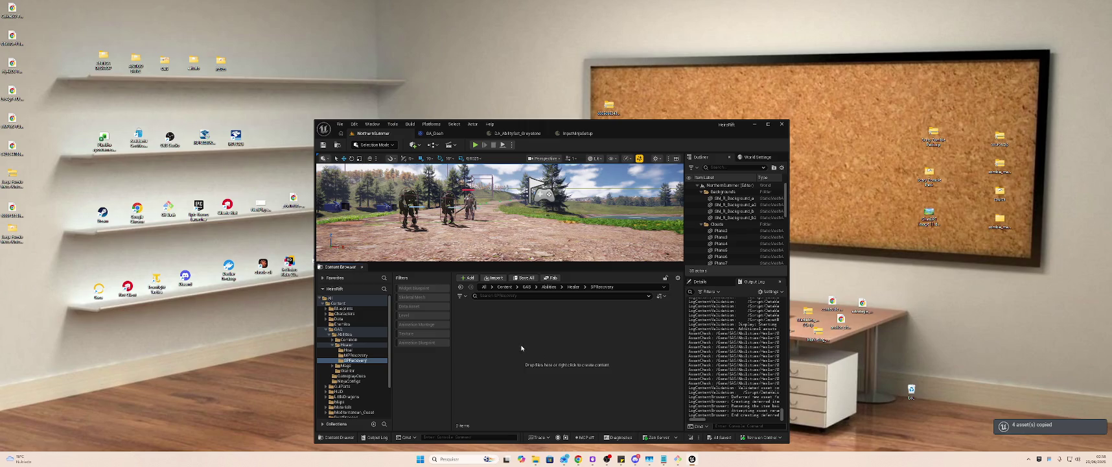
left_click(470, 324)
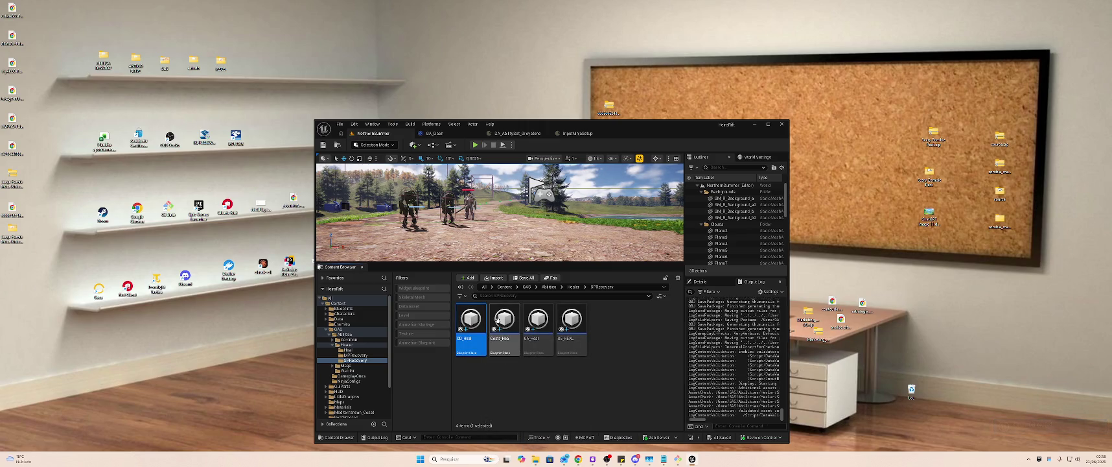
left_click(562, 317)
key("F2")
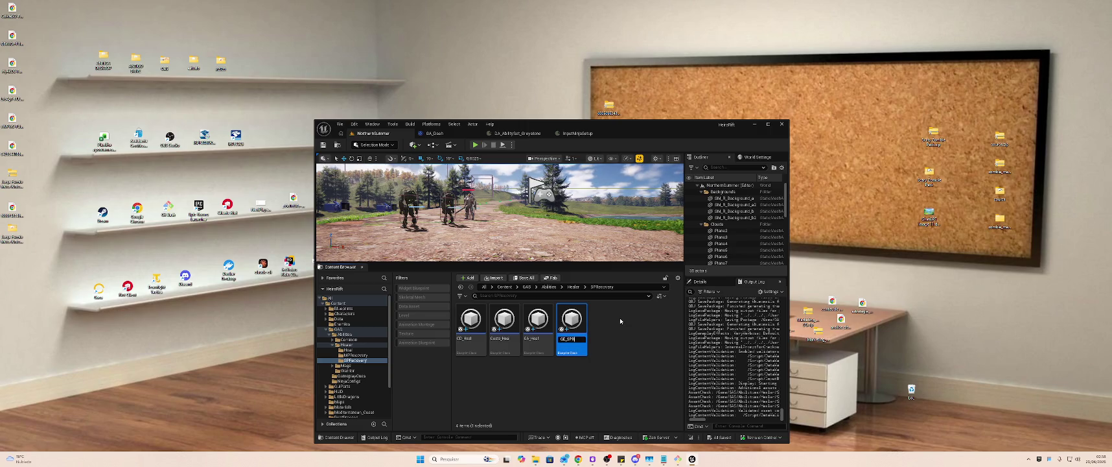
type("Recovery")
key("shift+Left")
key("shift+Left")
key("shift+Left")
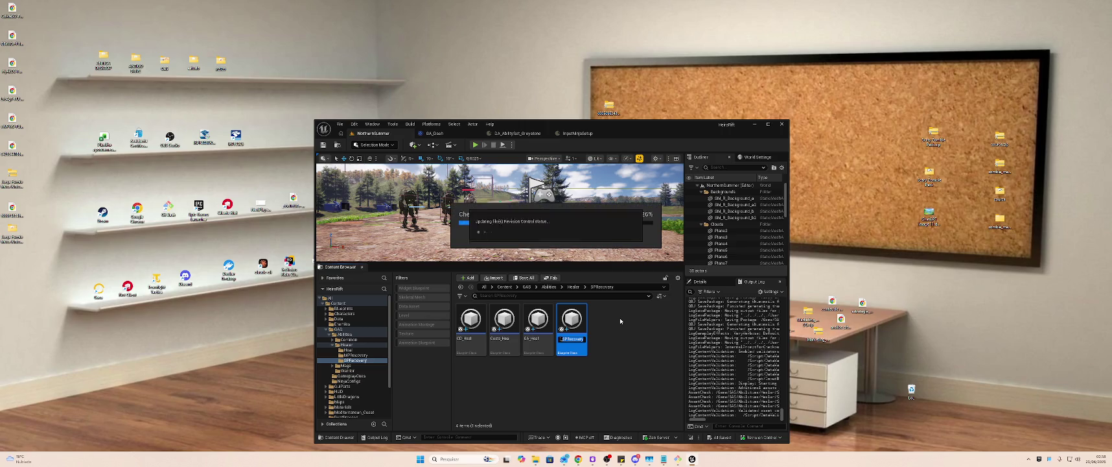
key("Left")
Step: Rename the remaining copies to GA_SPRecovery, Costs_SPRecovery and CD_SPRecovery
key("F2")
key("BackSpace")
type("GA_Heal")
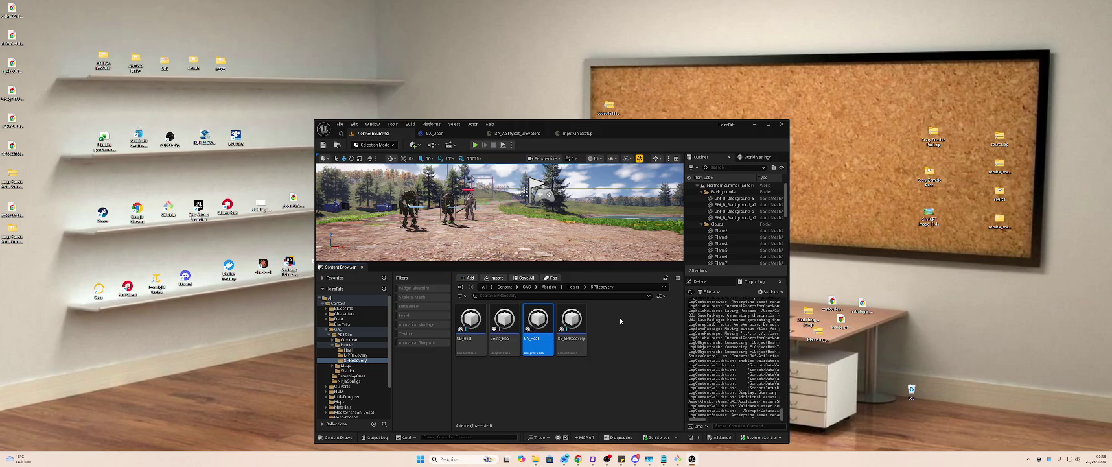
type("_SPRecovery")
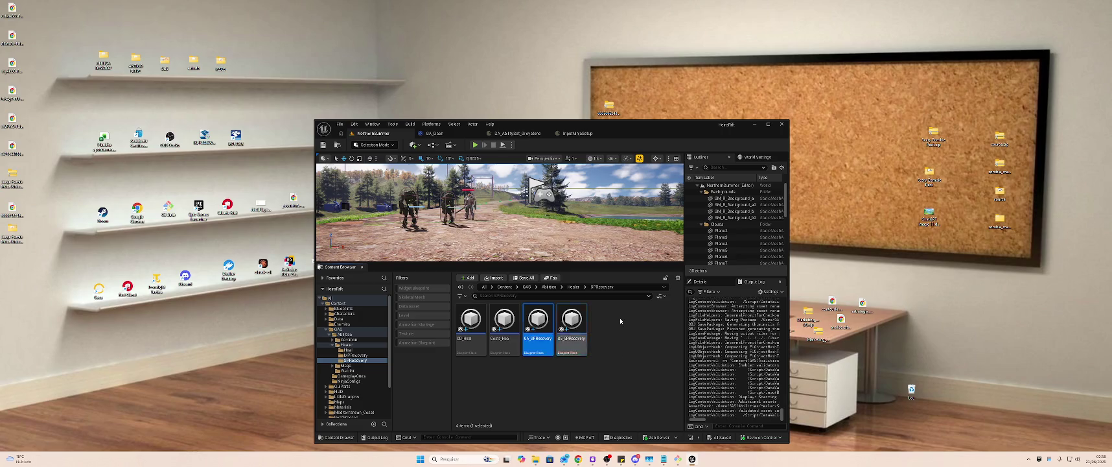
key("Left")
key("F2")
key("ctrl+v")
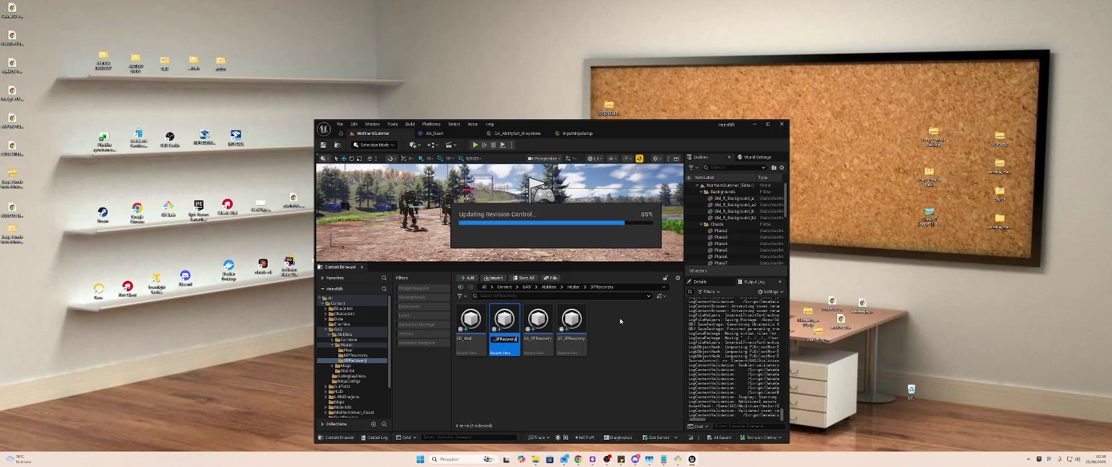
key("Left")
key("F2")
key("End")
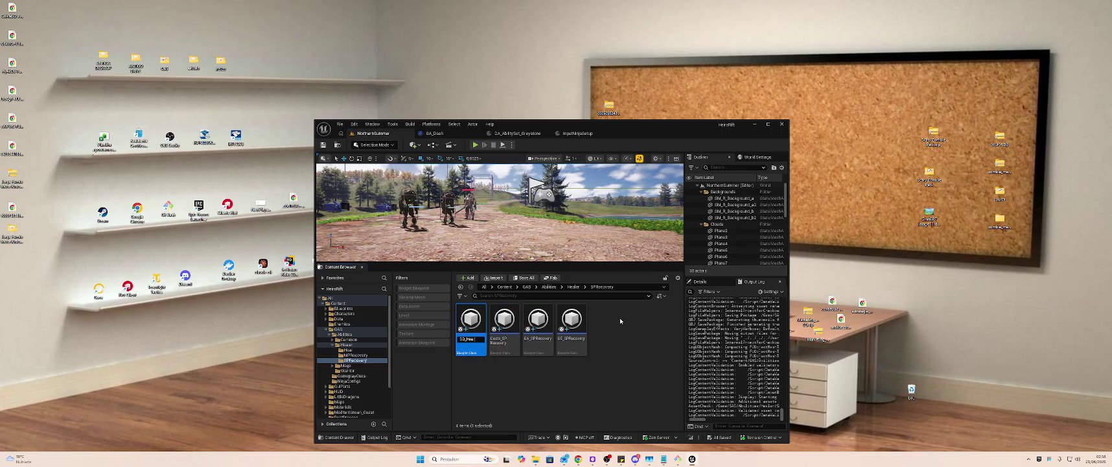
key("ctrl+v")
key("Return")
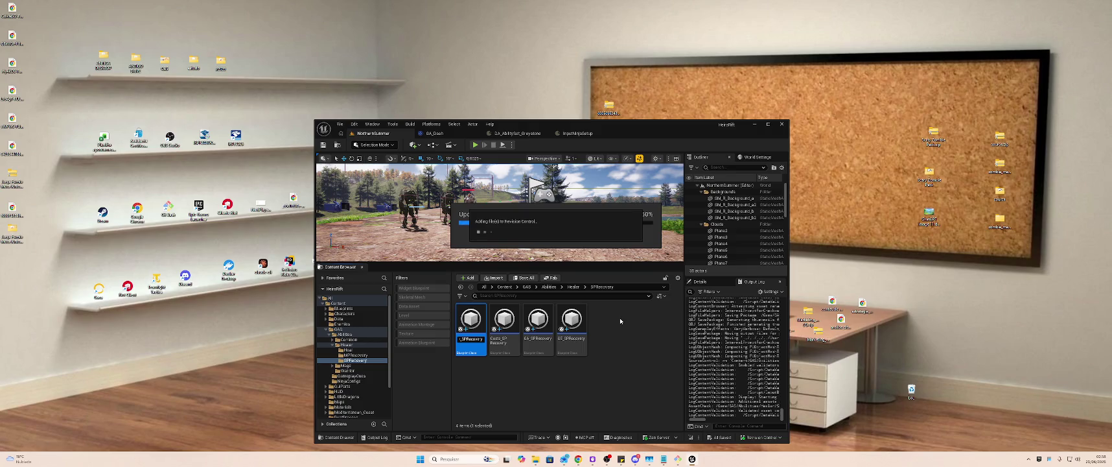
left_click(569, 287)
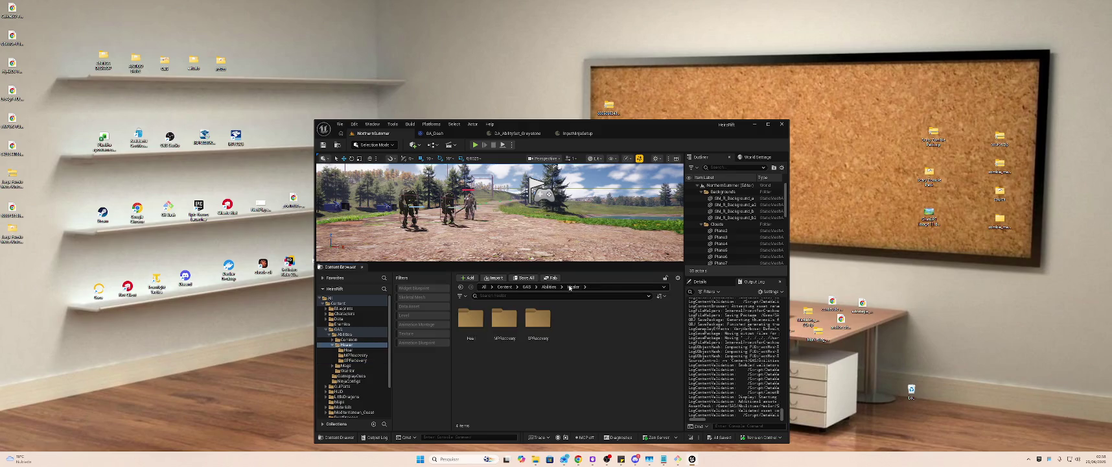
Step: In MPRecovery, rename GE_HEAL2 and GA_Heal2 to GE_MPRecovery and GA_MPRecovery
double_click(504, 321)
left_click(576, 334)
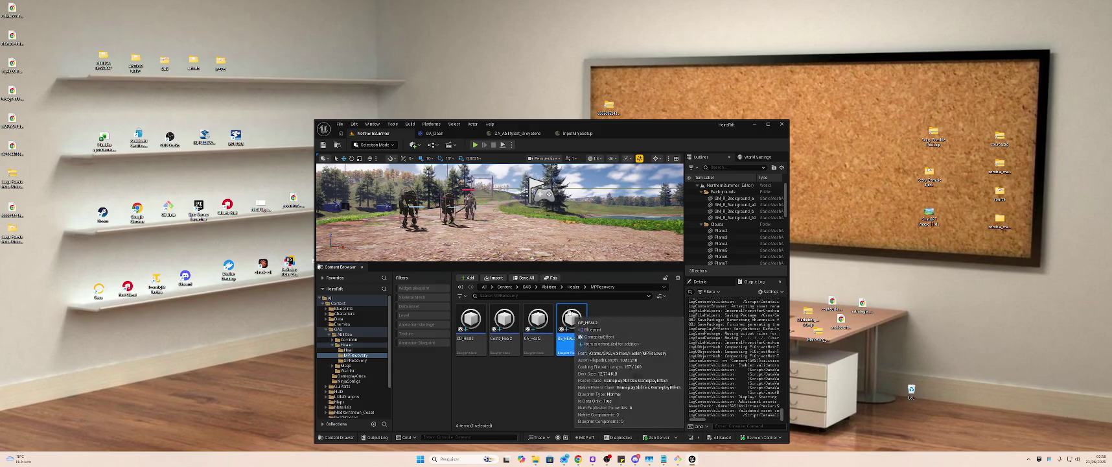
key("F2")
type("GE_H")
key("BackSpace")
type("SPRecovery")
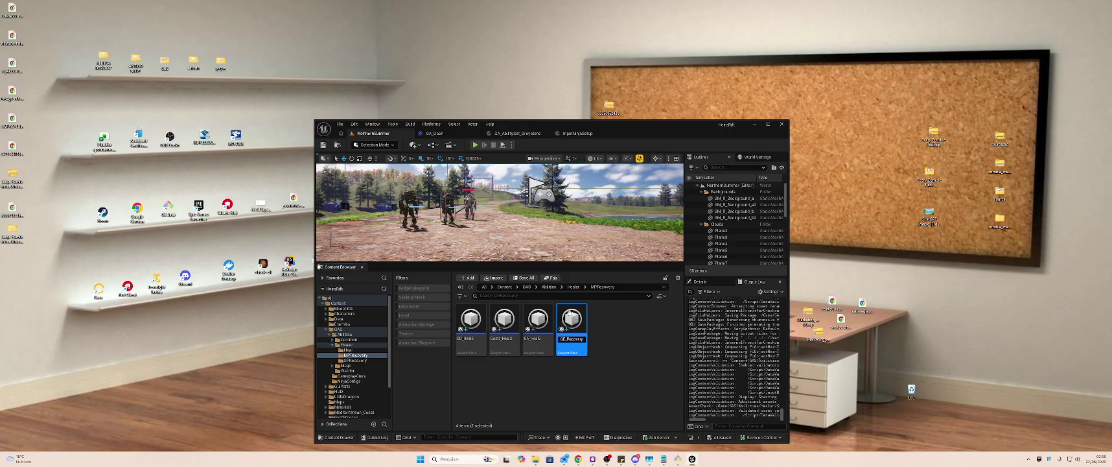
type("MP")
key("Return")
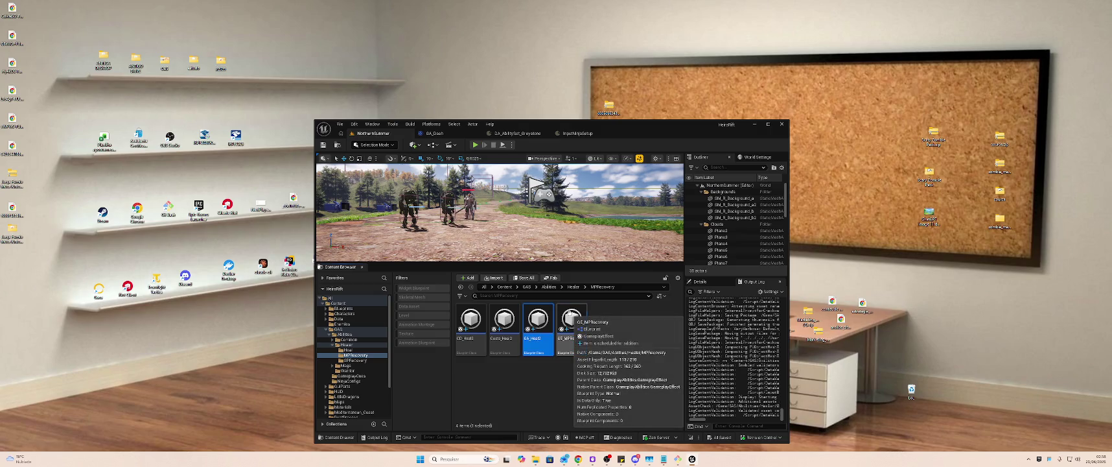
key("Right")
key("F2")
type("GA_MPRecovery")
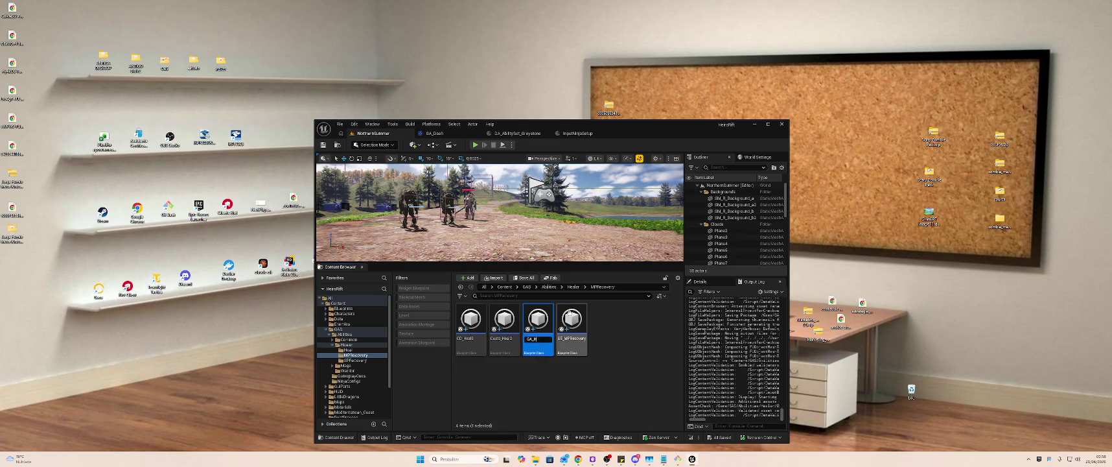
key("Return")
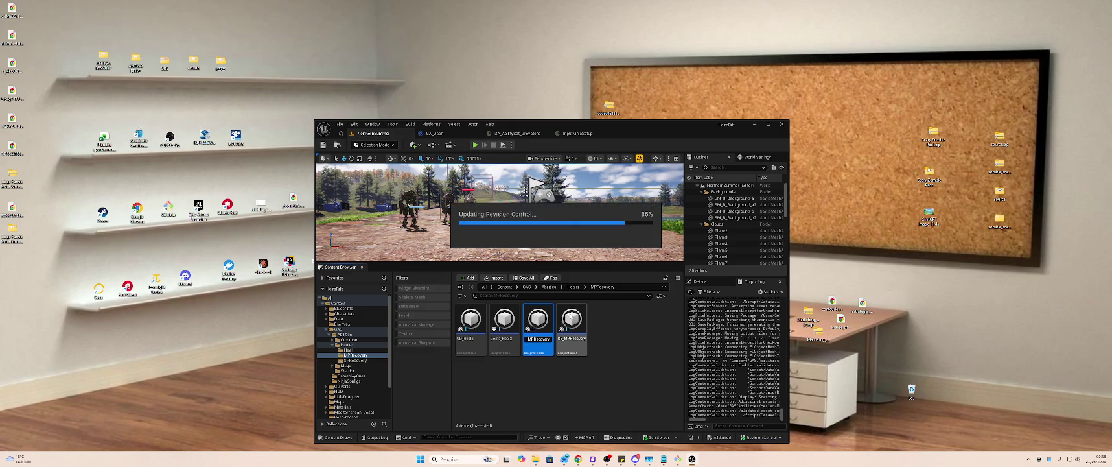
Step: Rename Costs_Heal2 and CD_Heal2 to Costs_MPRecovery and CD_MPRecovery
key("Left")
key("F2")
type("Costs_")
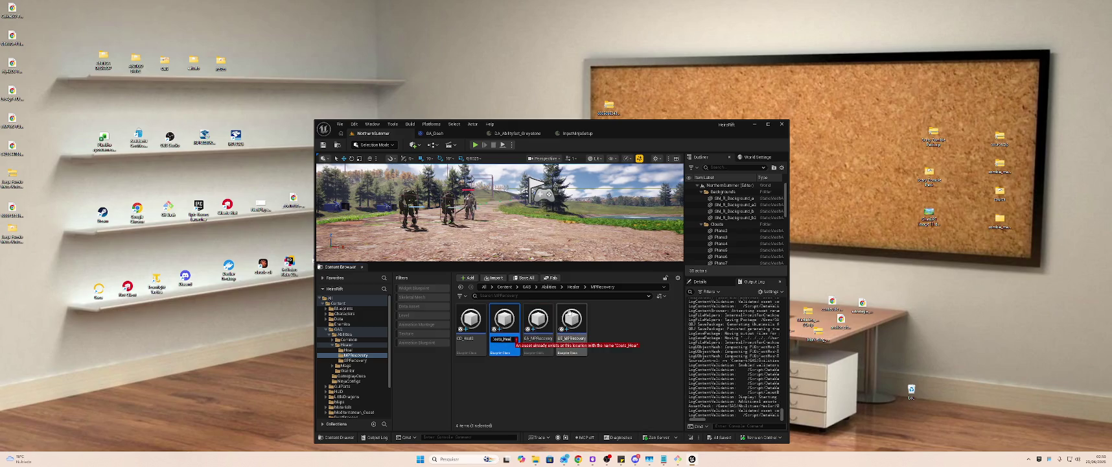
type("MPRecovery")
key("Return")
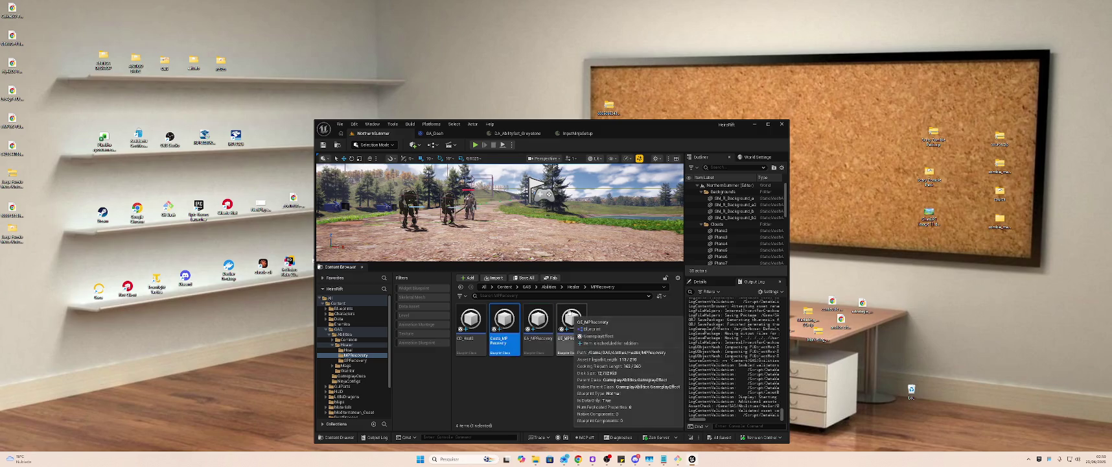
key("Left")
key("F2")
type("MPRecovery")
key("Return")
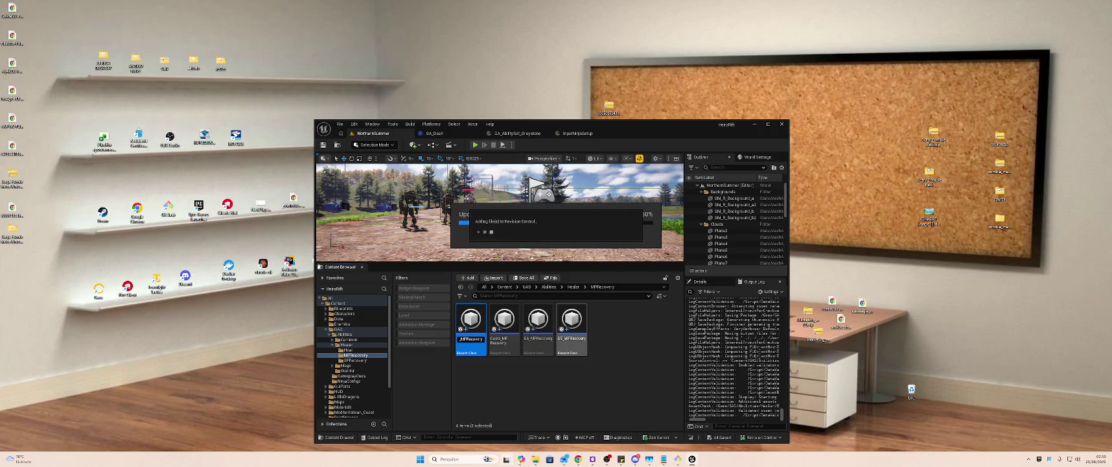
left_click(535, 459)
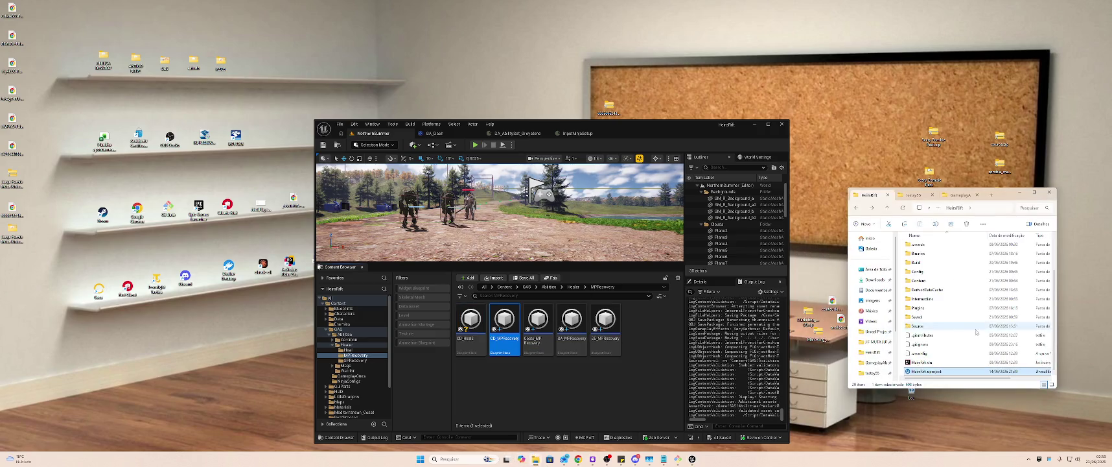
Step: Delete the four loose .uasset files in Content > GAS > Abilities > Healer
double_click(958, 280)
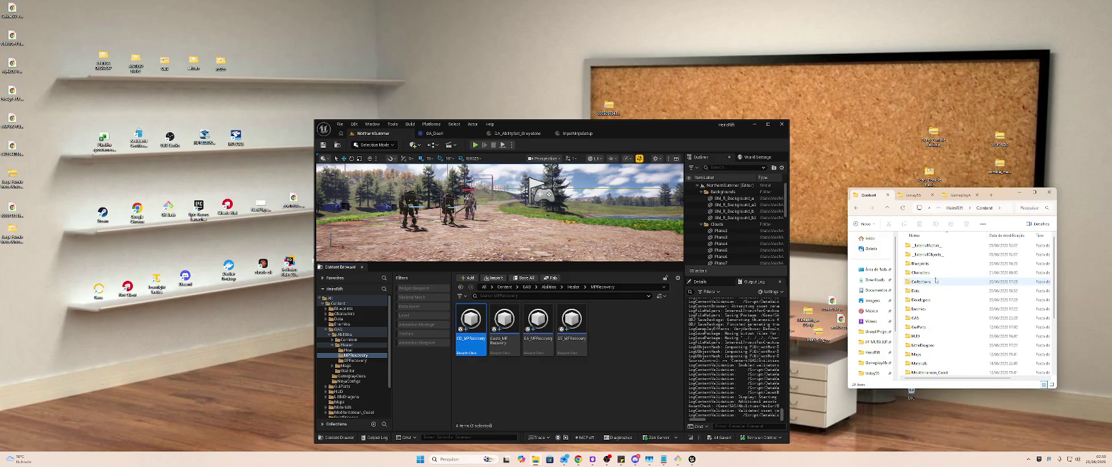
double_click(923, 317)
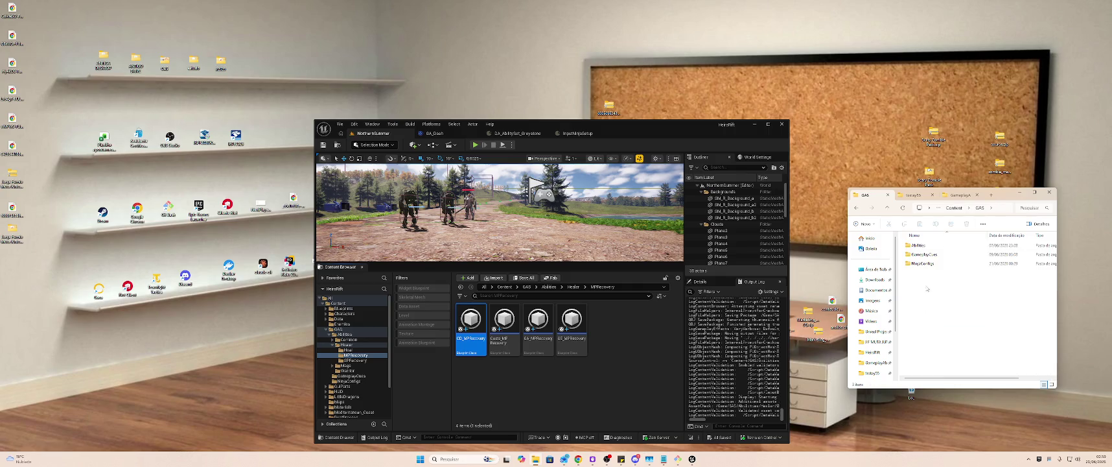
double_click(927, 246)
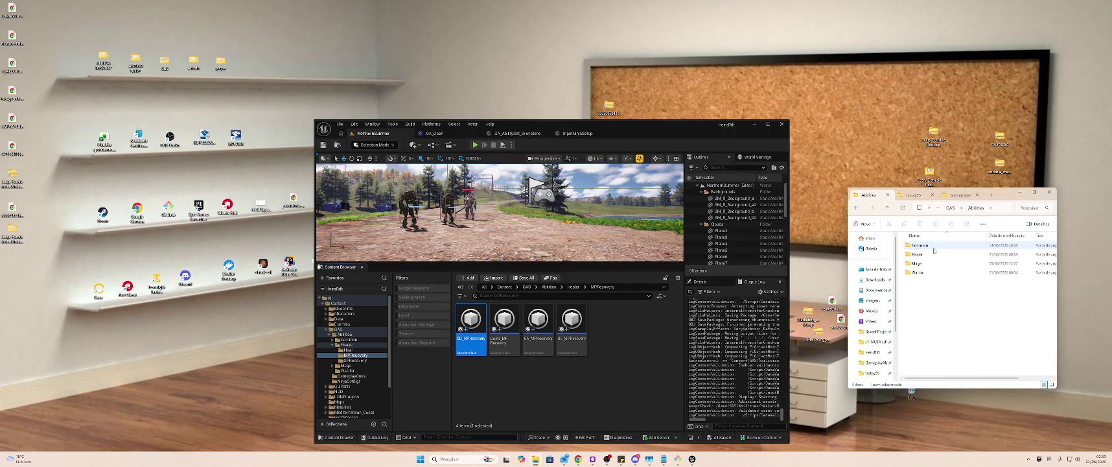
double_click(934, 254)
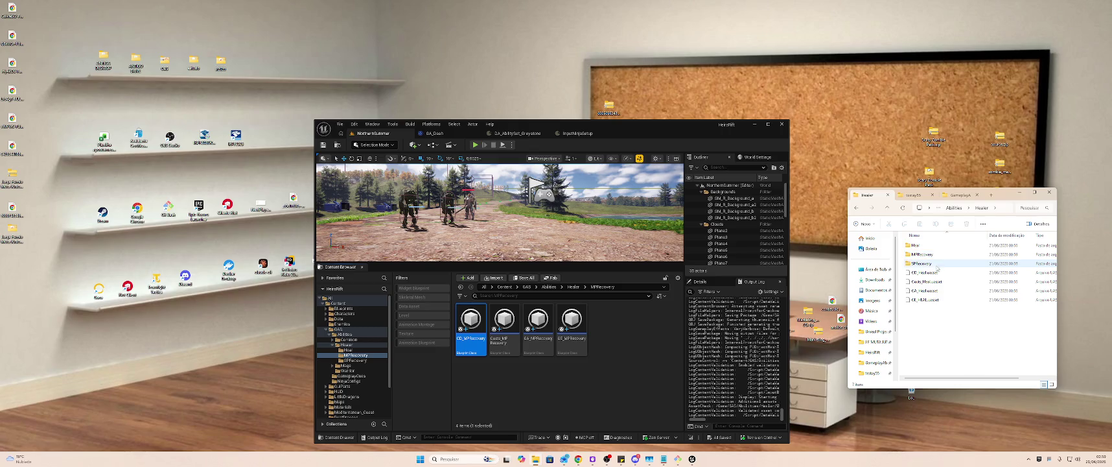
left_click_drag(939, 333, 923, 271)
key("Delete")
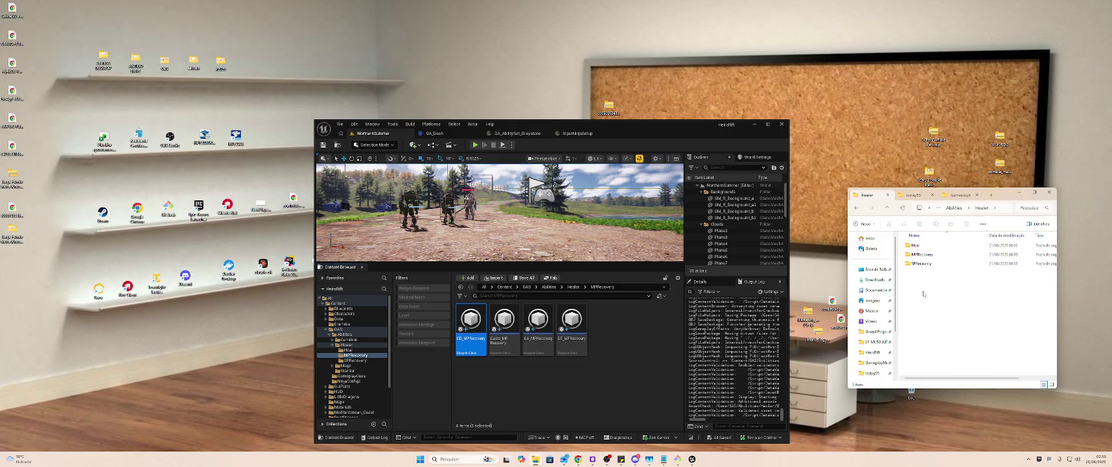
Step: Clear the leftover Heal2 files from MPRecovery, keeping the four MPRecovery .uasset files
left_click(923, 263)
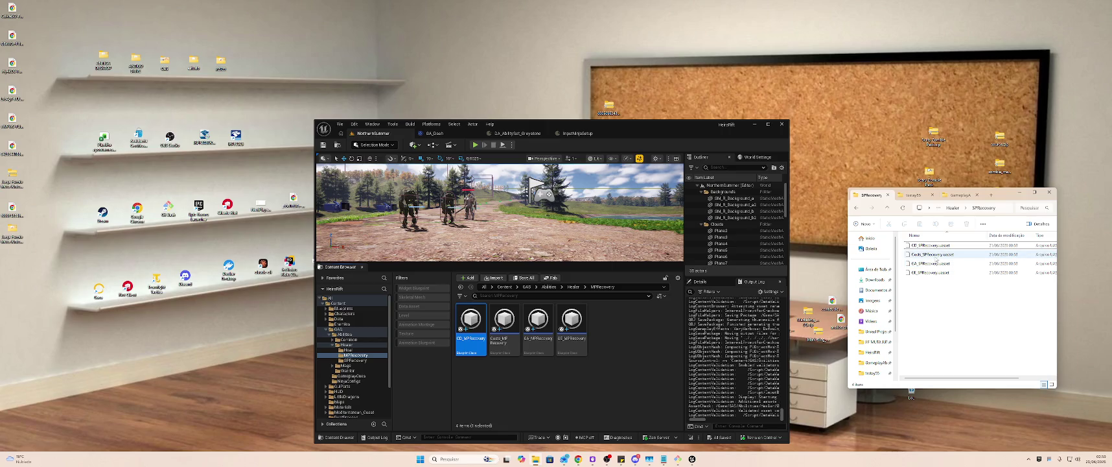
left_click(935, 246)
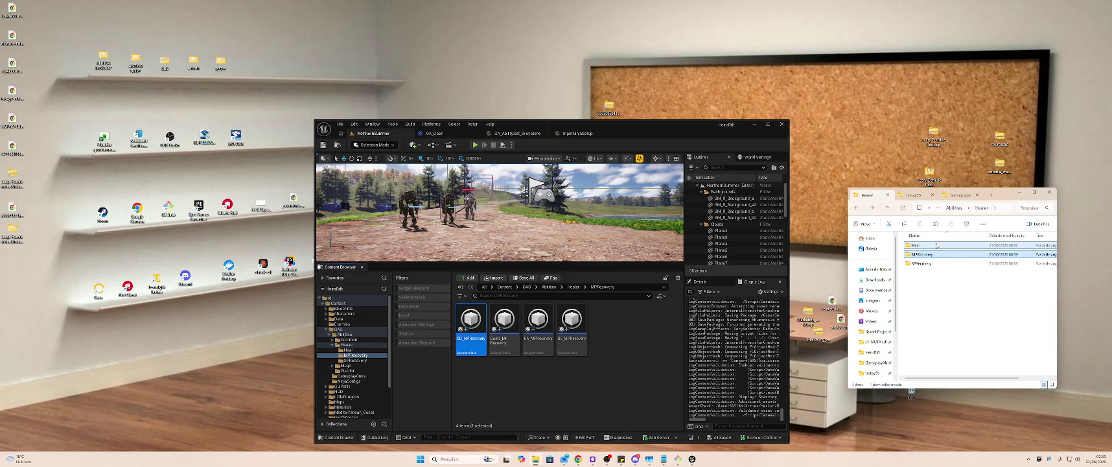
double_click(937, 254)
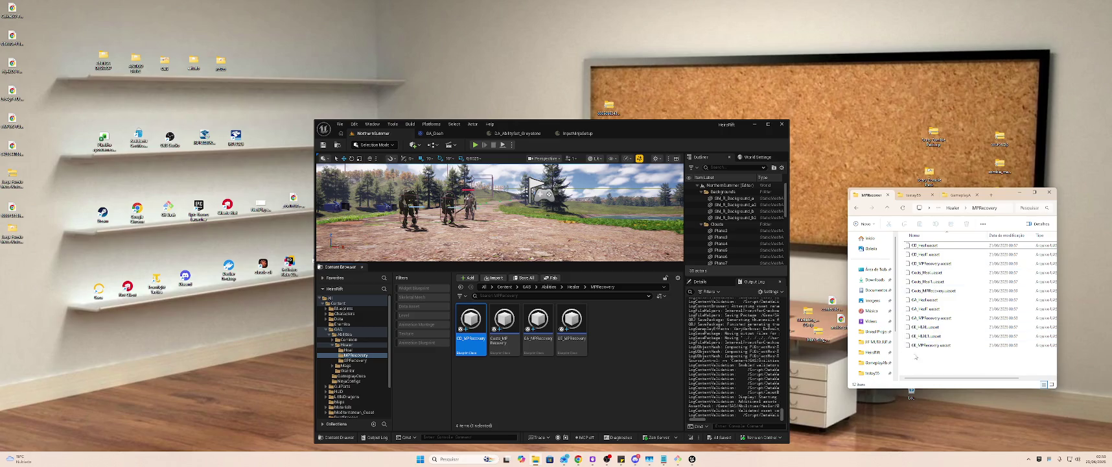
left_click_drag(937, 360, 927, 324)
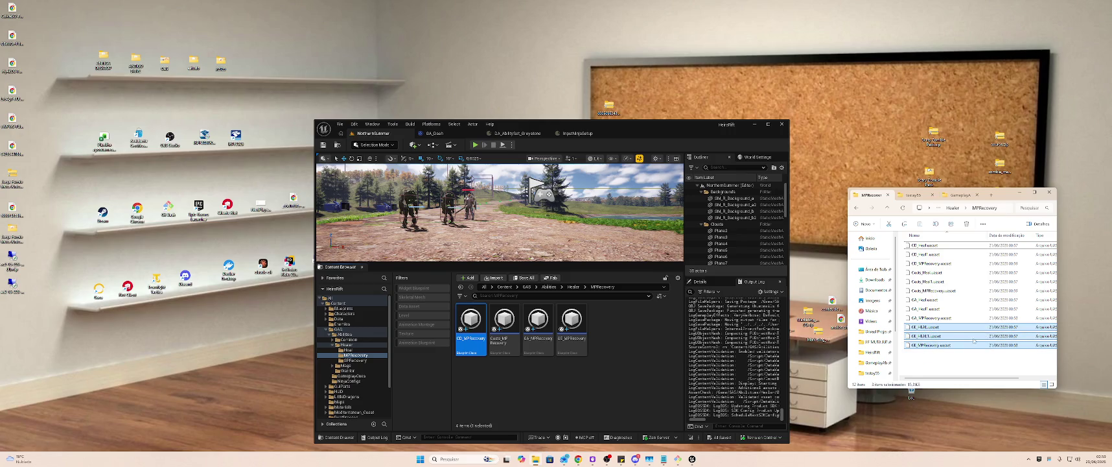
left_click(974, 342, "ctrl")
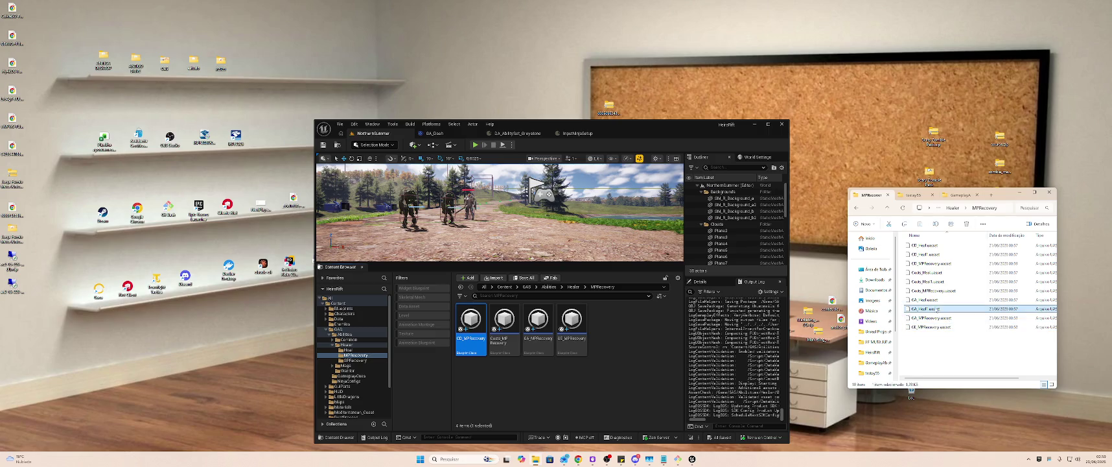
left_click(941, 282)
left_click(941, 273, "shift")
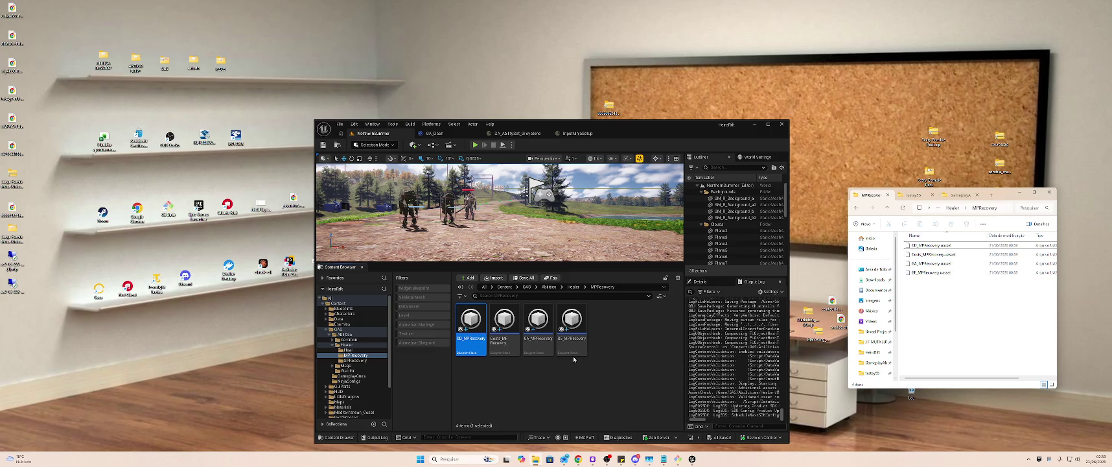
Step: Open CD_MPRecovery's class defaults and close File Explorer
left_click(604, 369)
double_click(465, 314)
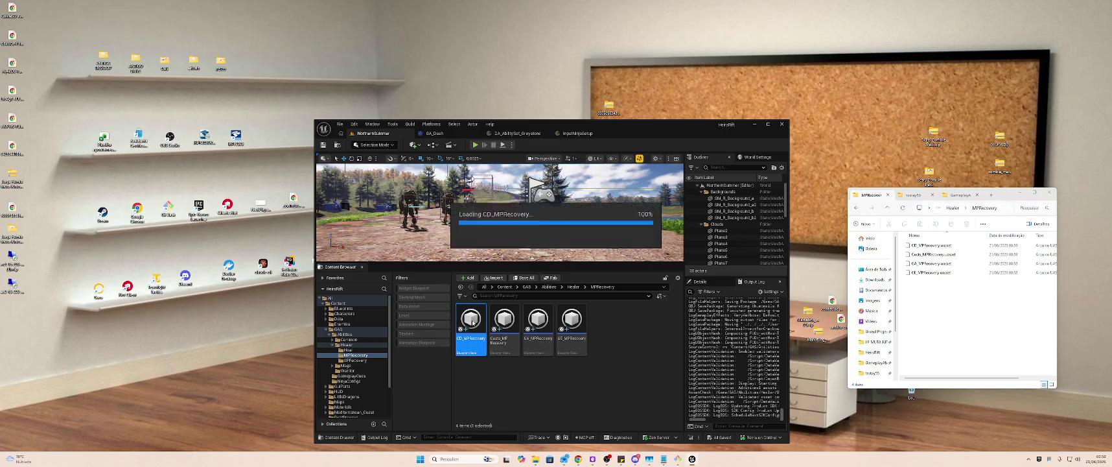
left_click(1049, 192)
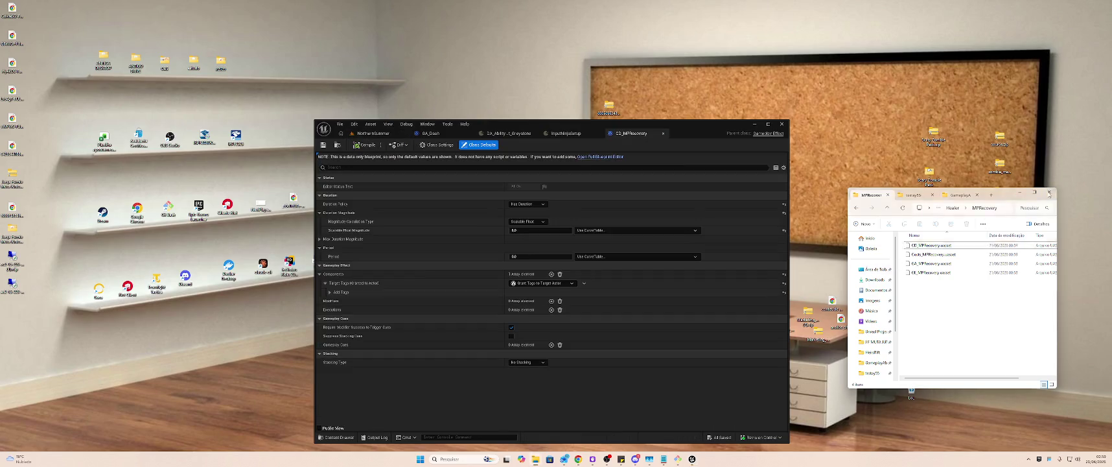
left_click(373, 133)
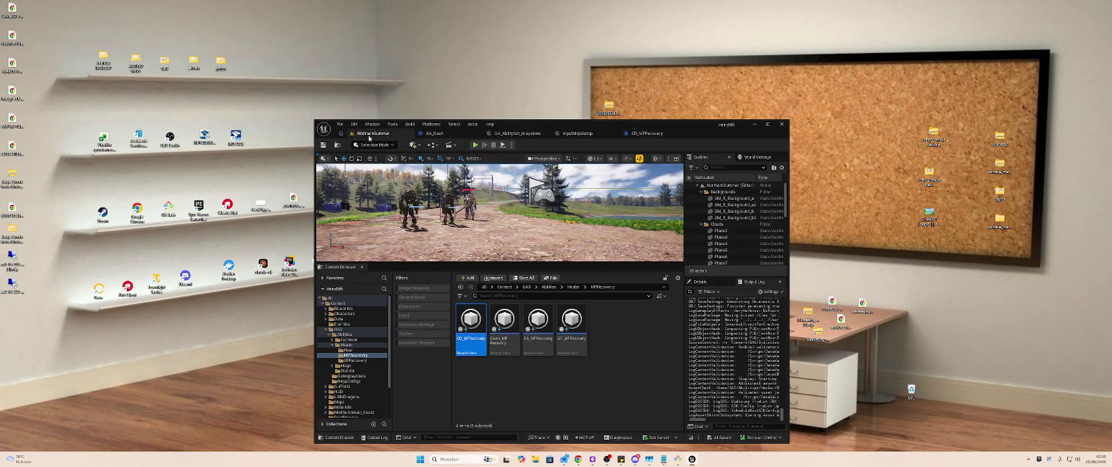
Step: Close the BA_Dash, DA_AbilitySet_Greystone and InputNinjaSetup editor tabs
left_click(478, 133)
middle_click(444, 135)
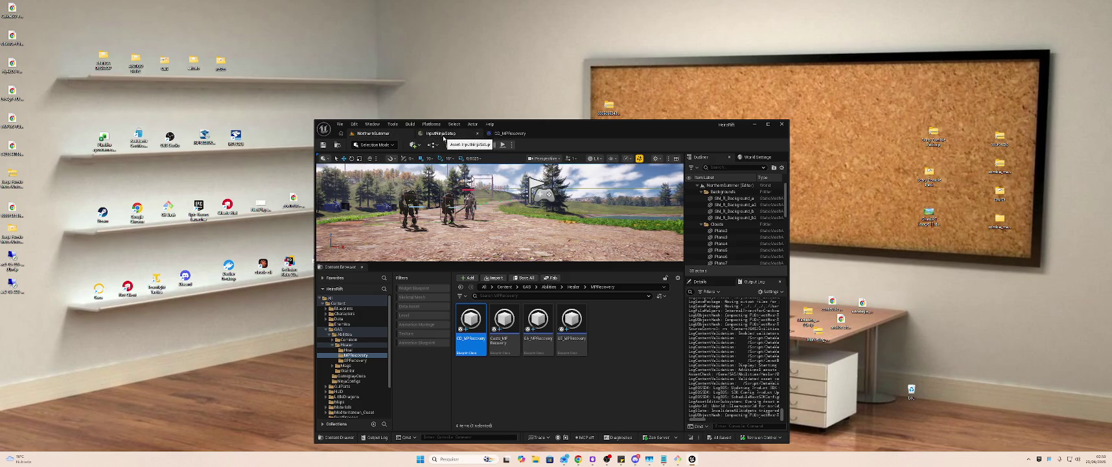
middle_click(443, 135)
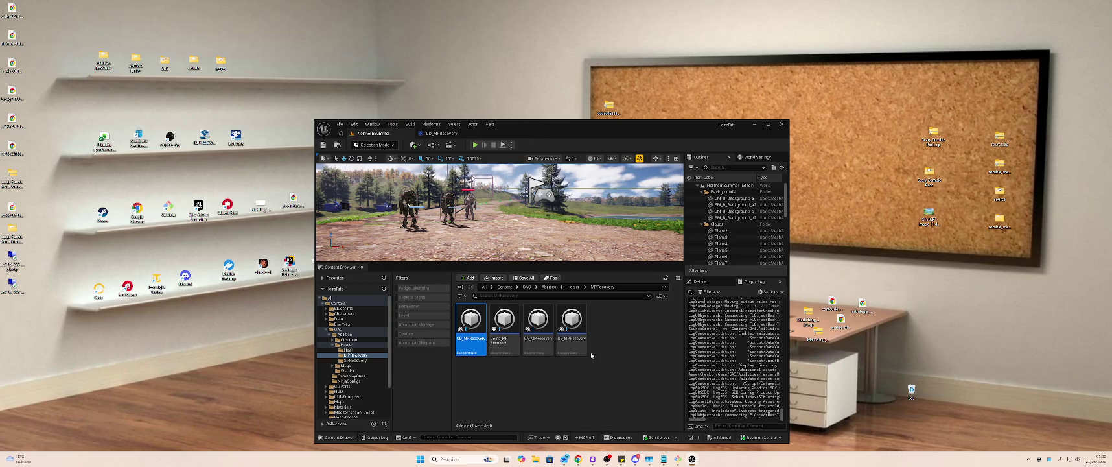
left_click(532, 327)
Step: Make GA_MPRecovery apply GE_MPRecovery instead of GE_HEAL
double_click(532, 327)
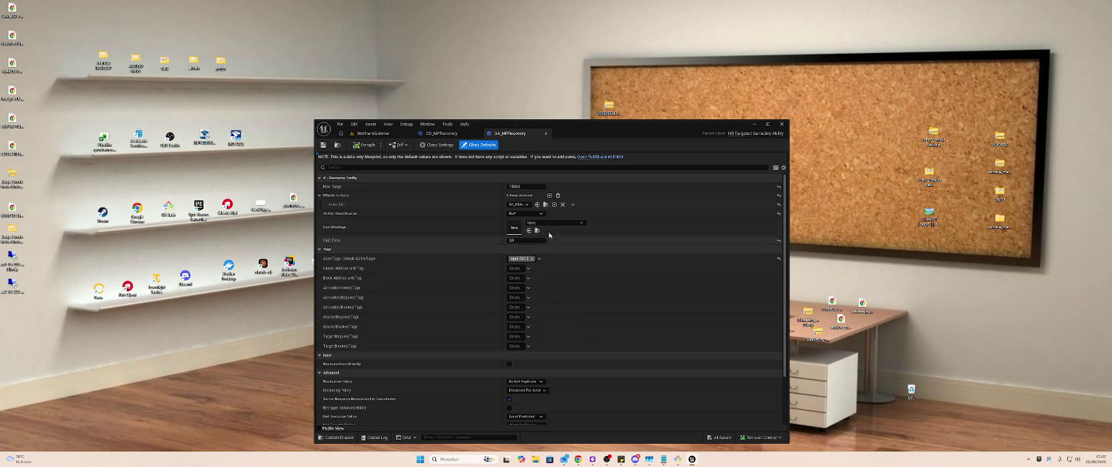
left_click(519, 204)
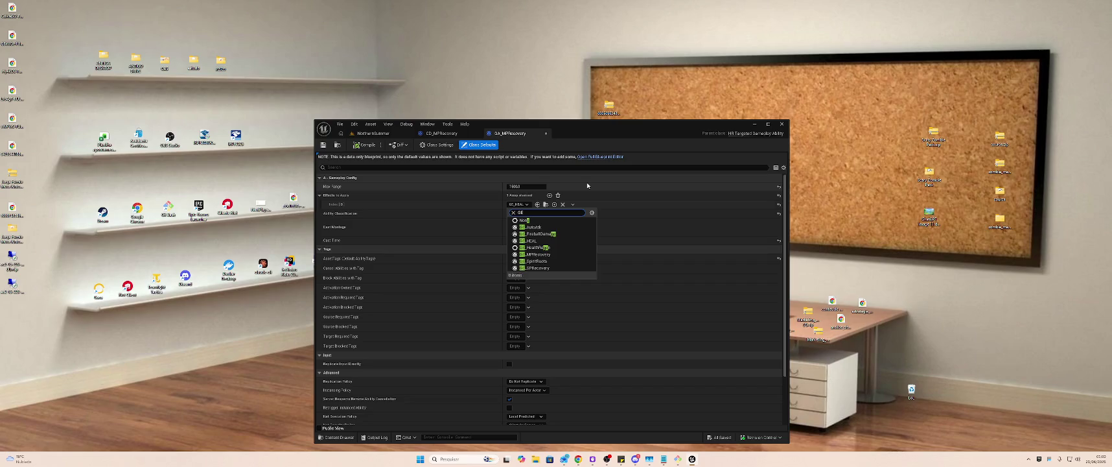
left_click(553, 255)
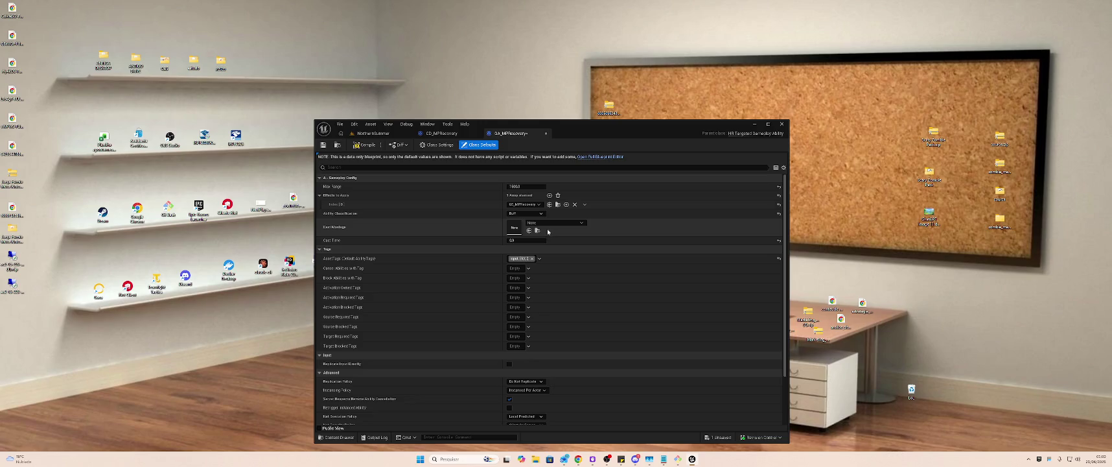
scroll(548, 231, "down", 3)
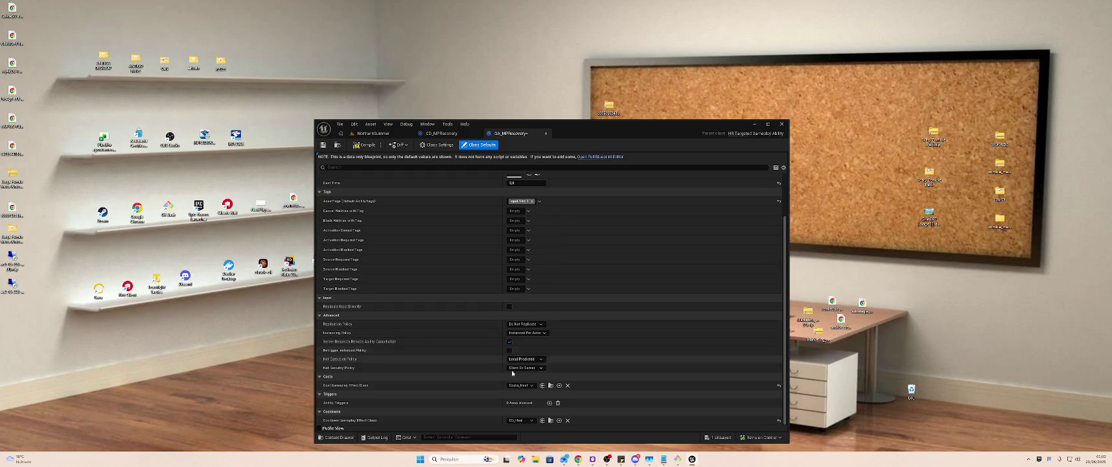
Step: Set the ability's cooldown to CD_MPRecovery and cost to Costs_MPRecovery, then compile
left_click(529, 420)
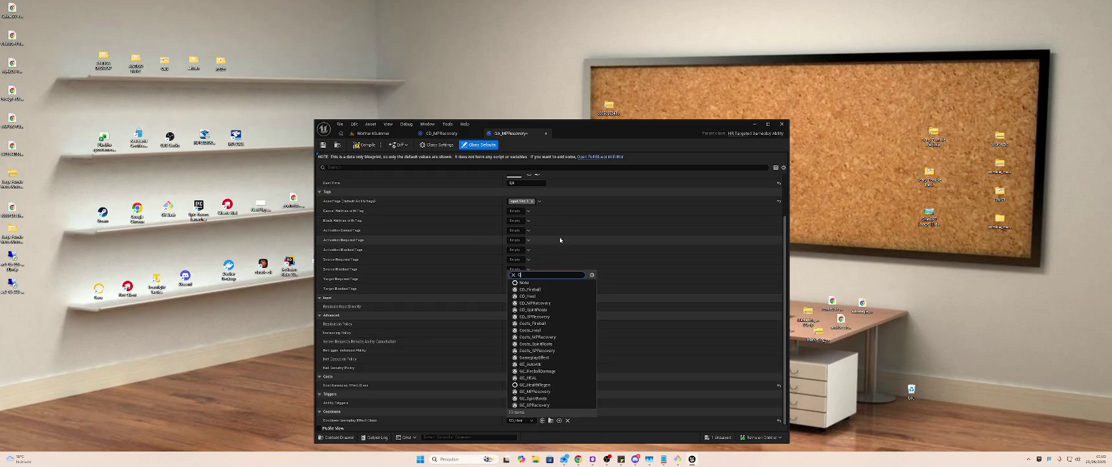
type("CD")
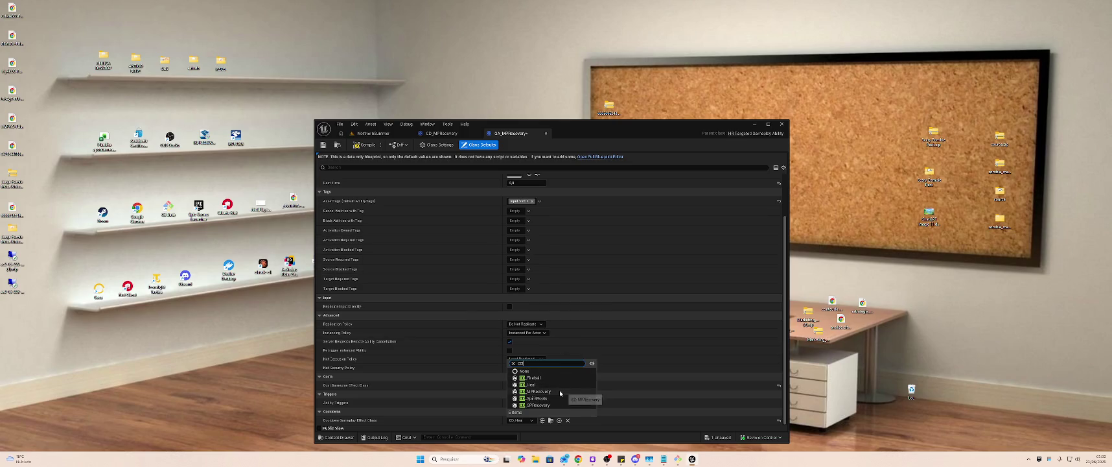
left_click(562, 391)
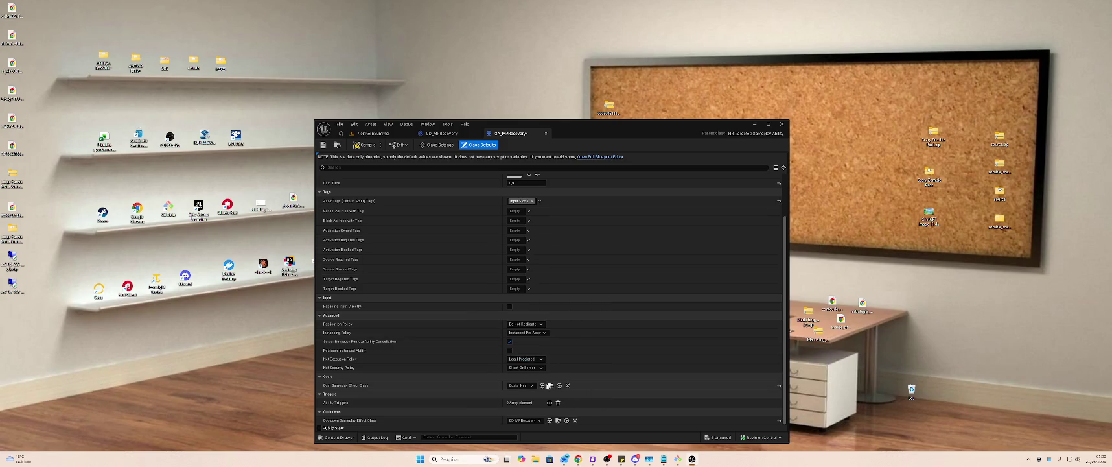
left_click(530, 385)
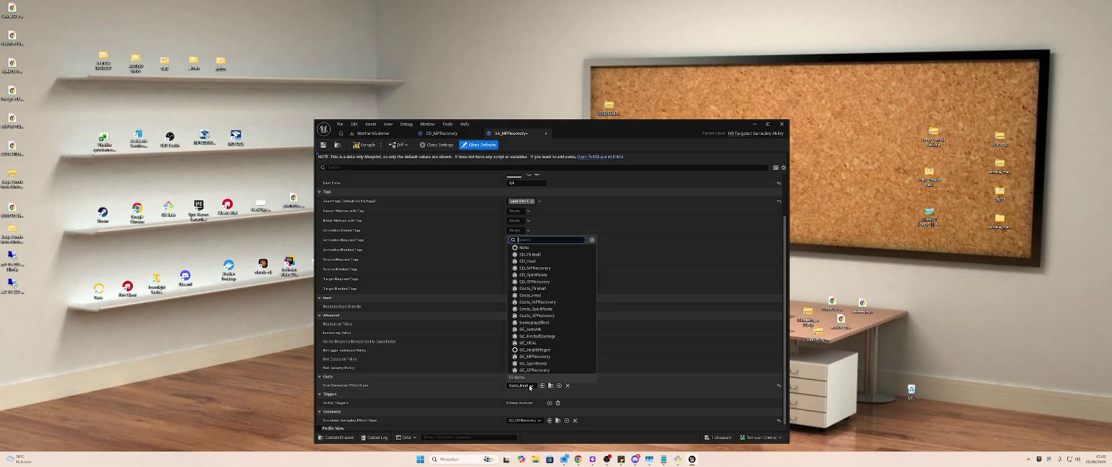
type("C")
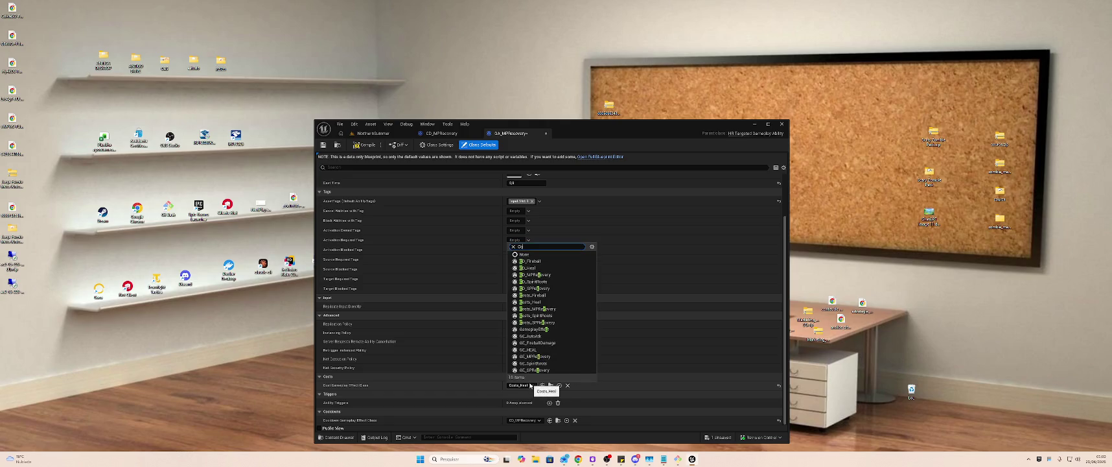
type("osst")
key("BackSpace")
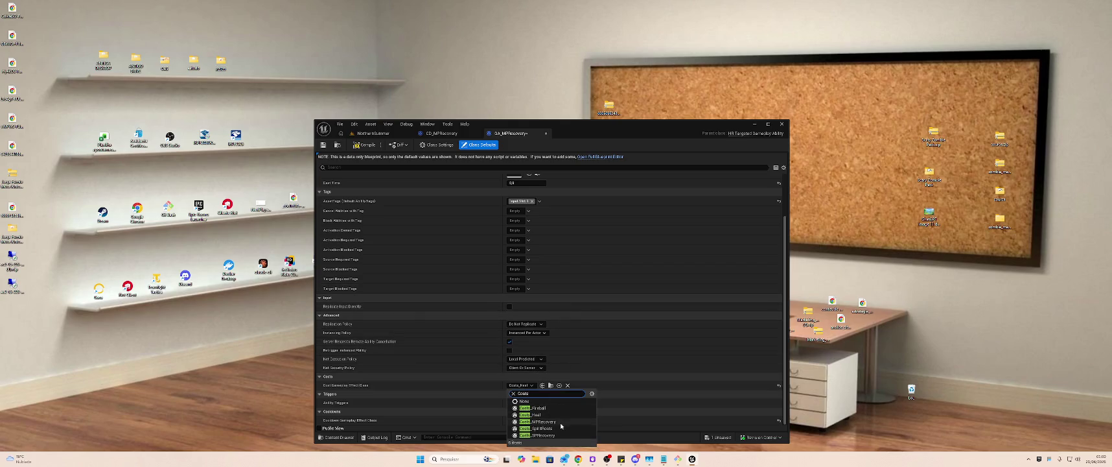
left_click(562, 423)
left_click(360, 147)
left_click(373, 133)
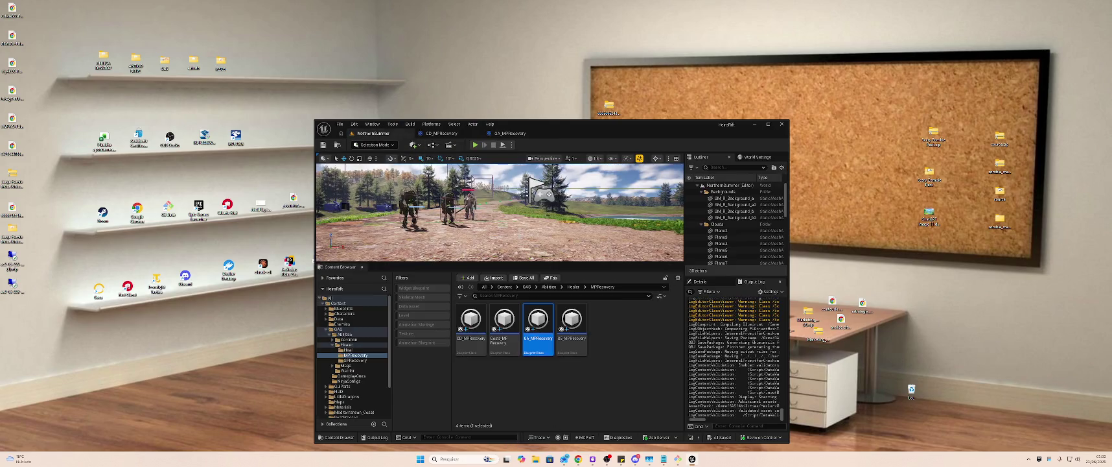
Step: Point GE_MPRecovery's first modifier at HFL_AttributeSet.Mana with magnitude 20, then save and close
double_click(571, 321)
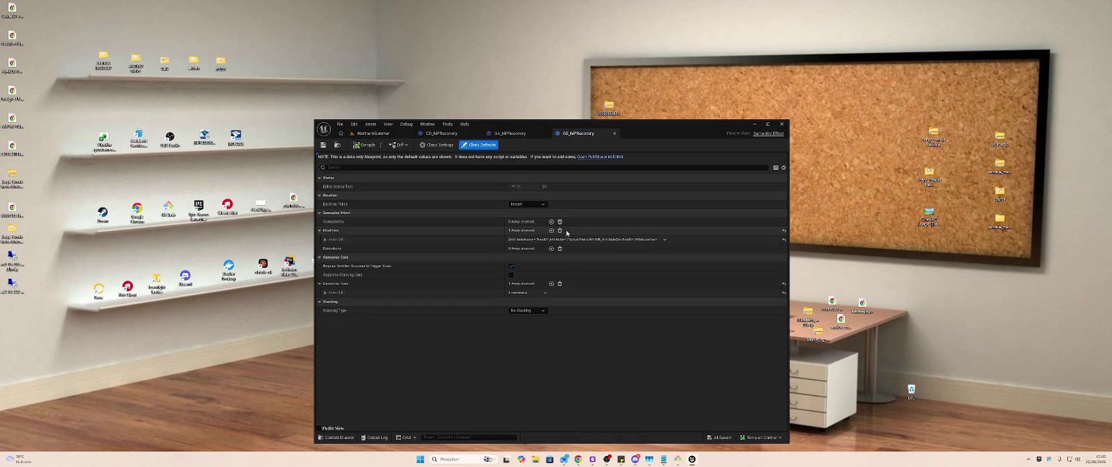
left_click(325, 240)
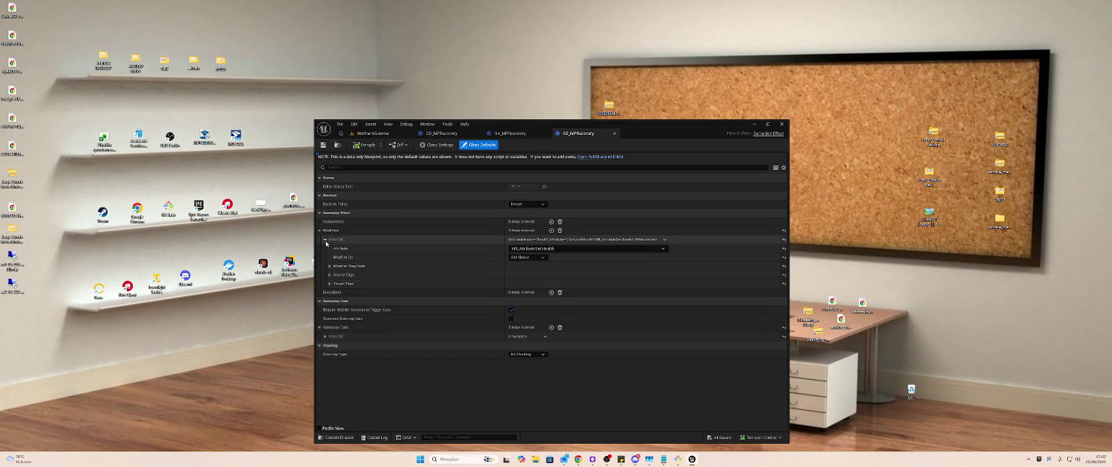
left_click(563, 249)
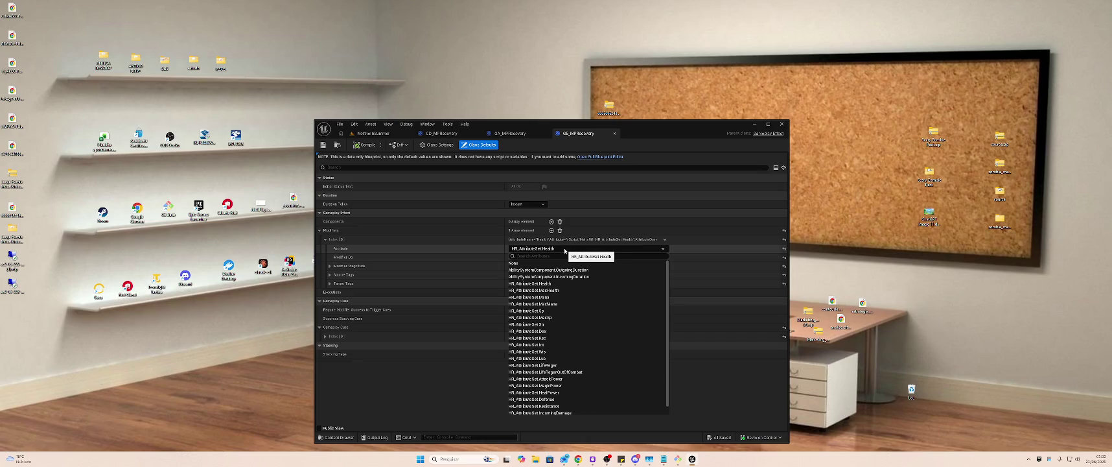
left_click(556, 298)
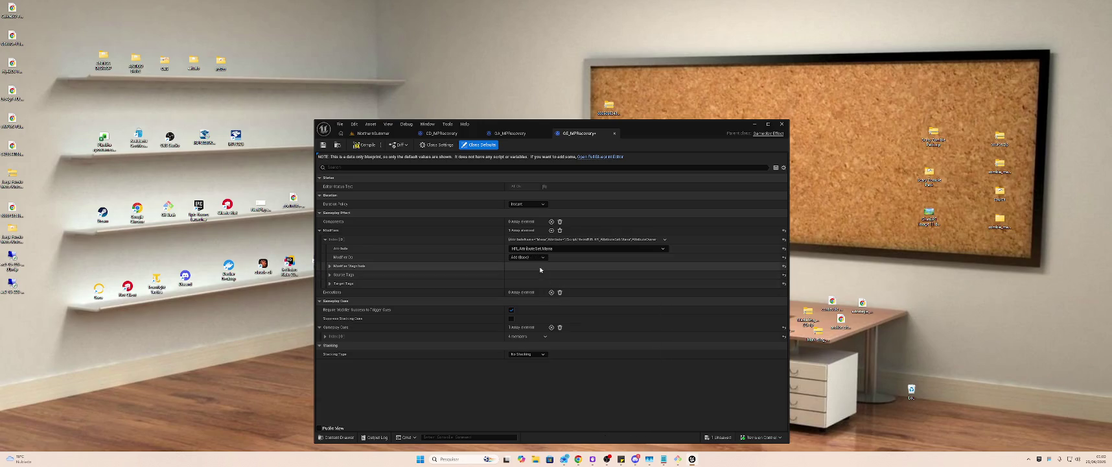
left_click(330, 266)
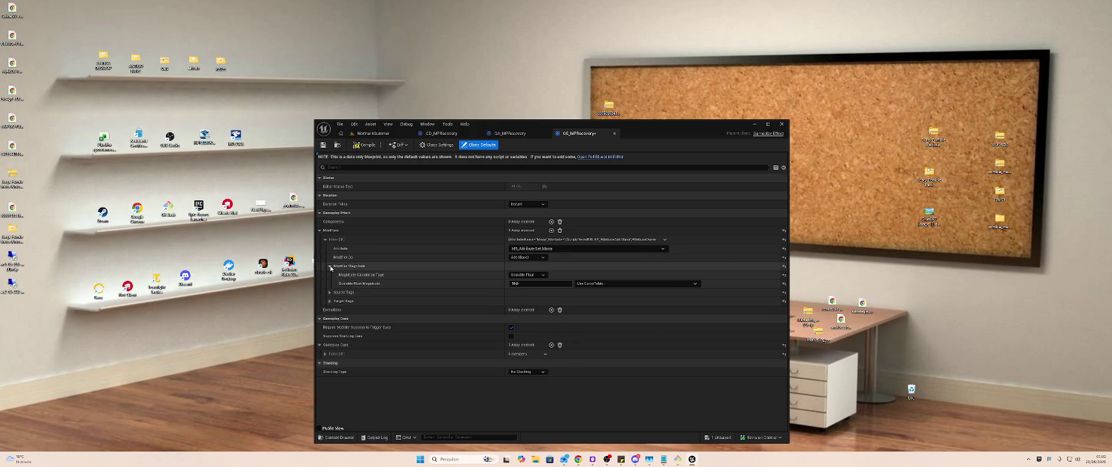
left_click(525, 284)
type("20")
key("Return")
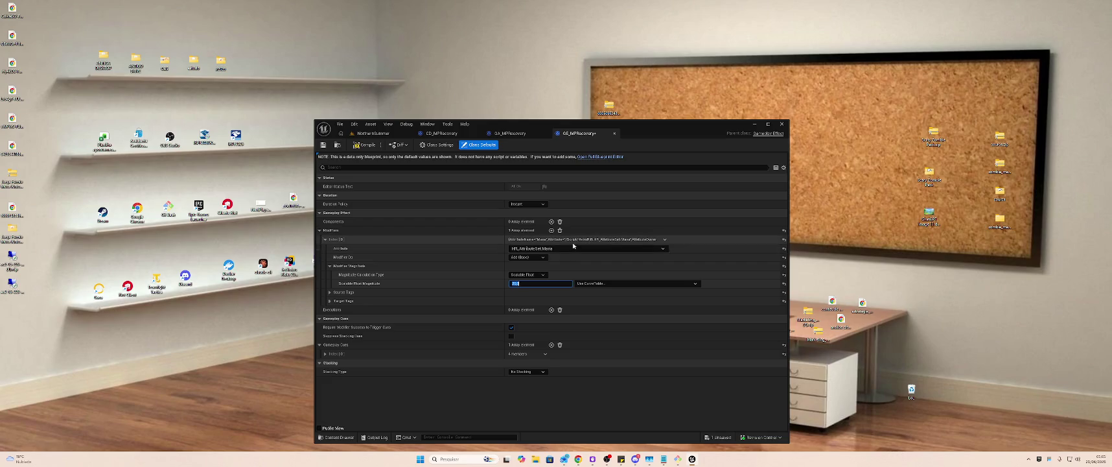
left_click(365, 144)
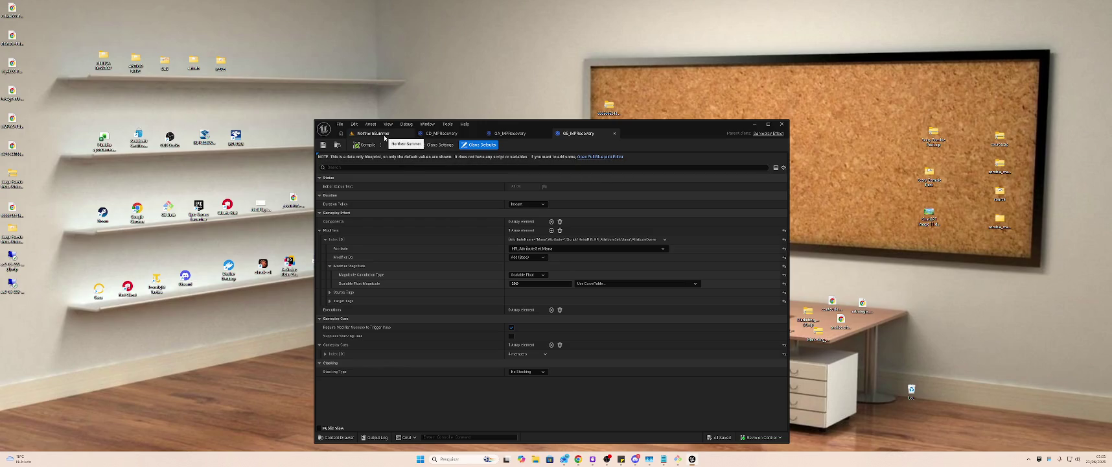
middle_click(569, 134)
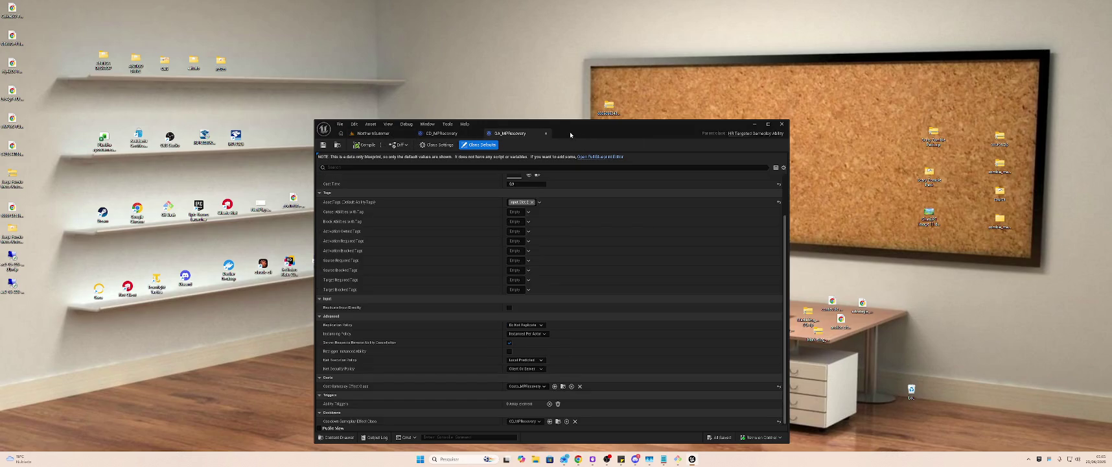
Step: Change GA_MPRecovery's input tag from Slot 2 to Slot 3 and save the ability
scroll(526, 214, "up", 3)
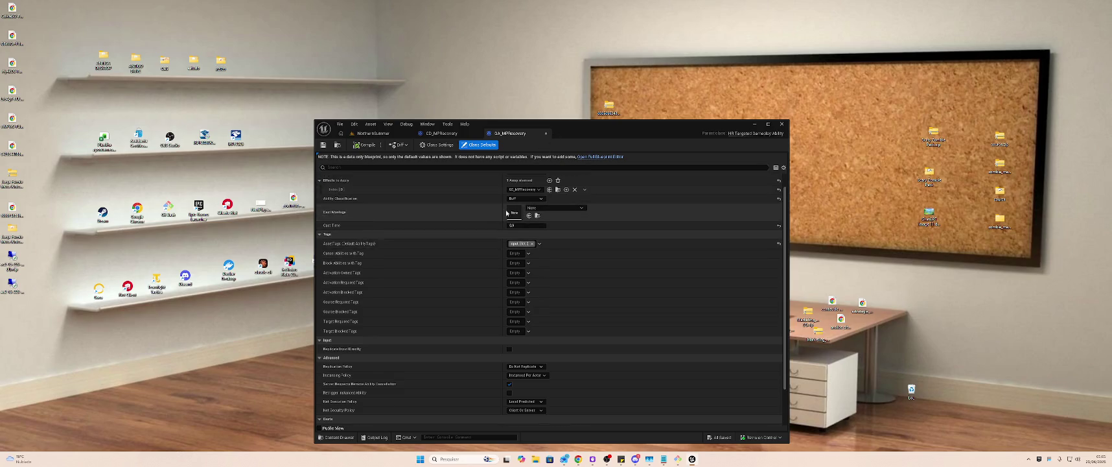
left_click(521, 258)
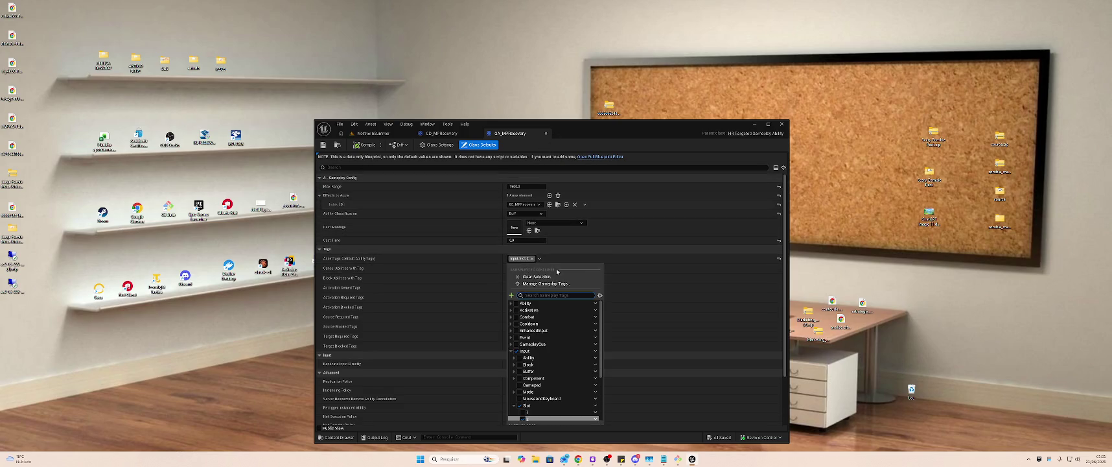
left_click(523, 384)
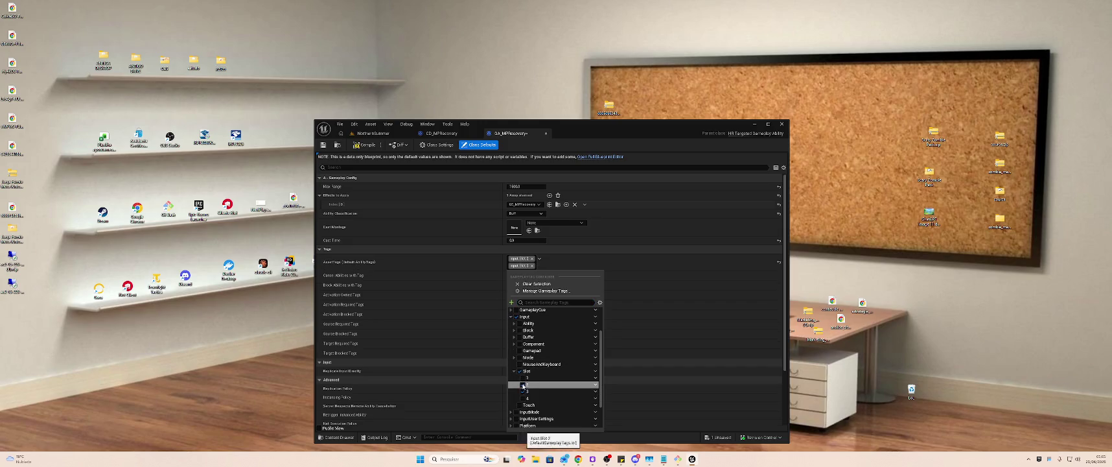
left_click(560, 194)
key("ctrl+s")
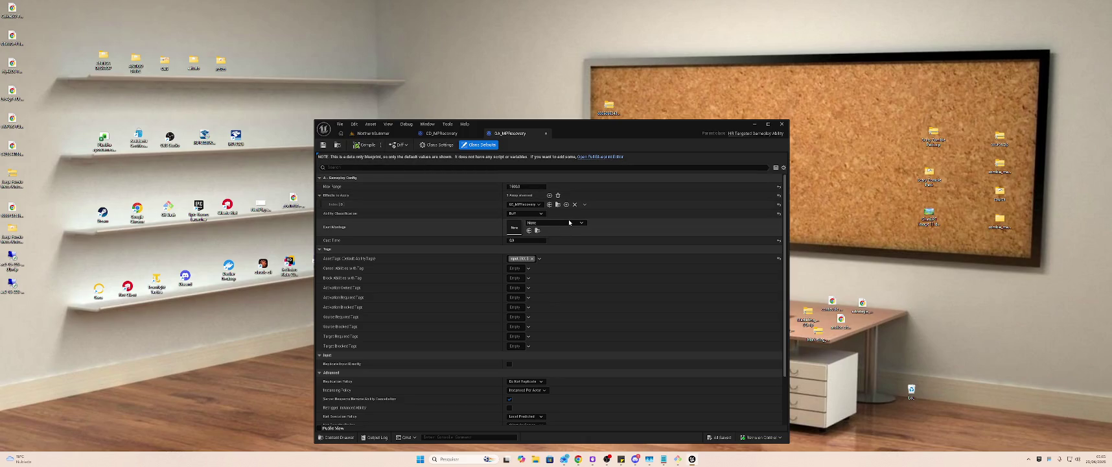
scroll(569, 222, "down", 3)
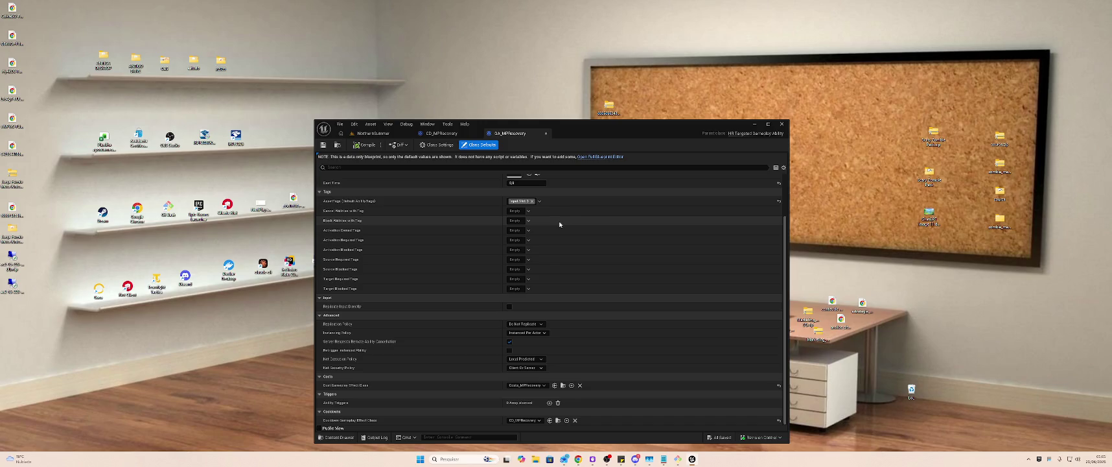
left_click(434, 134)
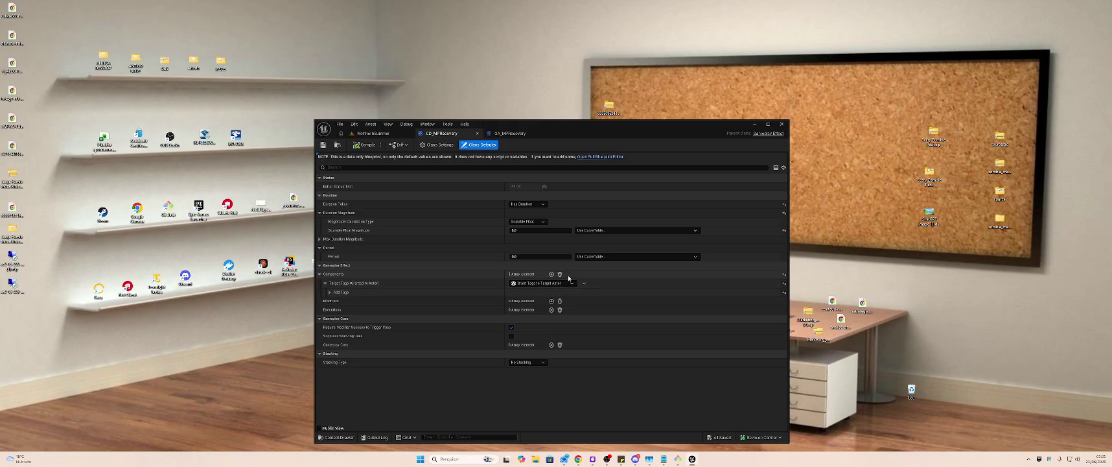
Step: Edit CD_MPRecovery's duration magnitude and expand its granted tags to show Cooldown.Ability.Heal
left_click(541, 229)
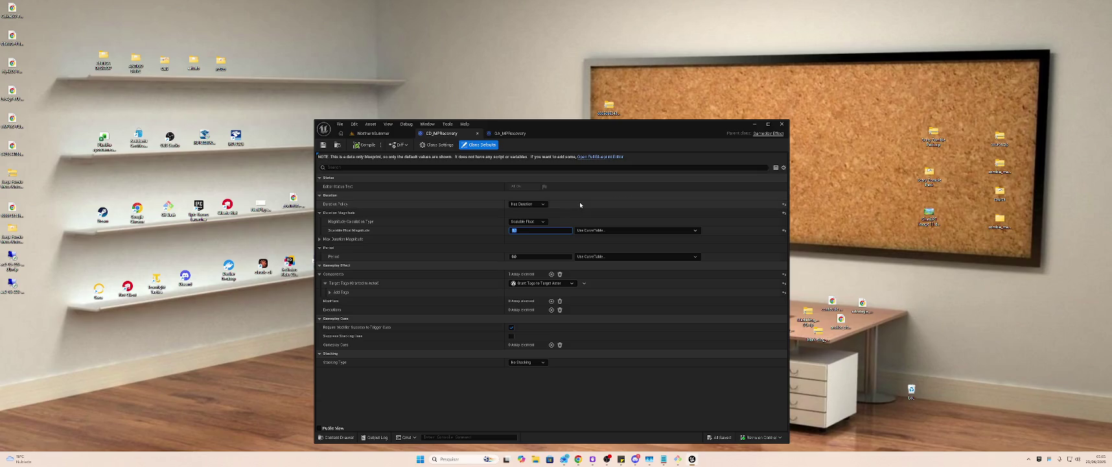
left_click(331, 292)
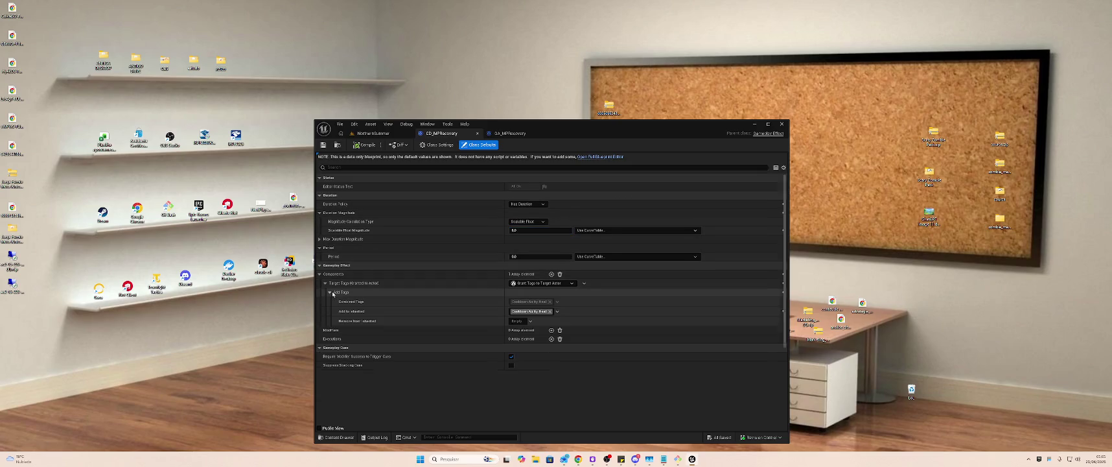
Step: Swap CD_MPRecovery's granted Cooldown.Ability.Heal tag for Cooldown.Ability.Fireball, unchecking the Cooldown.Ability parent
left_click(538, 311)
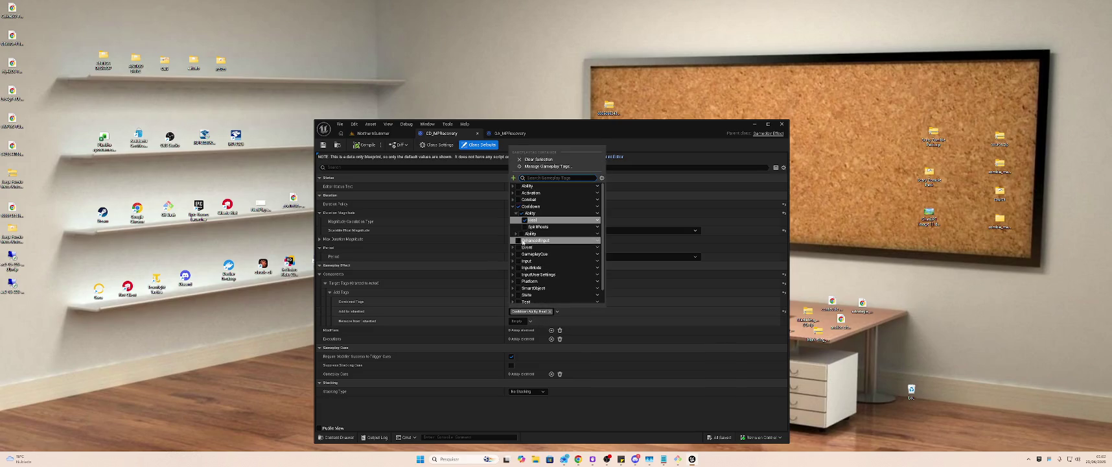
left_click(516, 233)
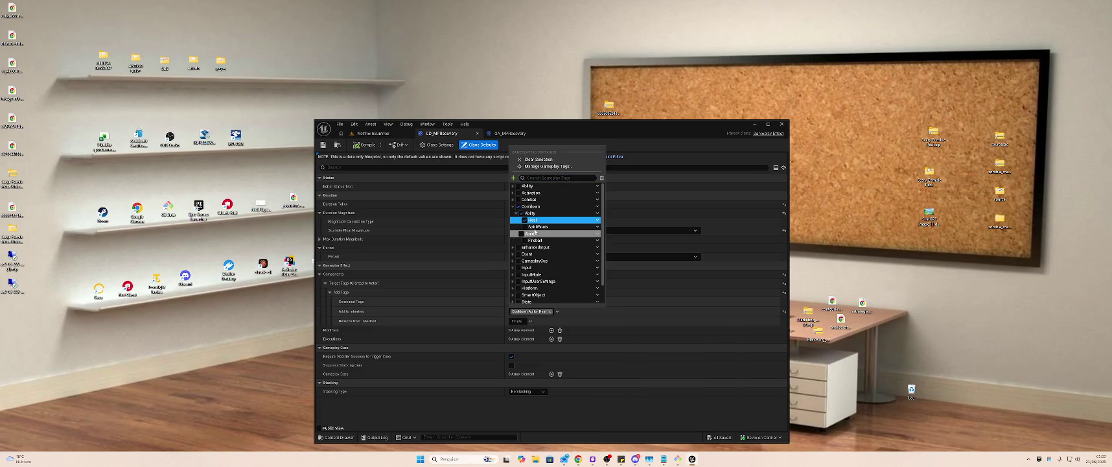
left_click(524, 220)
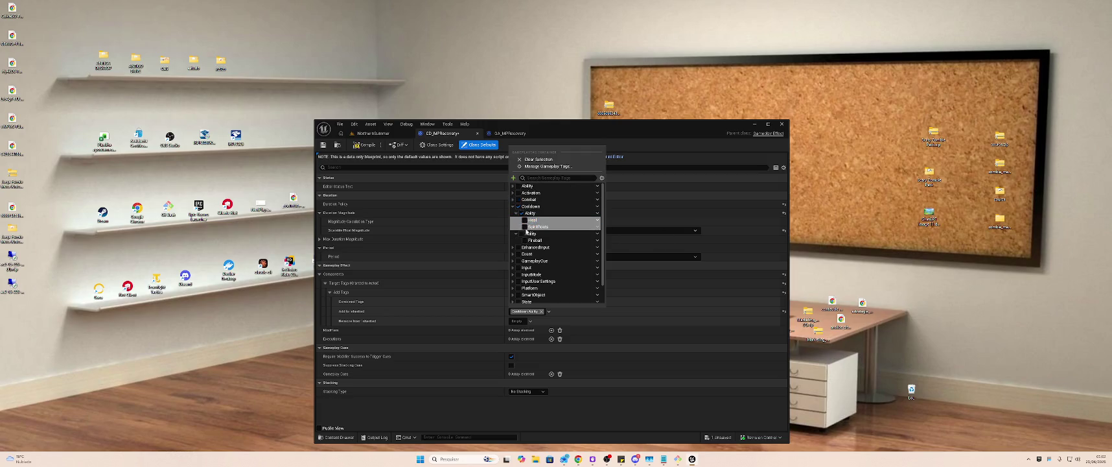
left_click(525, 240)
left_click(521, 220)
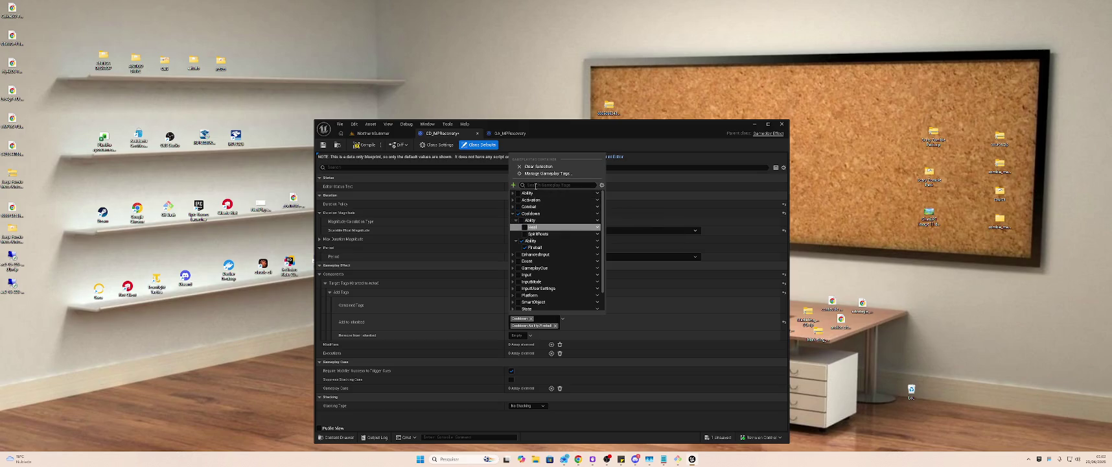
Step: Begin adding a new gameplay tag, then close the tag picker without adding it
left_click(513, 184)
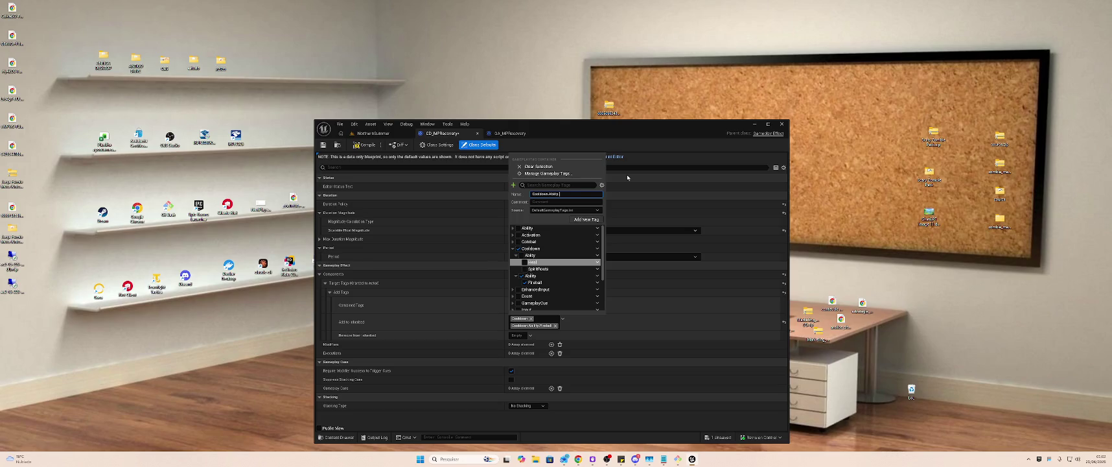
type("ityu")
left_click(626, 174)
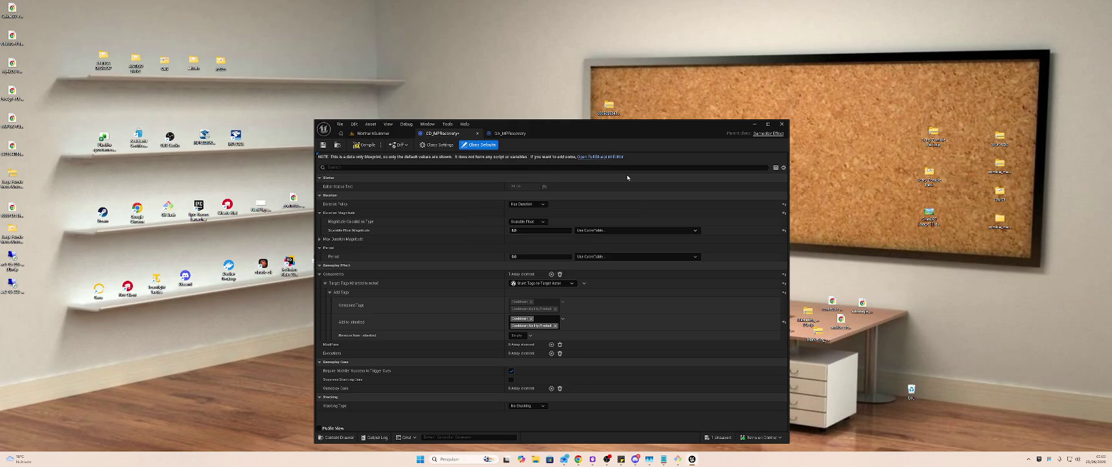
Step: Remove the extra Cooldown.Ability tag chip from CD_MPRecovery's granted tags
left_click(532, 319)
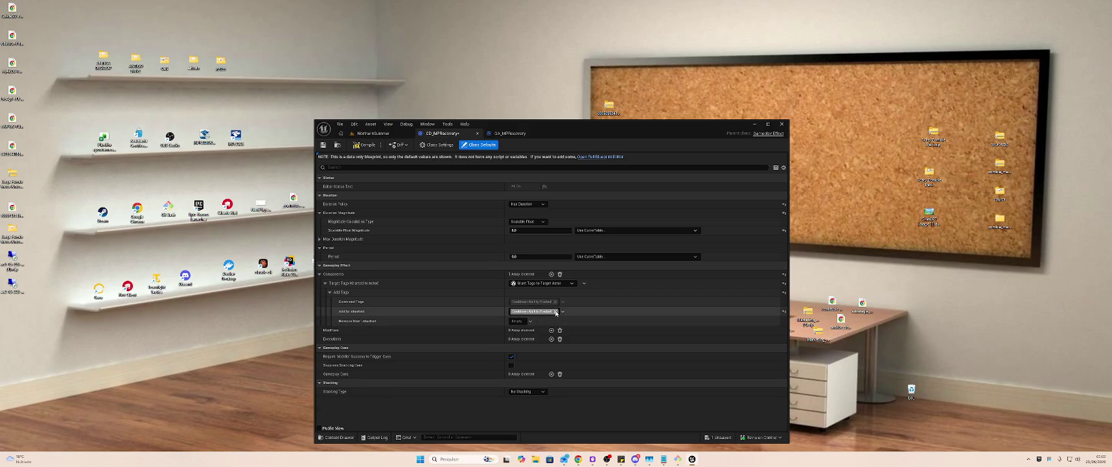
key("ctrl+z")
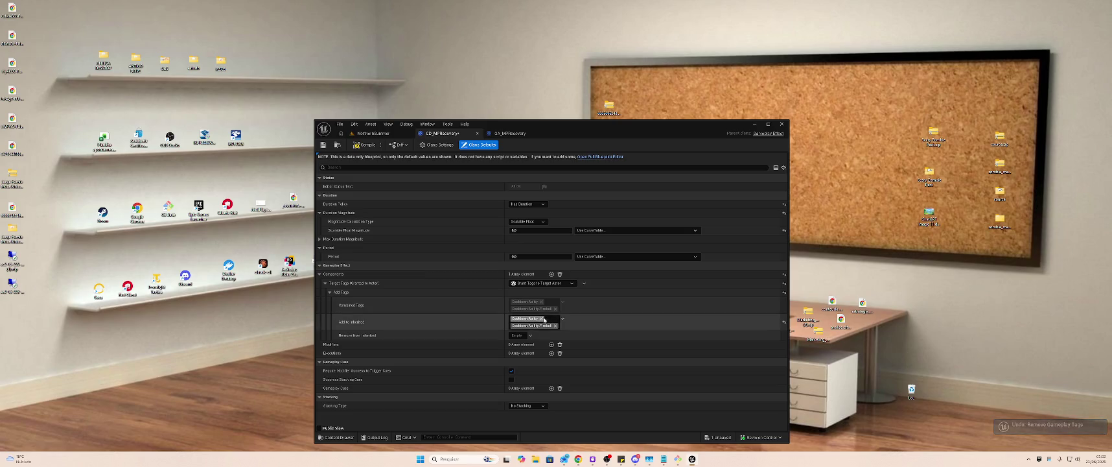
left_click(541, 318)
Step: Grant Cooldown.Ability.MPRecovery instead of Fireball and save CD_MPRecovery
left_click(563, 311)
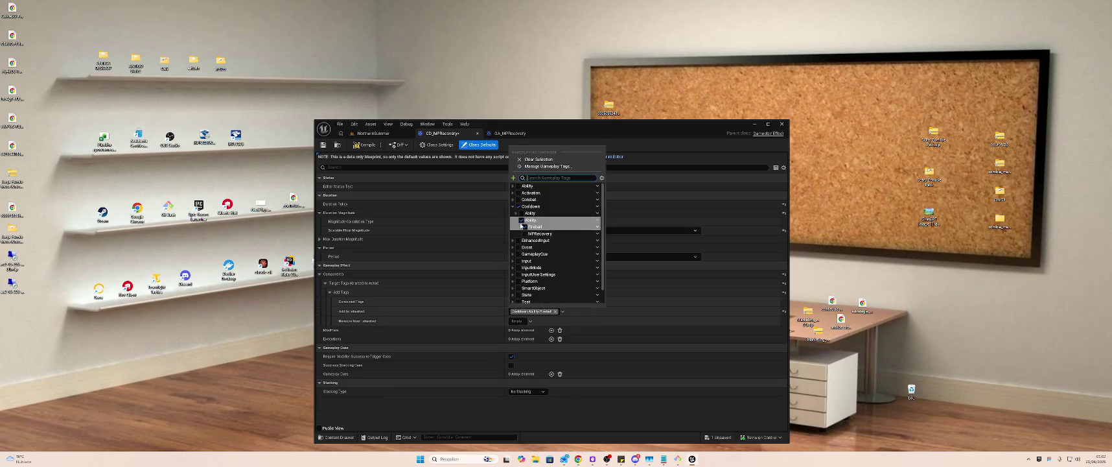
left_click(525, 226)
left_click(524, 233)
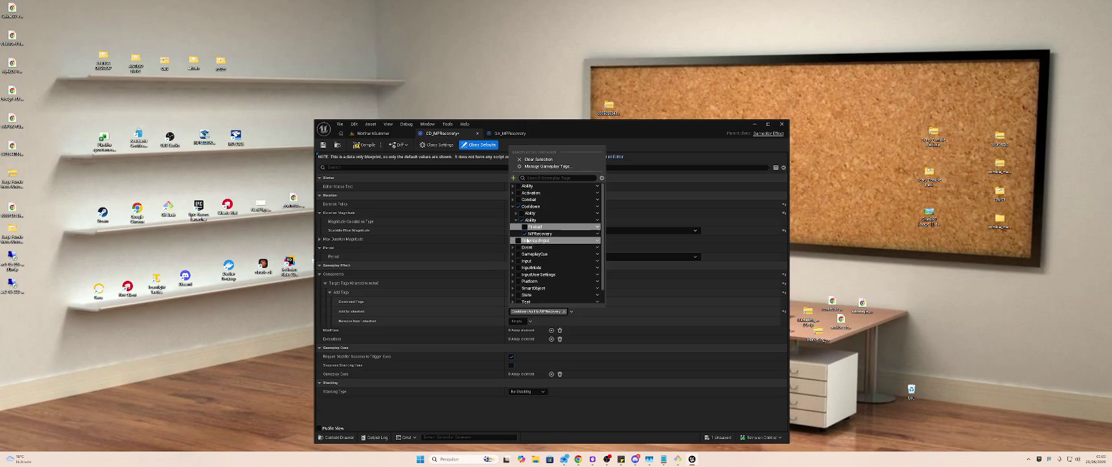
left_click(670, 276)
key("ctrl+s")
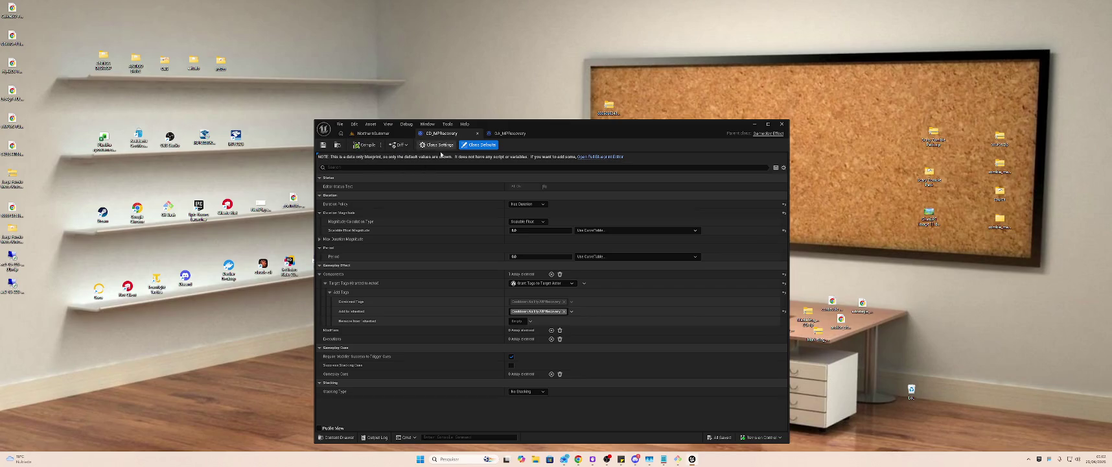
left_click(373, 132)
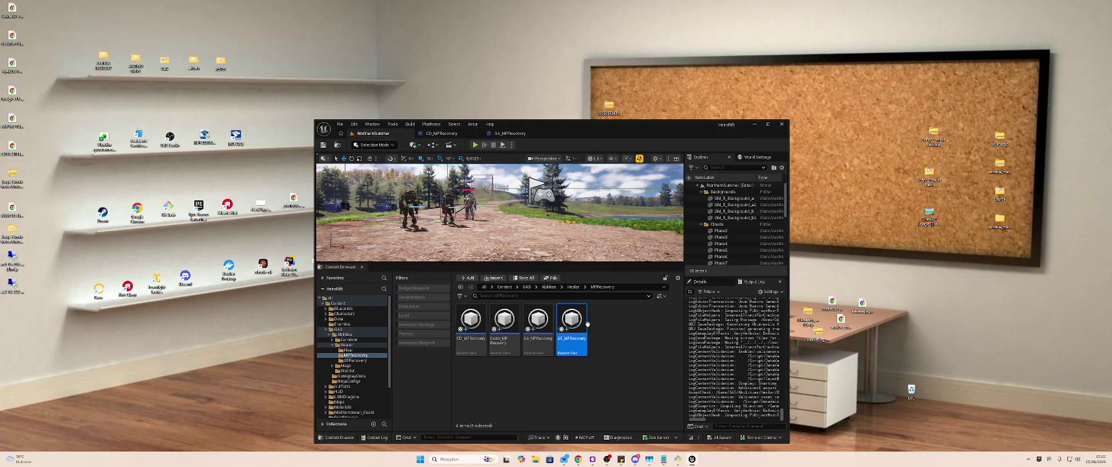
Step: Review GA_MPRecovery, Costo_MPRecovery and CD_MPRecovery's class defaults in the MPRecovery folder
left_click(537, 321)
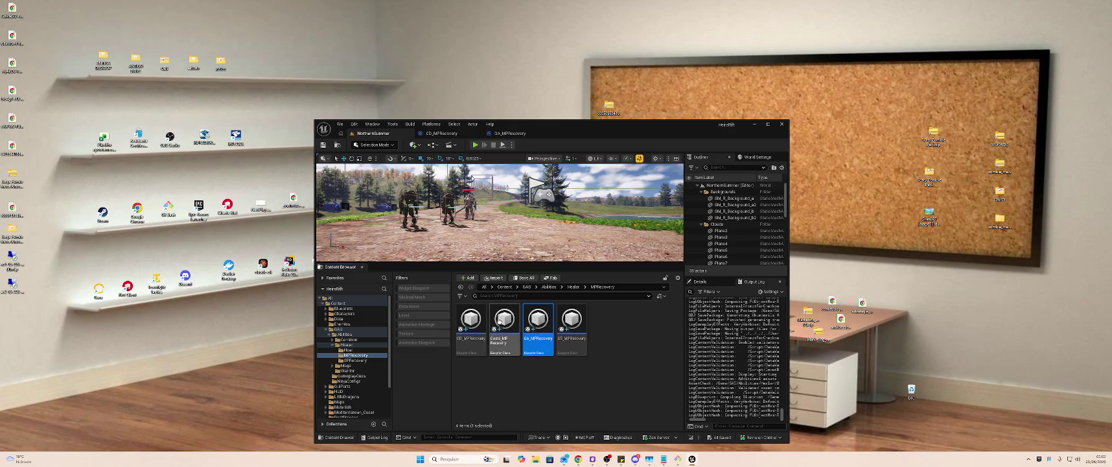
left_click(514, 312)
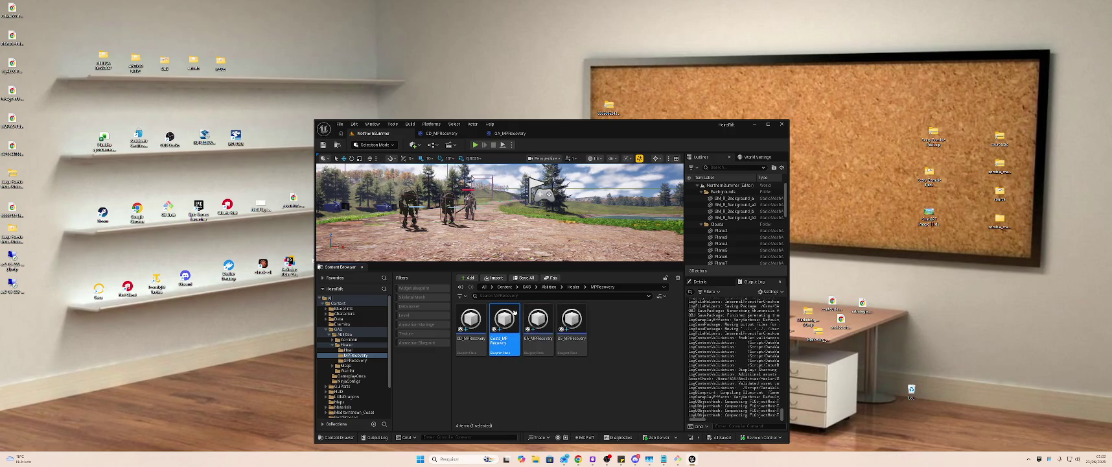
double_click(471, 318)
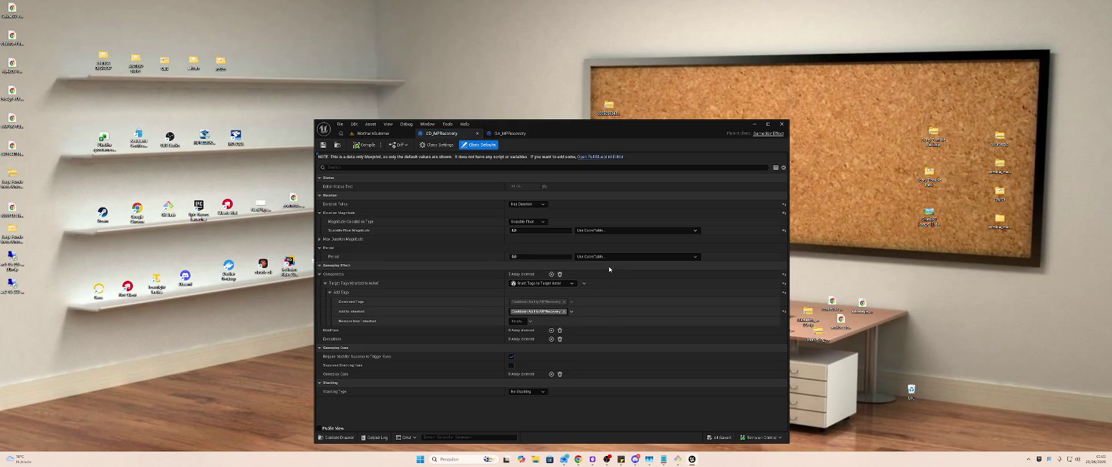
left_click(372, 133)
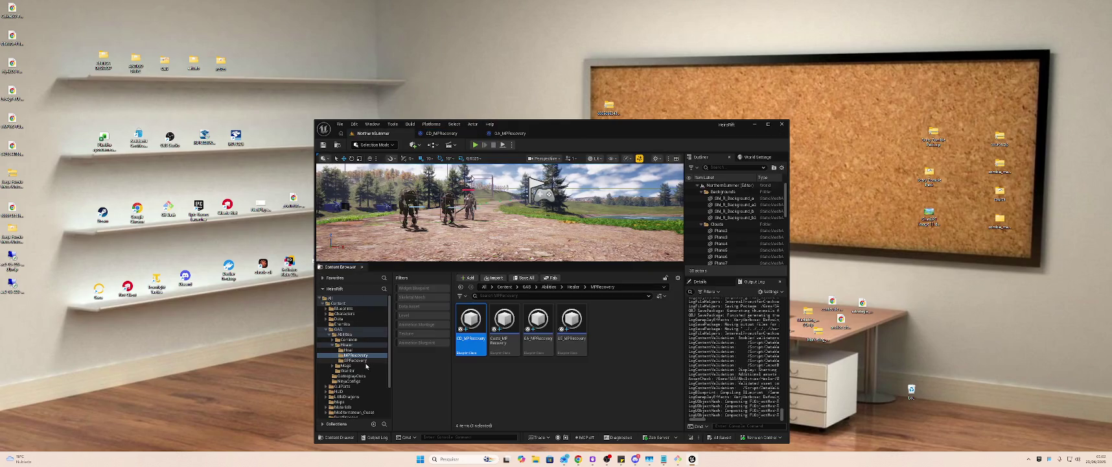
Step: Browse the Content Browser to the VFX folder
scroll(366, 370, "down", 3)
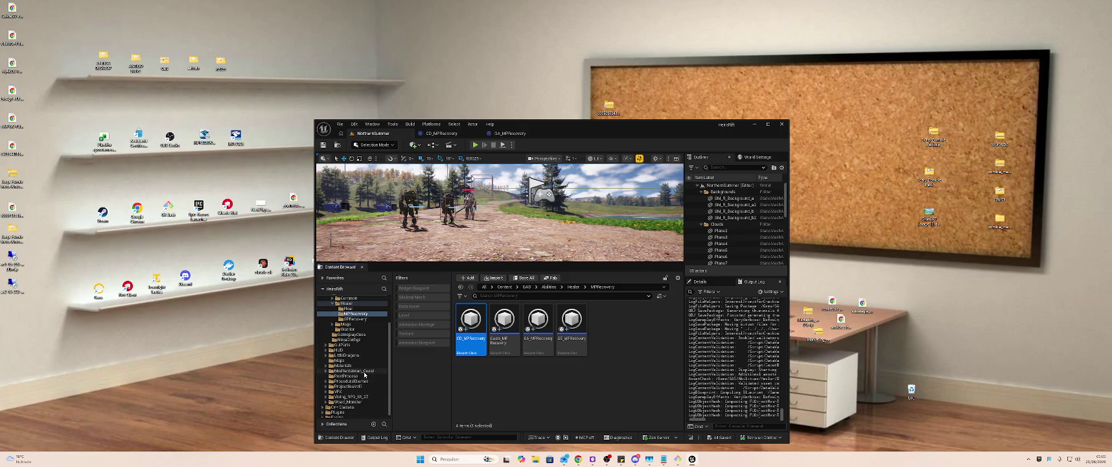
left_click(361, 392)
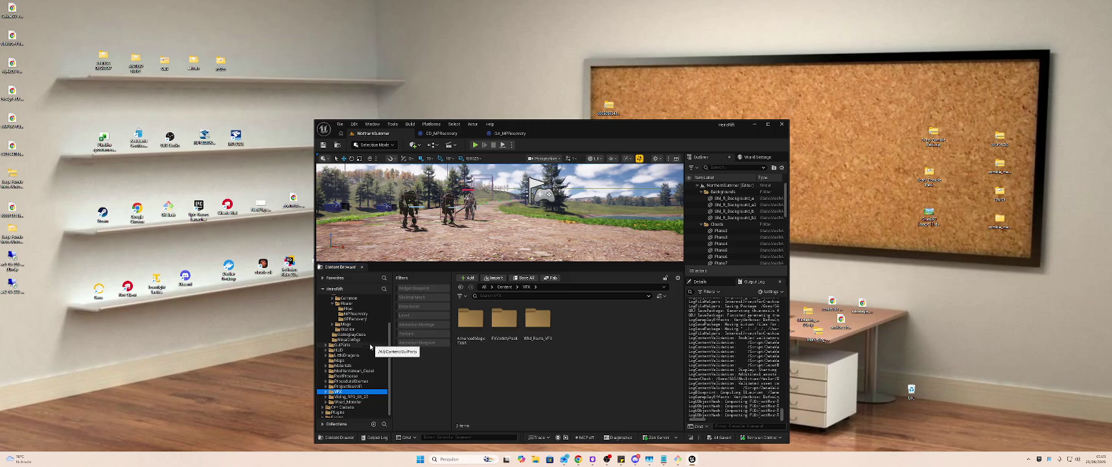
scroll(370, 348, "up", 2)
scroll(367, 356, "up", 1)
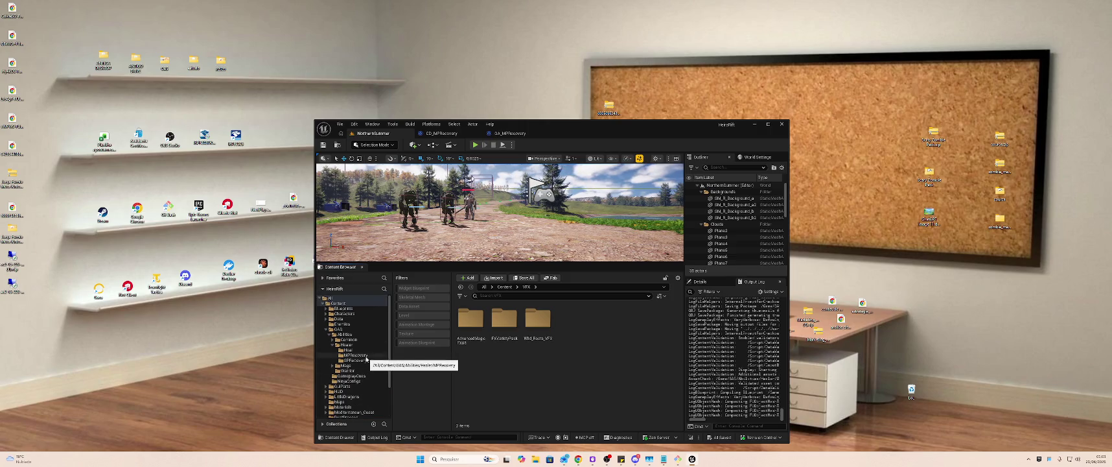
scroll(366, 395, "down", 2)
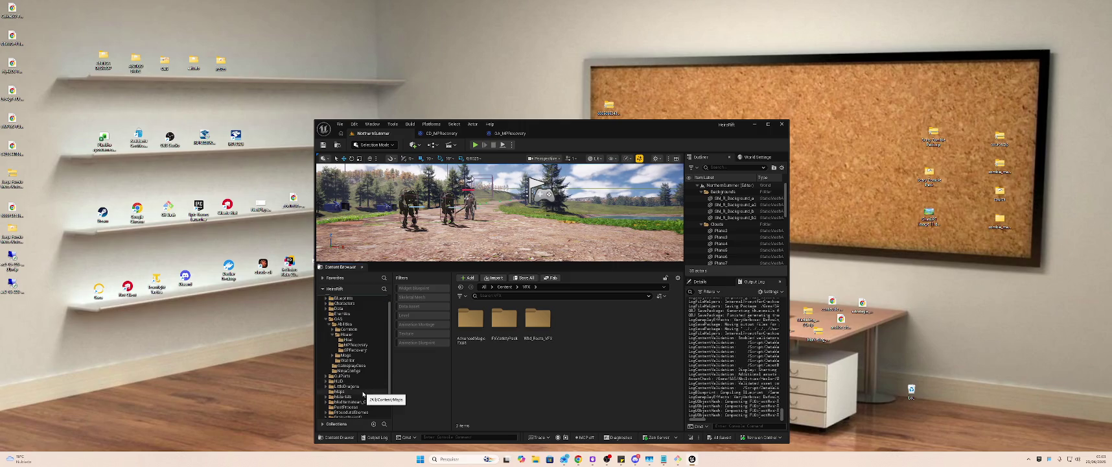
scroll(374, 400, "down", 2)
Step: Look through the ProceduralBiomes, ProjectilesVol1 and Wild_Roots_VFX folders, then return to VFX
left_click(371, 401)
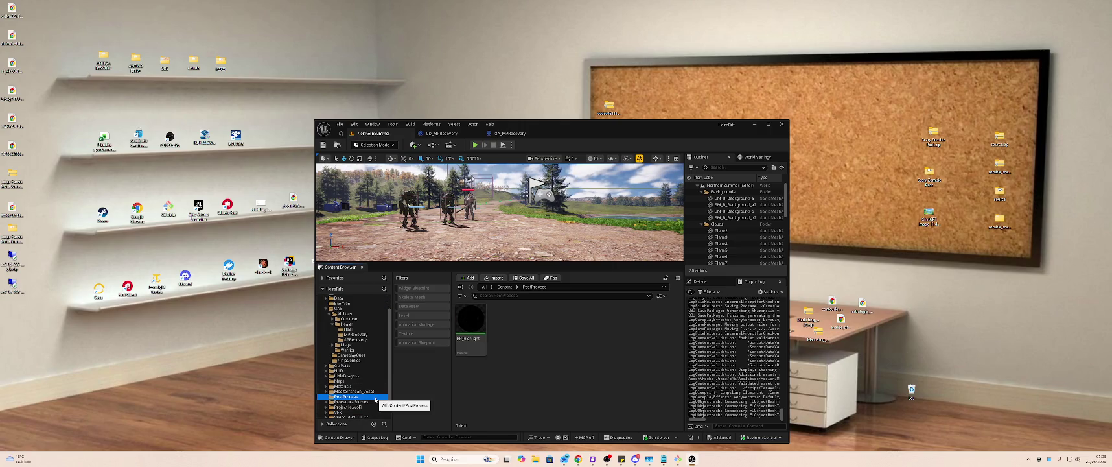
left_click(367, 408)
scroll(368, 403, "down", 2)
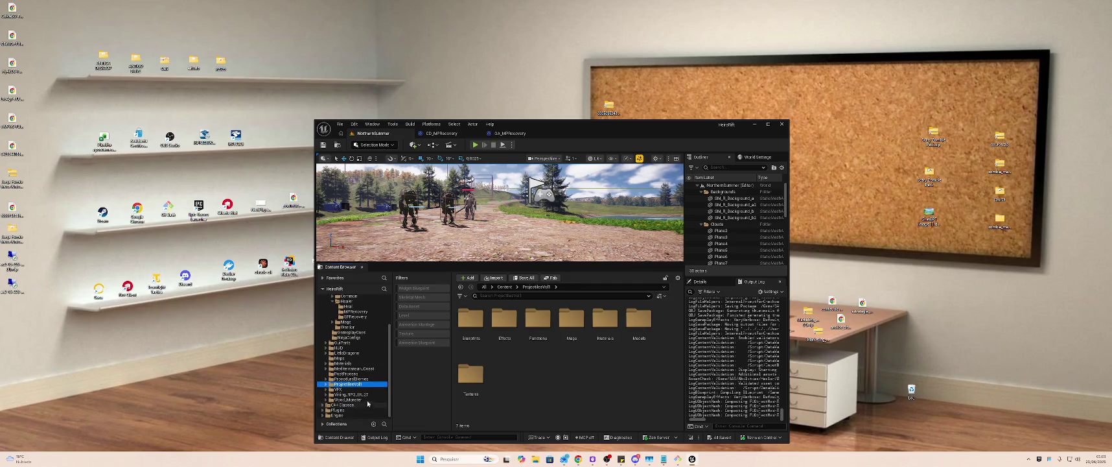
left_click(370, 389)
double_click(538, 317)
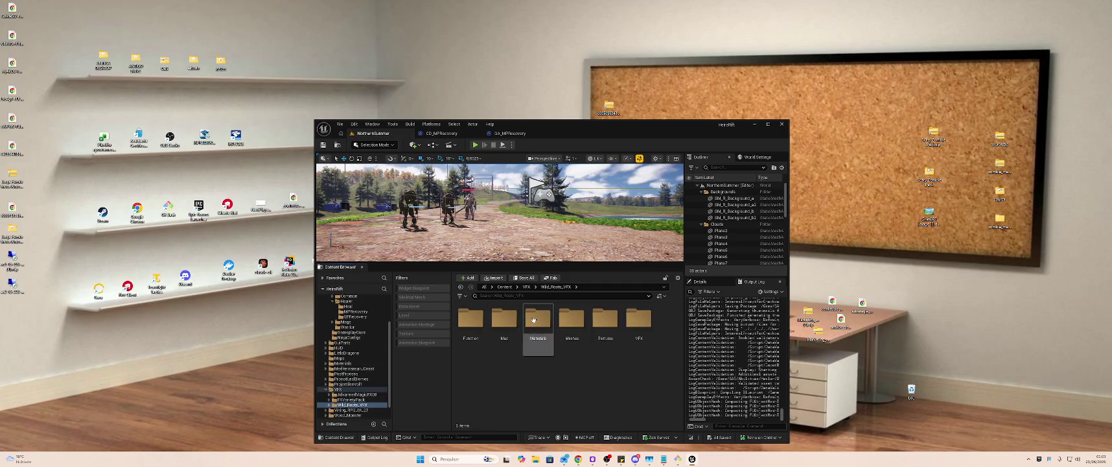
key("alt+Left")
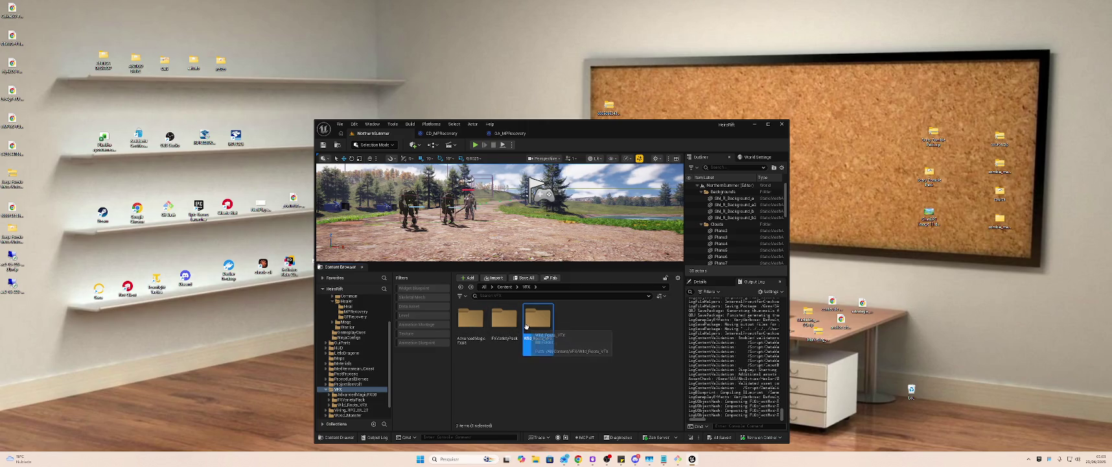
left_click(593, 459)
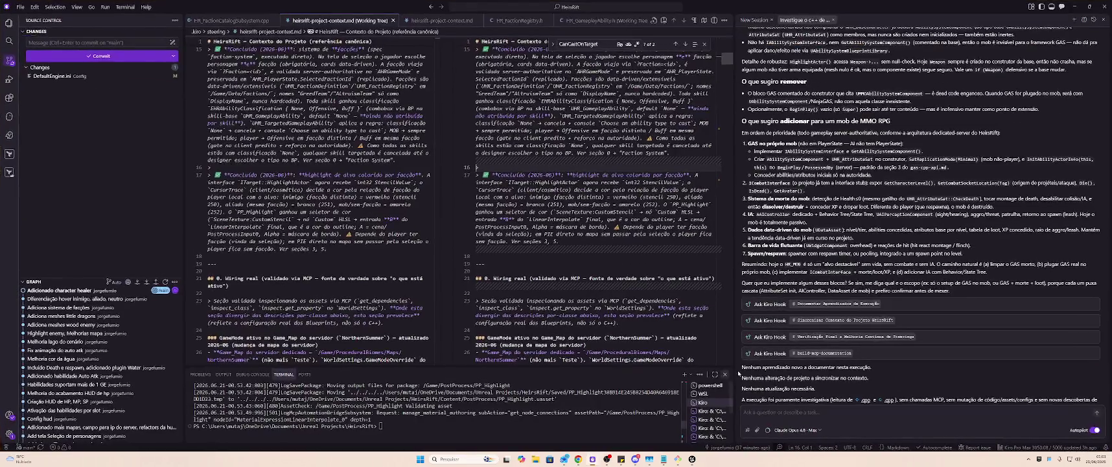
Step: Search the Kiro workspace for /vfx, then bring the Unreal Editor back to the front
key("ctrl+shift+f")
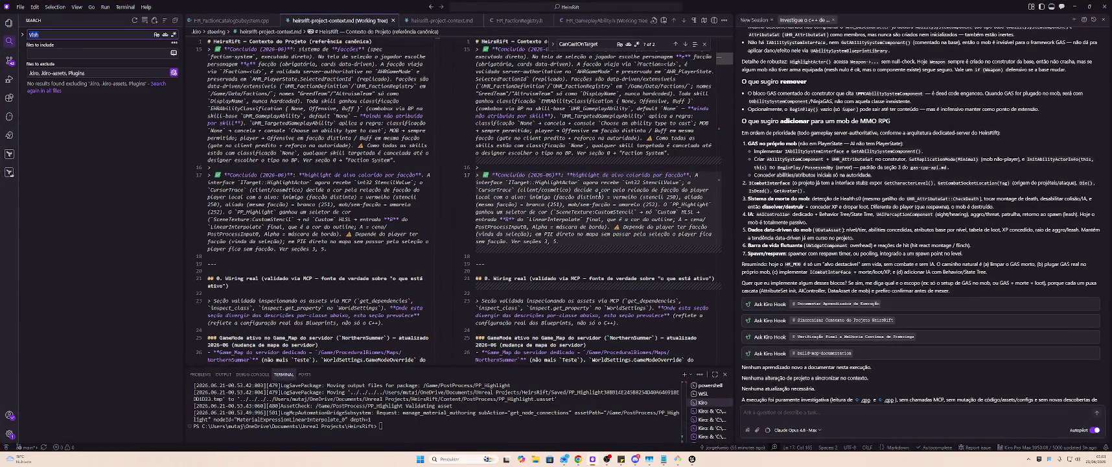
type(";")
key("BackSpace")
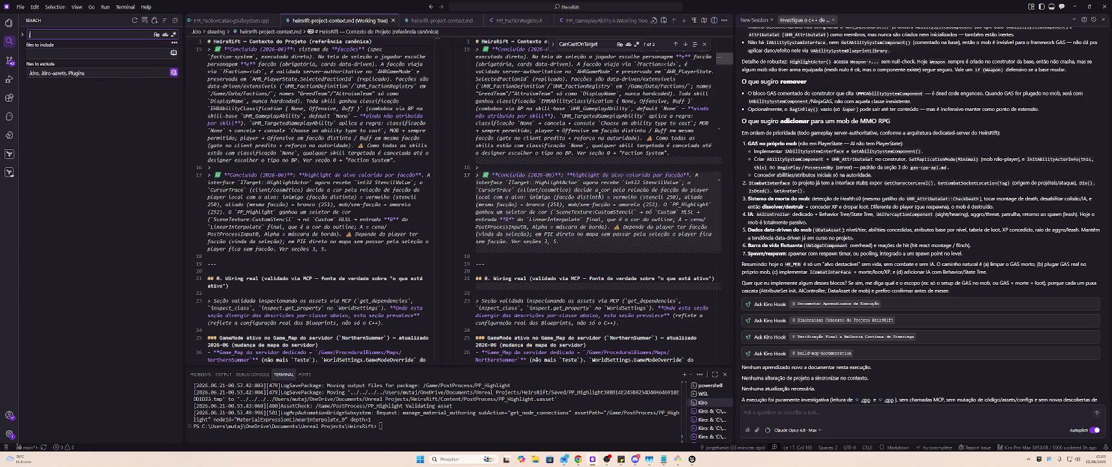
type("/vf")
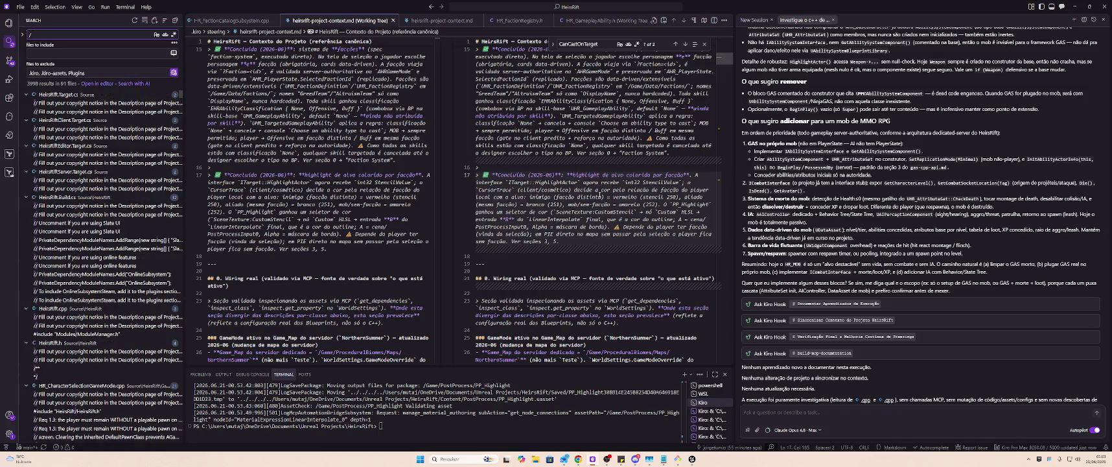
type("x")
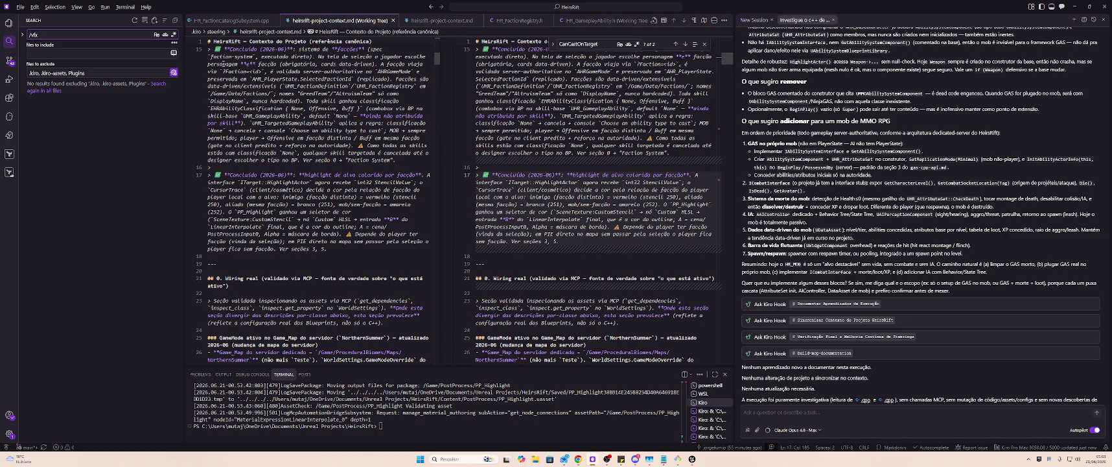
key("alt+Tab")
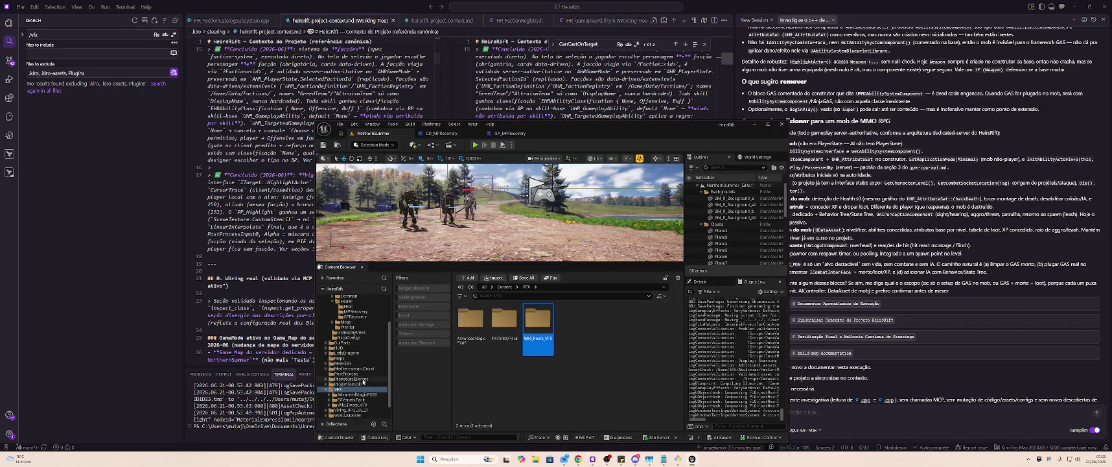
Step: Go up to the GameplayCues folder and briefly inspect the GC_SpiritRoots cue
left_click(361, 384)
left_click(365, 374)
left_click(366, 368)
left_click(367, 365)
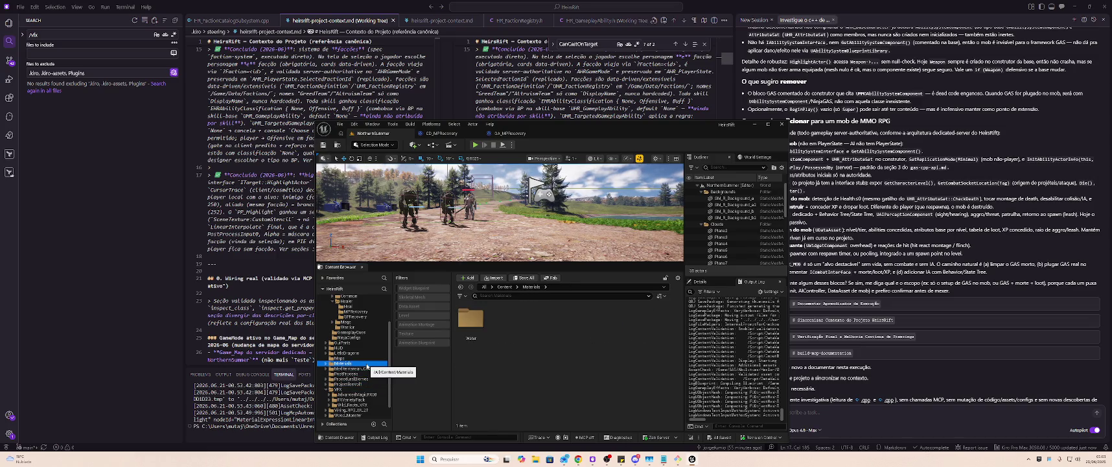
scroll(366, 367, "up", 1)
left_click(363, 343)
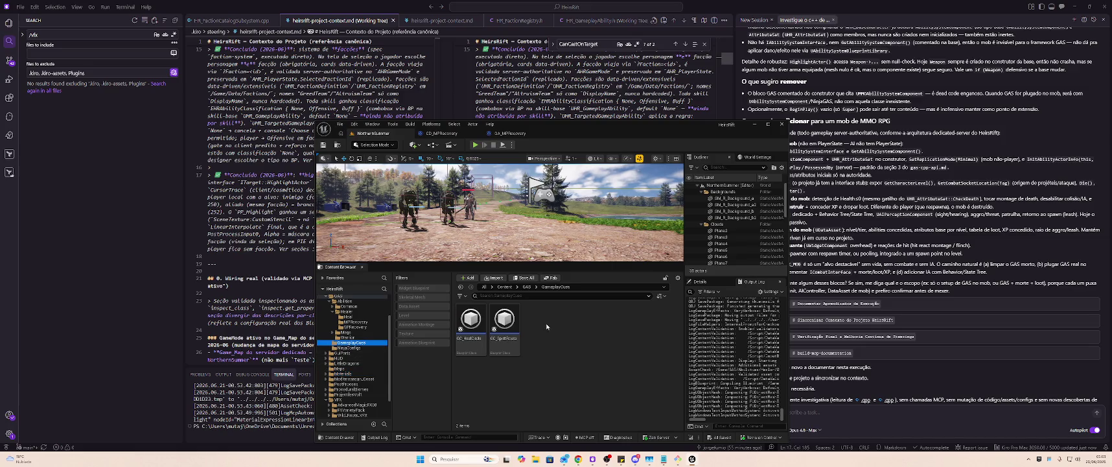
double_click(504, 321)
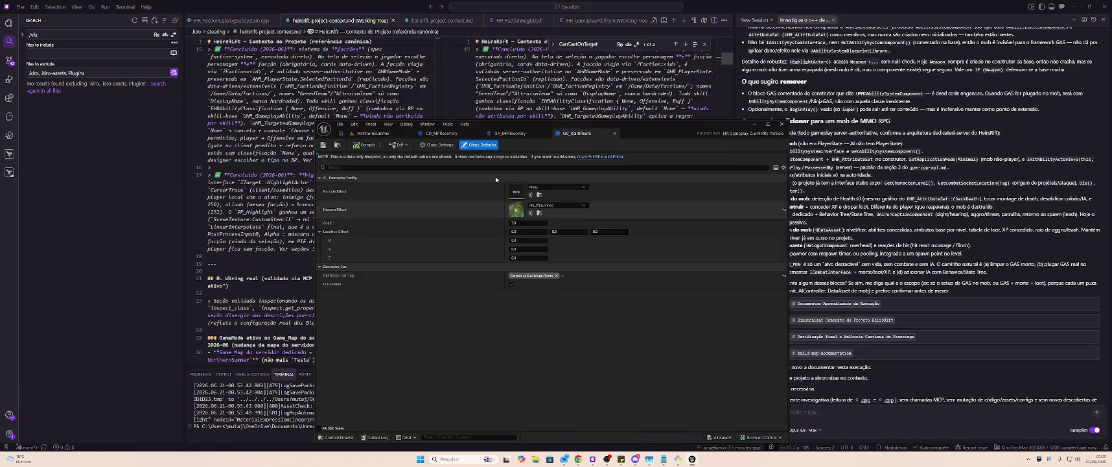
middle_click(570, 135)
Step: Open GC_HealCircle, jump to its particle asset, and open P_ky_circle1
left_click(464, 329)
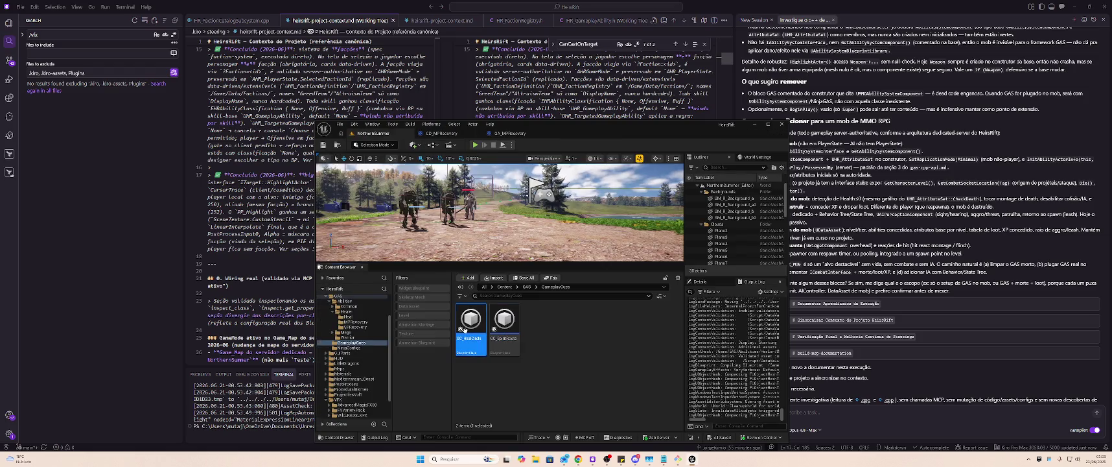
double_click(466, 333)
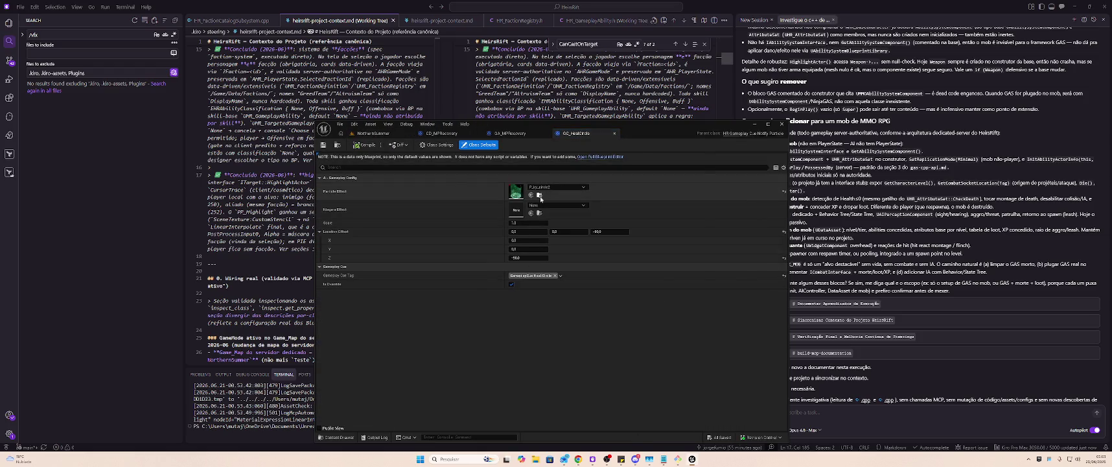
left_click(539, 195)
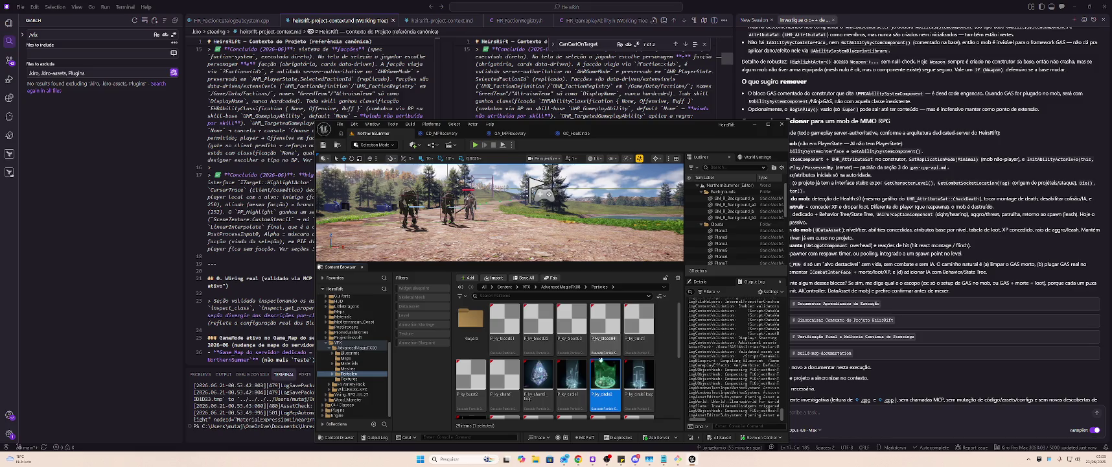
left_click(572, 375)
double_click(578, 377)
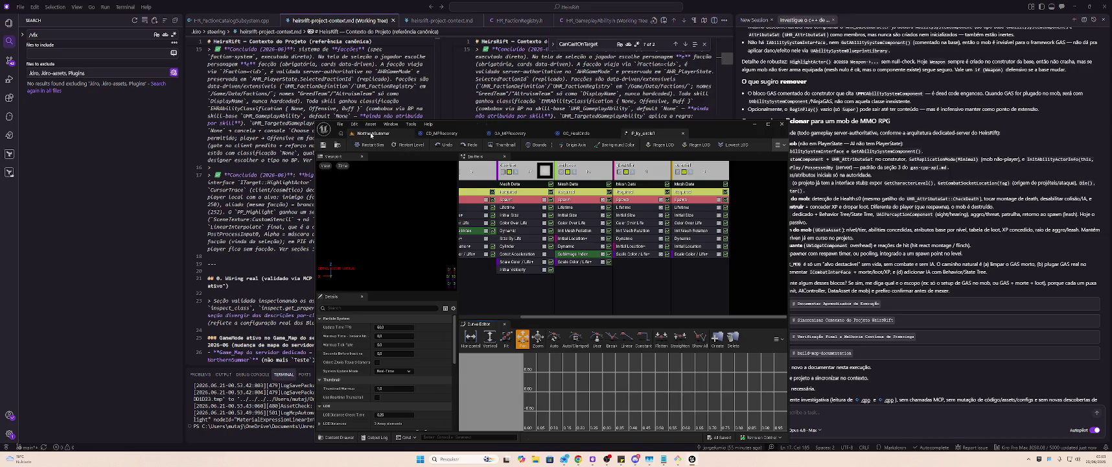
Step: Preview the P_ky_circle1_loop and P_ky_circle1 particle systems, restarting the P_ky_circle1 simulation
left_click(370, 135)
left_click(642, 381)
double_click(641, 381)
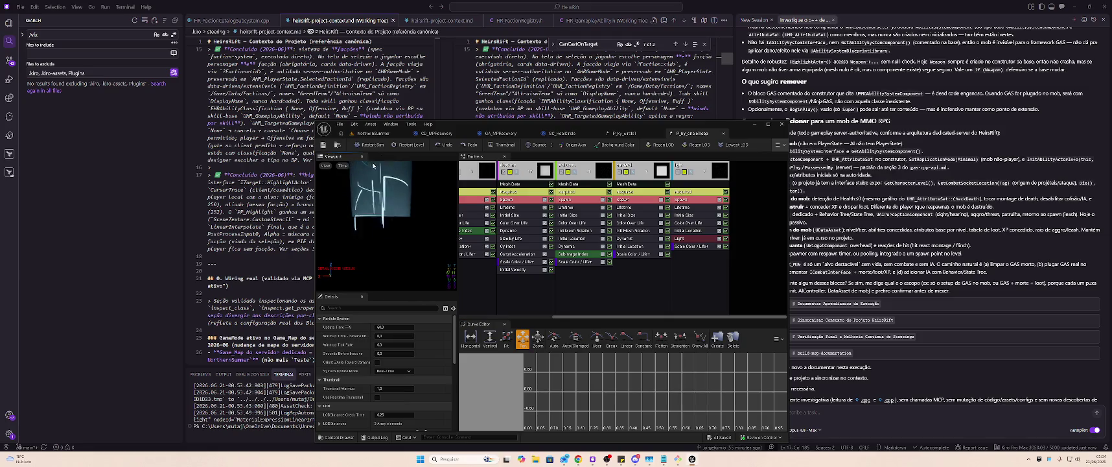
left_click(373, 133)
left_click(572, 377)
double_click(577, 375)
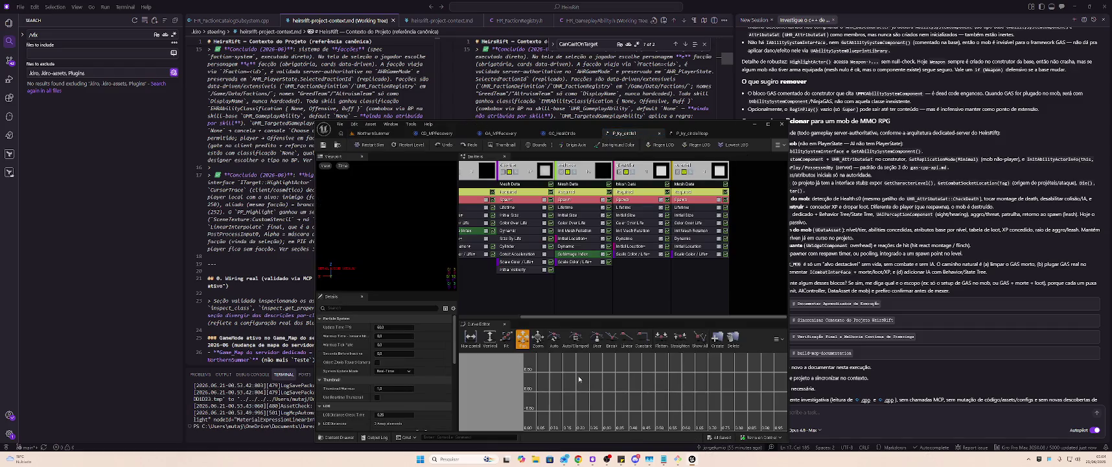
left_click(397, 146)
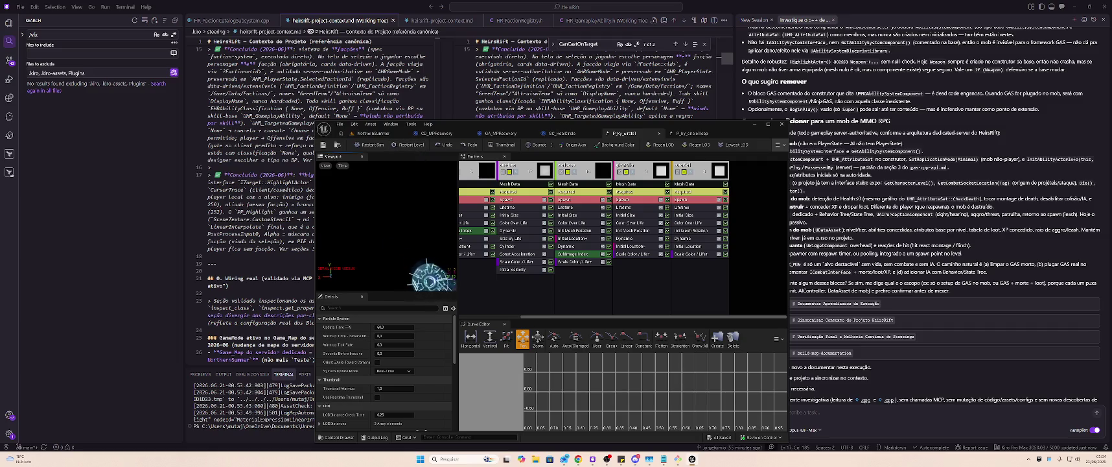
left_click(373, 133)
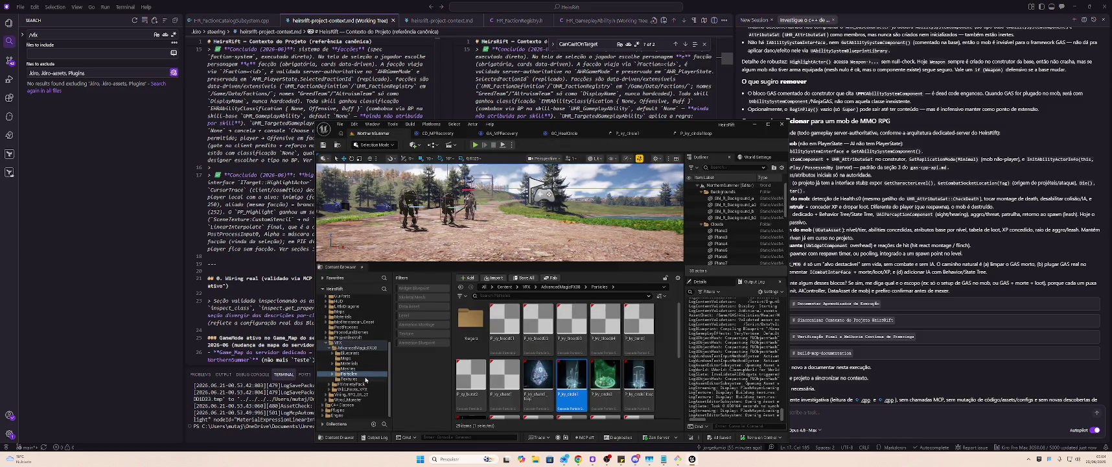
Step: Go from the Particles folder back to GameplayCues and select GC_HealCircle
left_click(364, 373)
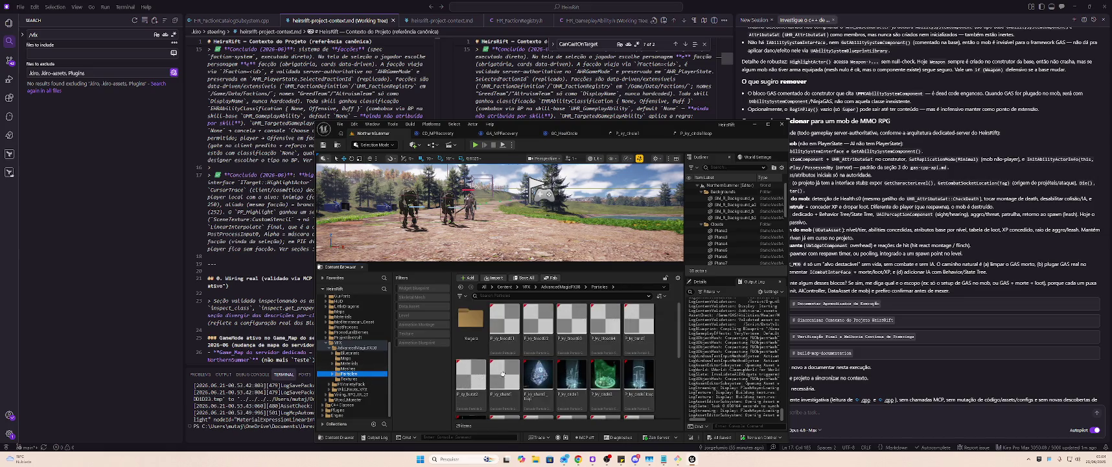
left_click(571, 376)
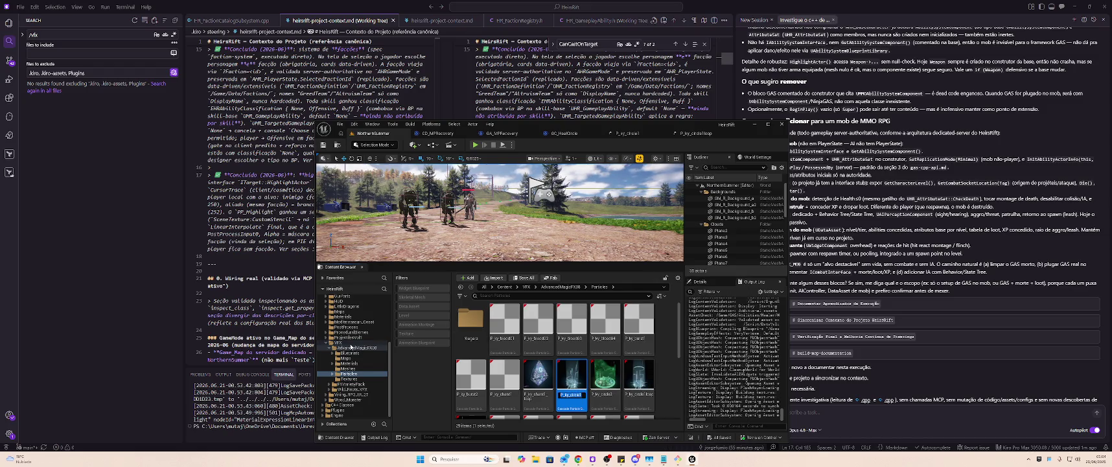
left_click(350, 316)
scroll(357, 337, "up", 3)
left_click(367, 338)
left_click(471, 321)
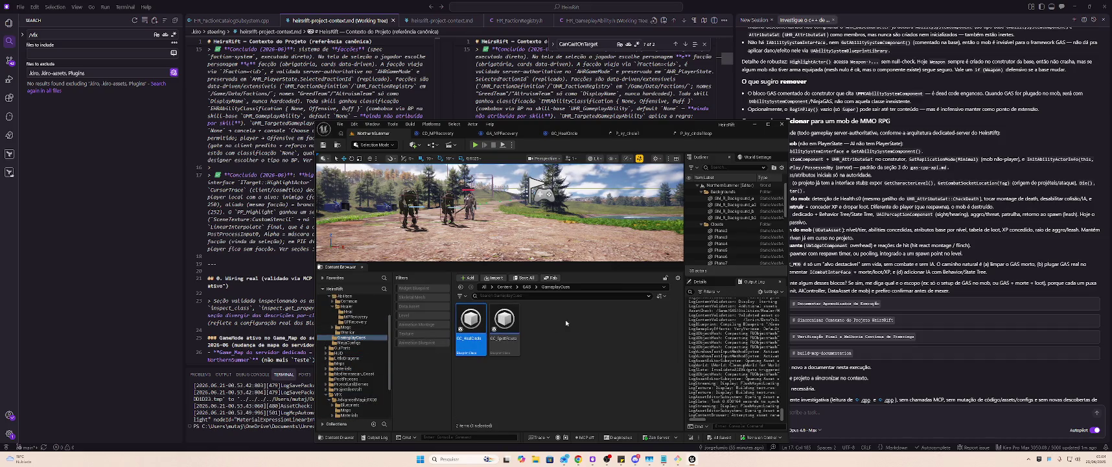
Step: Duplicate GC_HealCircle, rename the copy GC_MPRecoveryCircle, and open it
right_click(477, 318)
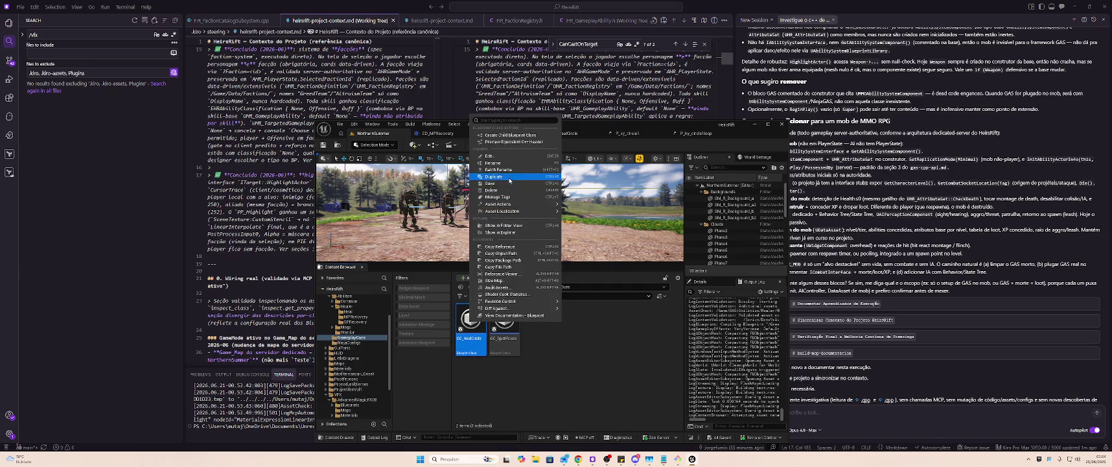
left_click(515, 210)
key("Return")
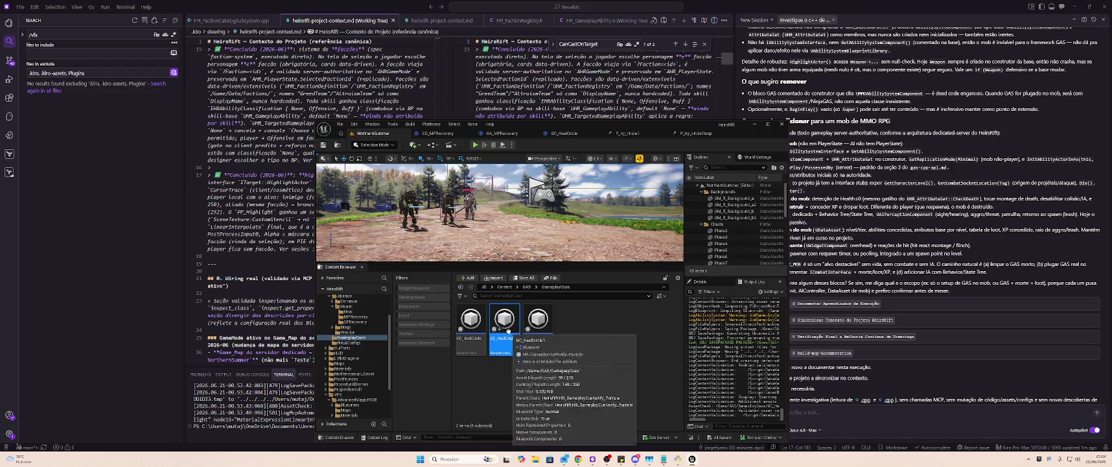
key("BackSpace")
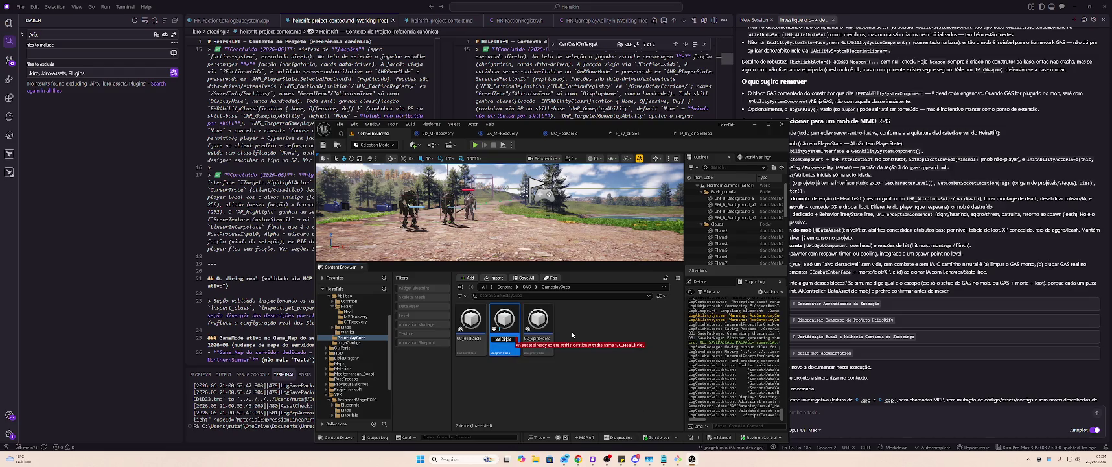
key("BackSpace")
key("BackSpace")
key("BackSpace")
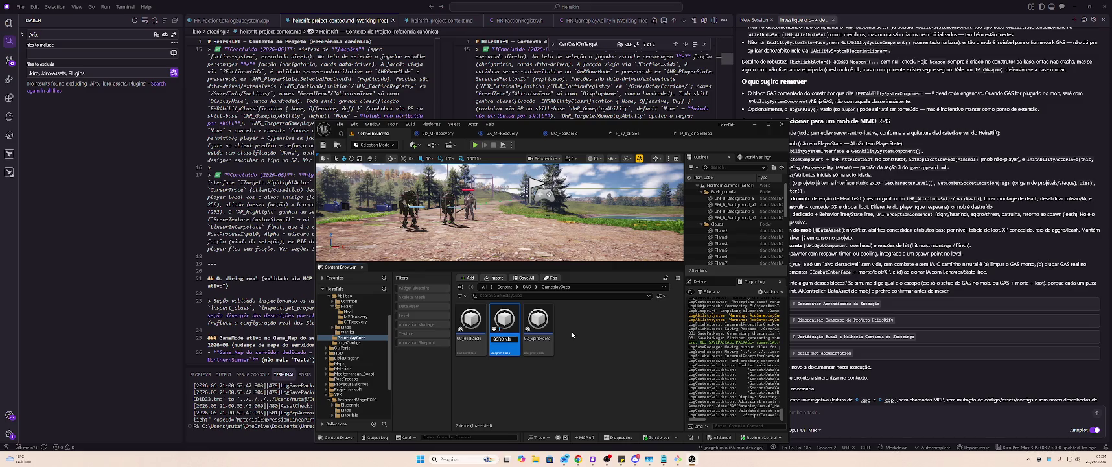
type("R")
key("BackSpace")
type("MPRecove")
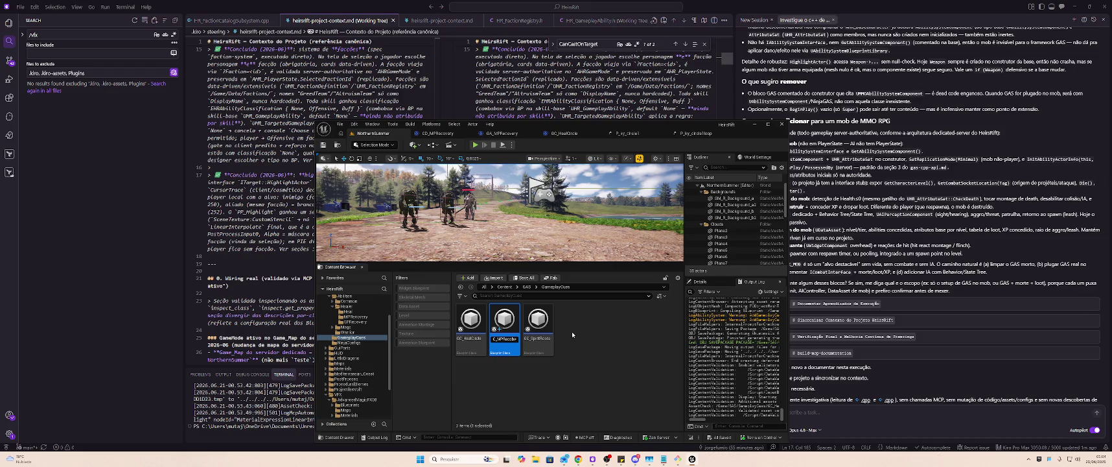
type("ry")
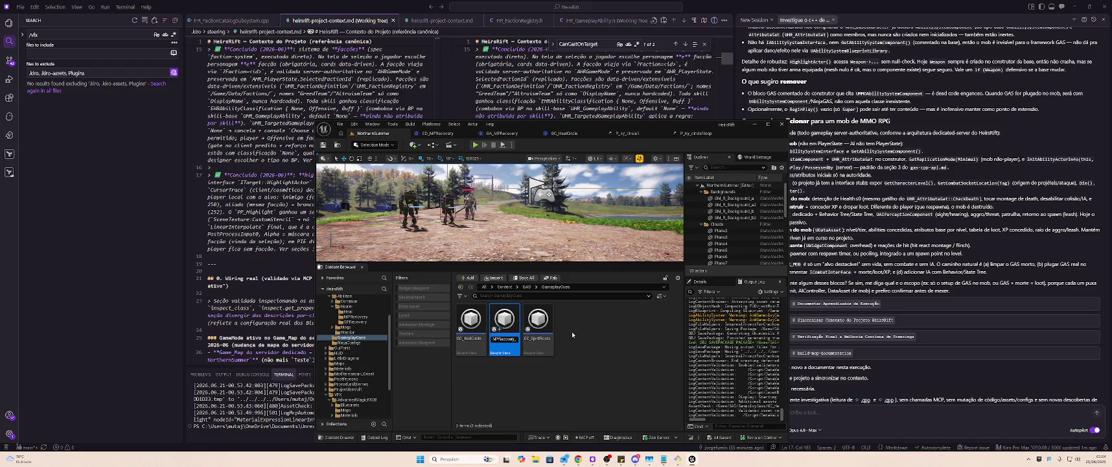
key("Return")
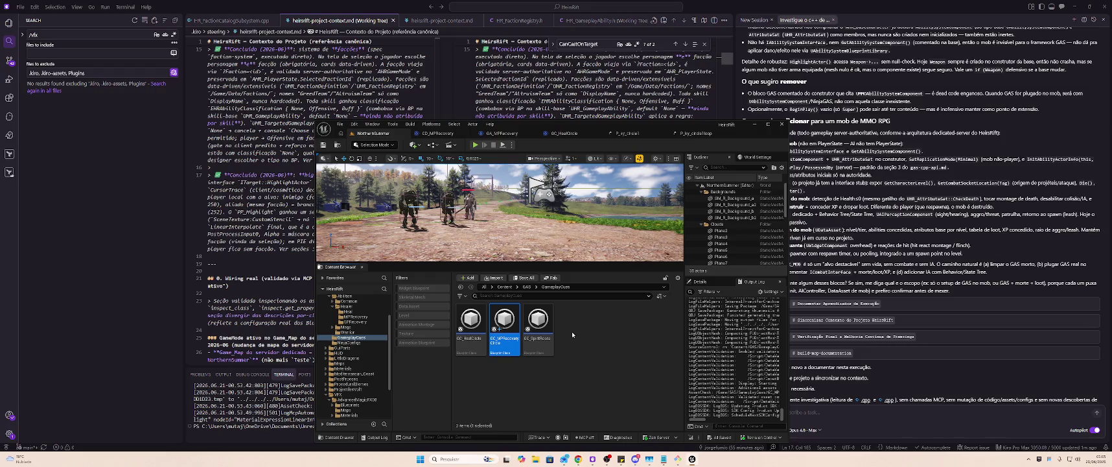
key("Return")
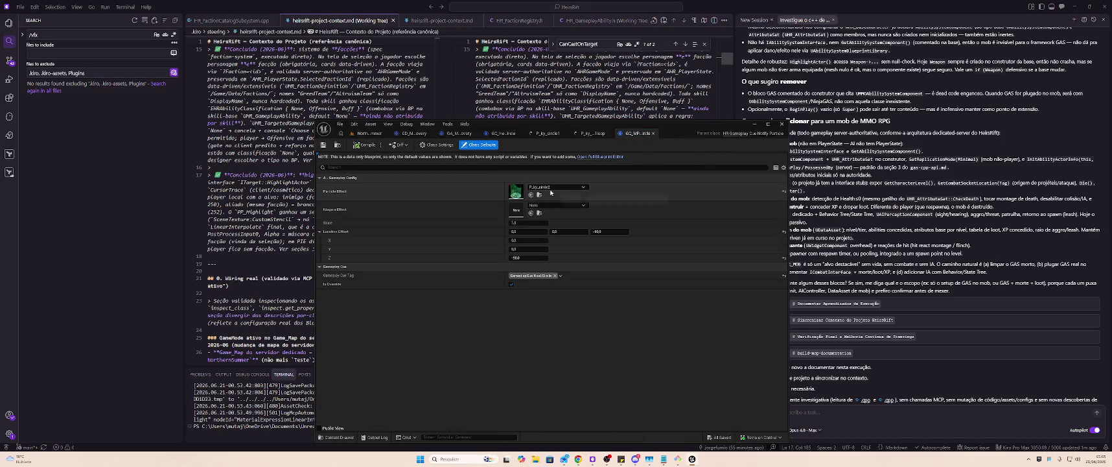
Step: Set the cue's particle effect to P_ky_circle1, then save and compile
left_click(554, 187)
type("P_ky_circle1")
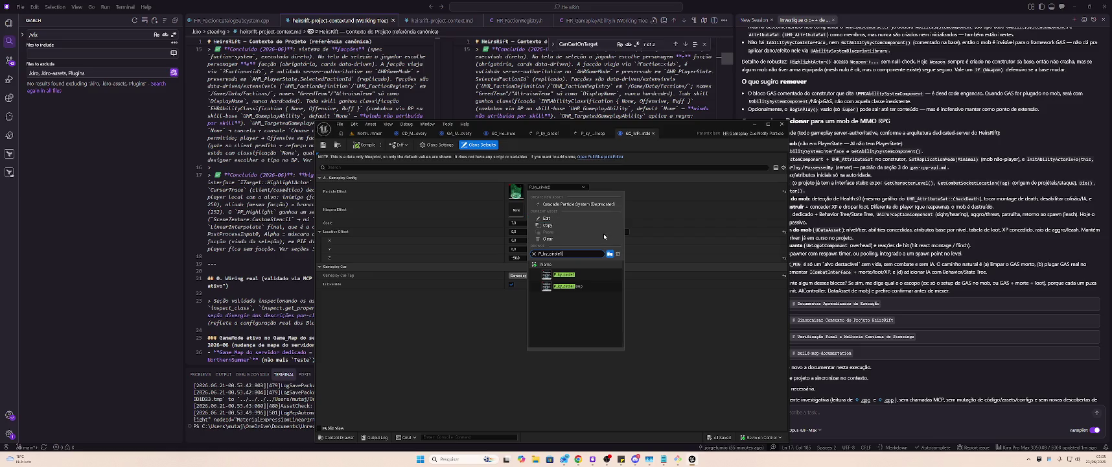
left_click(572, 275)
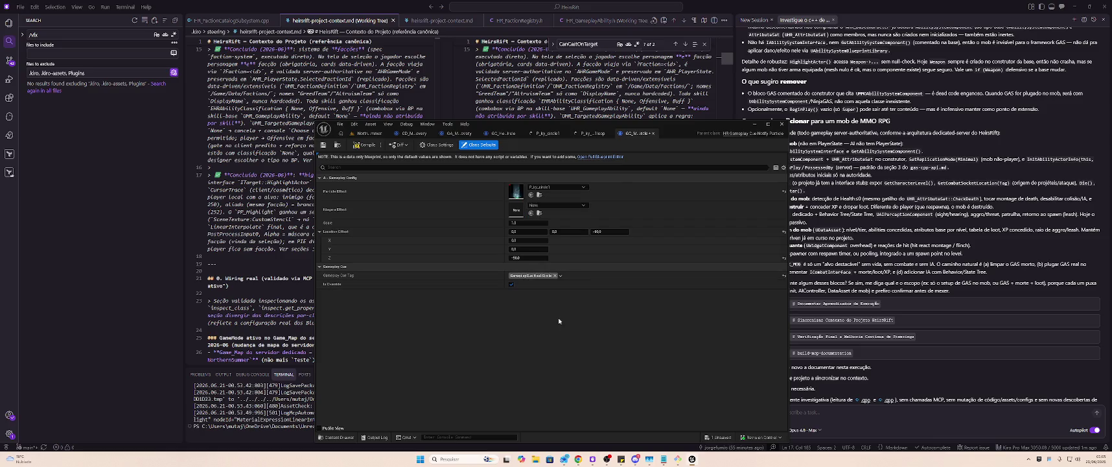
key("ctrl+s")
left_click(368, 146)
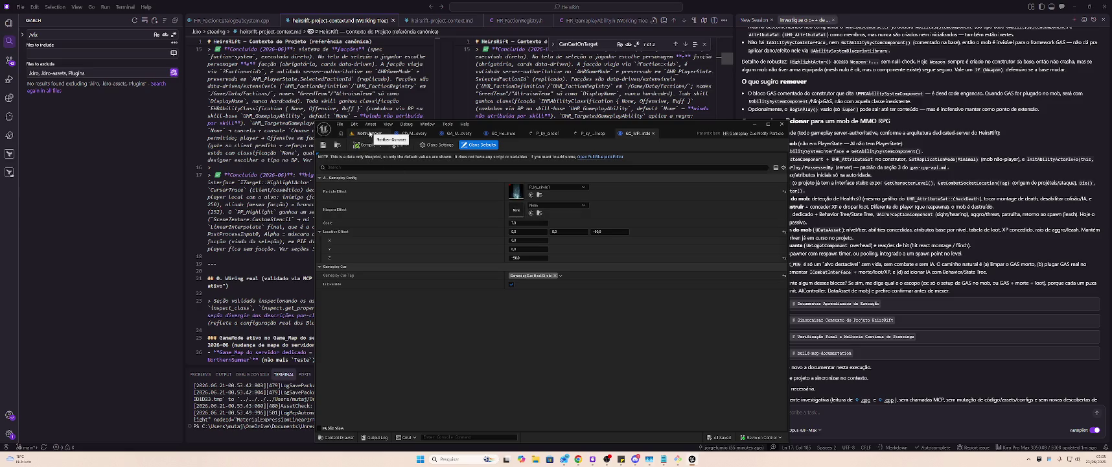
Step: Create a new gameplay tag GameplayCue.MP.Circle from the cue tag picker
left_click(560, 276)
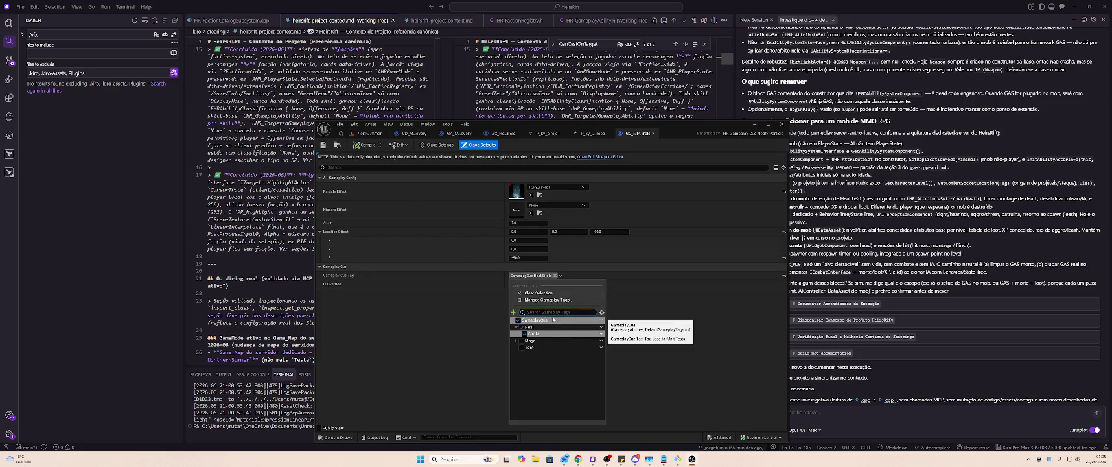
left_click(513, 312)
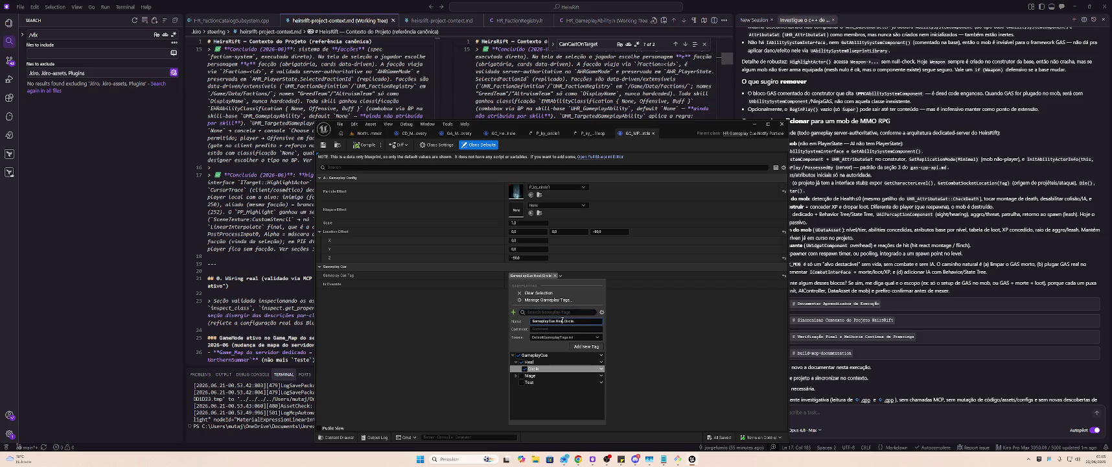
key("End")
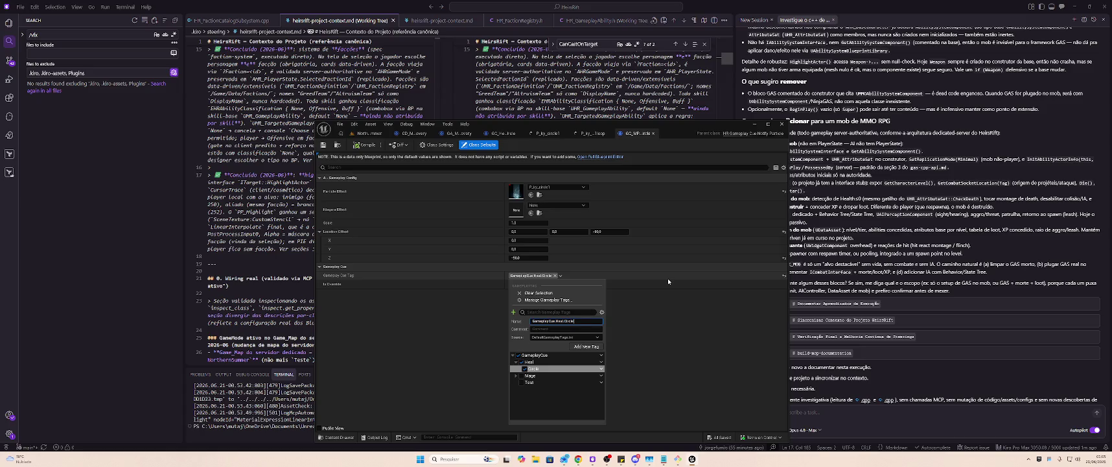
key("Left")
key("Left")
key("Left")
key("BackSpace")
key("BackSpace")
key("BackSpace")
type("MP")
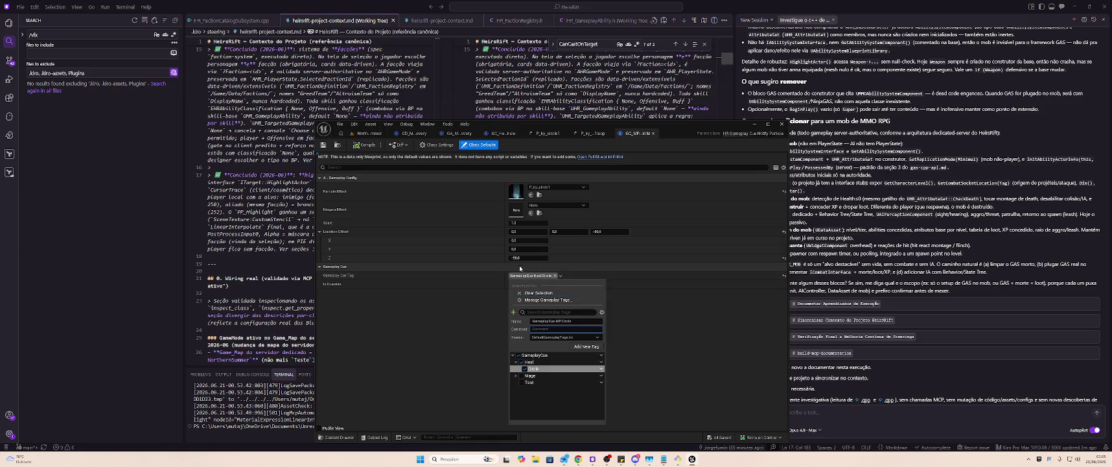
left_click(587, 348)
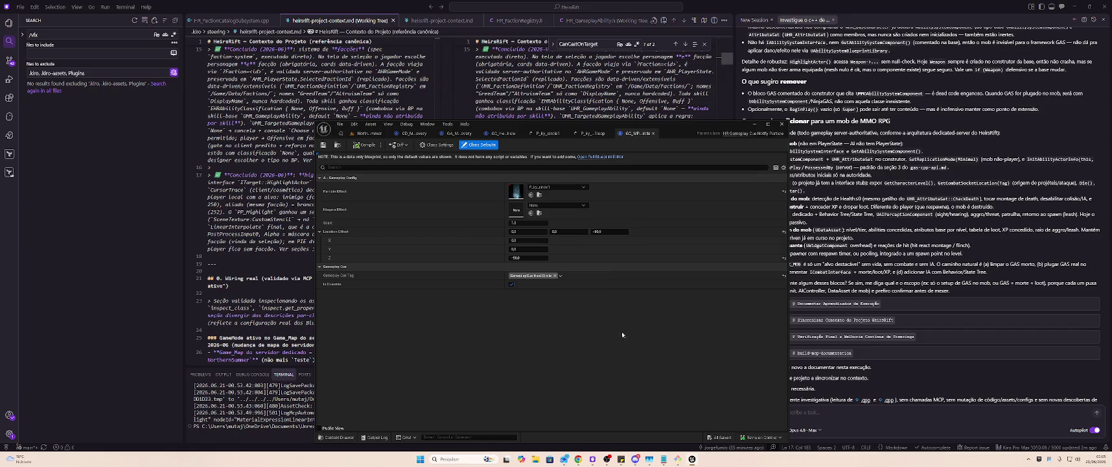
Step: Assign GameplayCue.MP.Circle as the cue tag and compile and save the blueprint
left_click(559, 276)
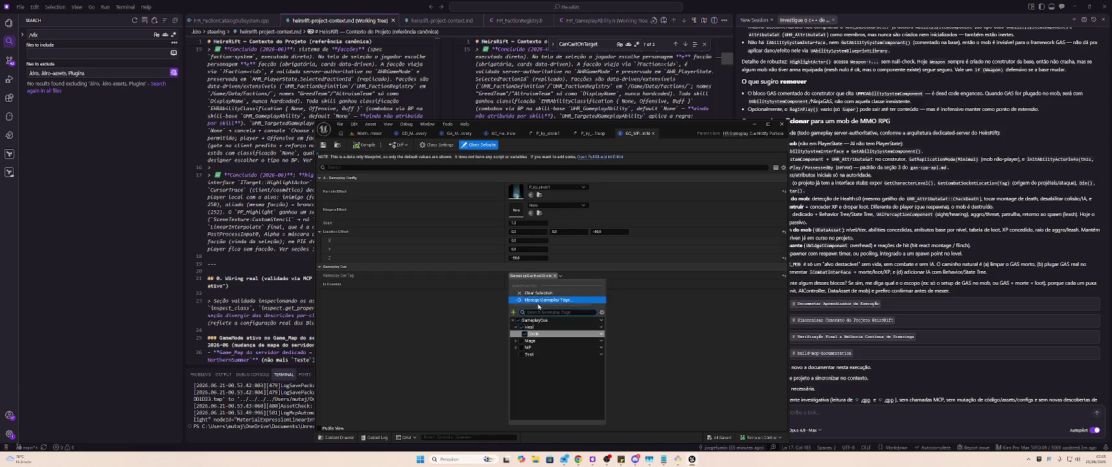
left_click(526, 333)
left_click(518, 347)
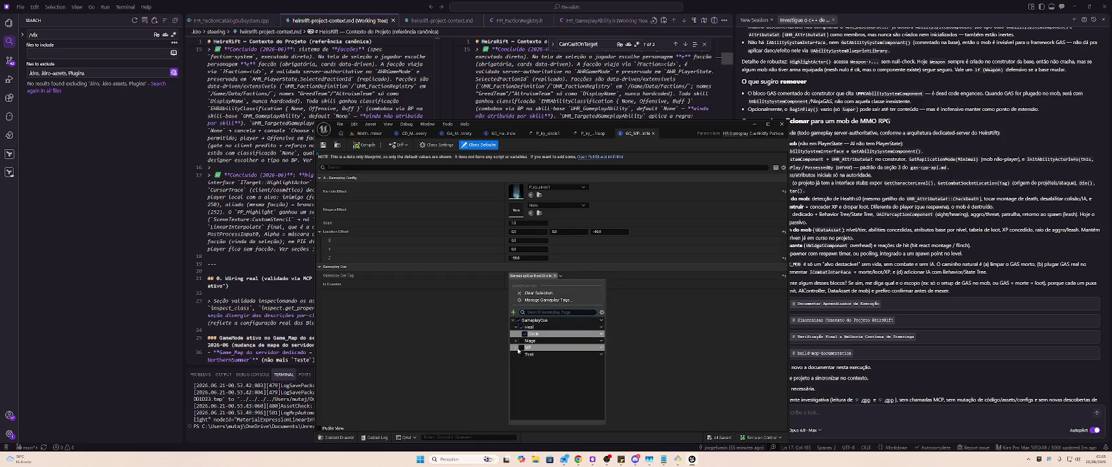
left_click(525, 353)
left_click(515, 320)
left_click(655, 306)
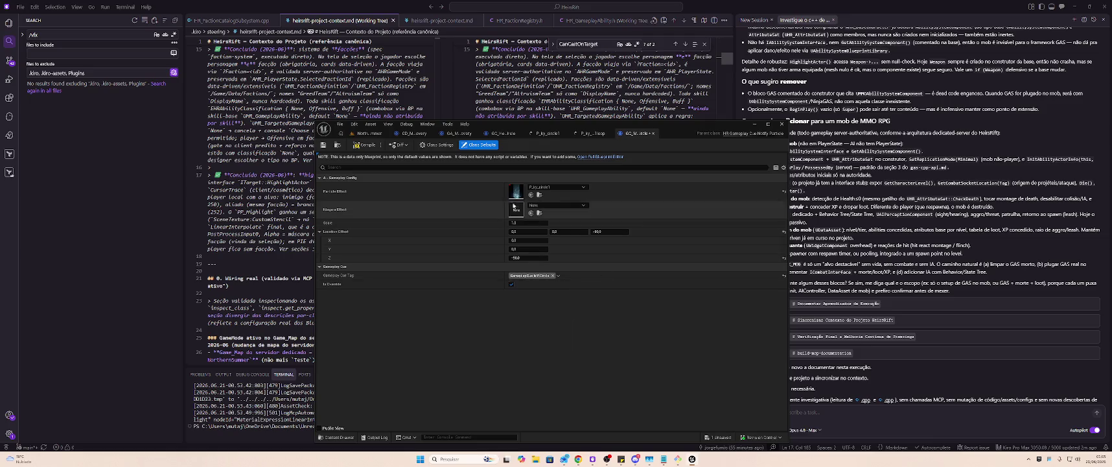
left_click(367, 147)
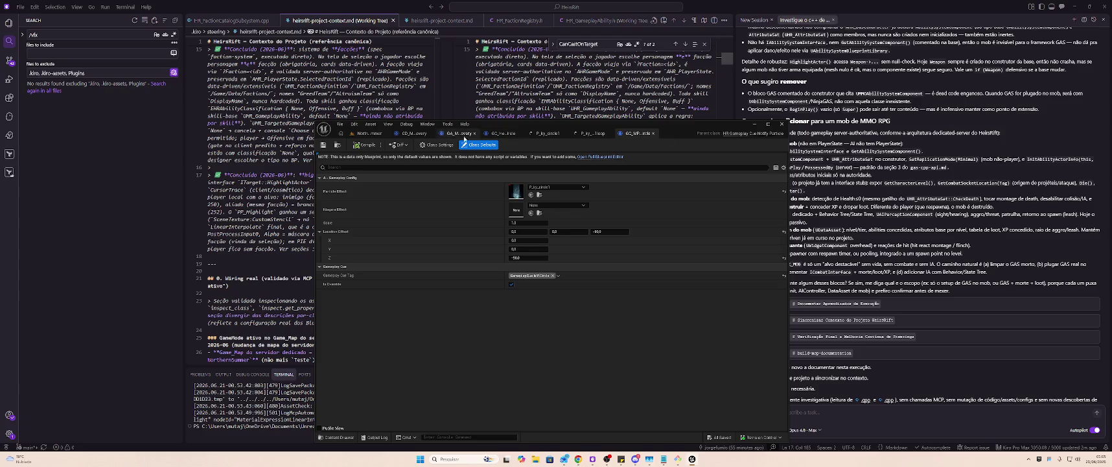
left_click(368, 133)
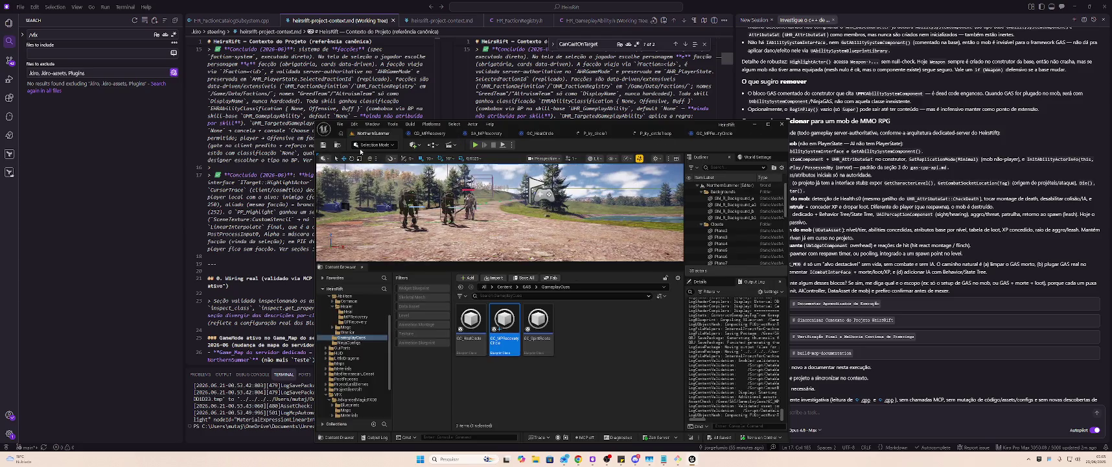
Step: Open GE_MPRecovery from the MPRecovery folder and expand its first gameplay cue entry
left_click(362, 317)
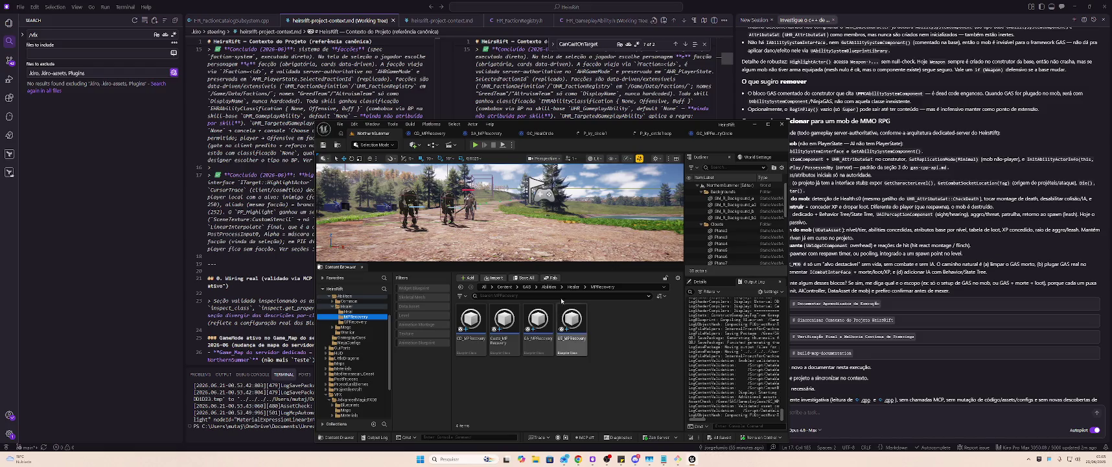
left_click(572, 323)
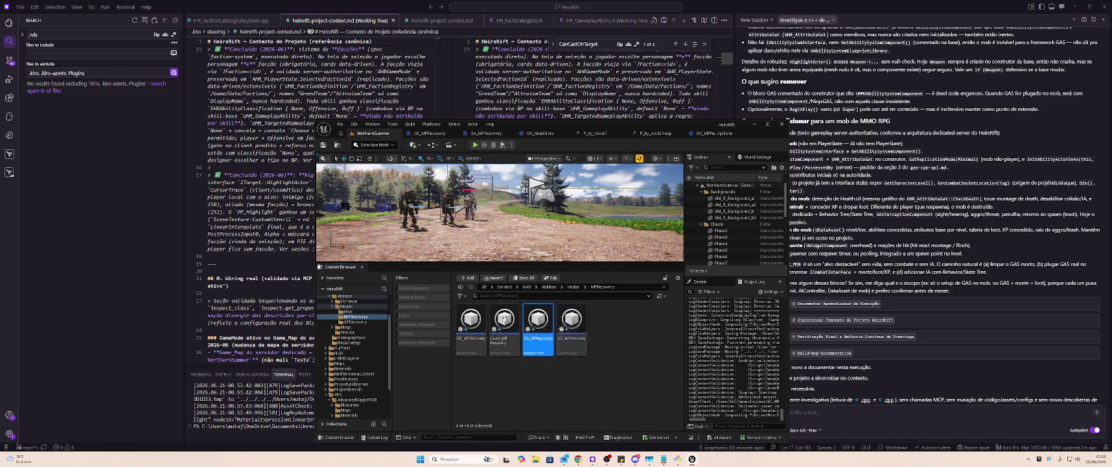
double_click(572, 322)
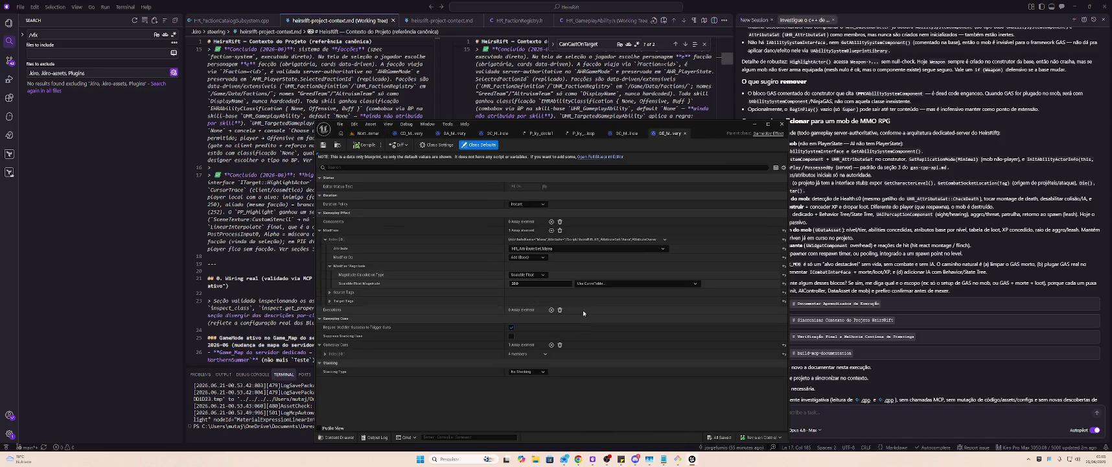
left_click(393, 302)
left_click(329, 292)
left_click(329, 293)
left_click(326, 382)
Step: Replace GameplayCue.Heal.Circle with GameplayCue.MP.Circle in GE_MPRecovery's gameplay cues and save
left_click(541, 419)
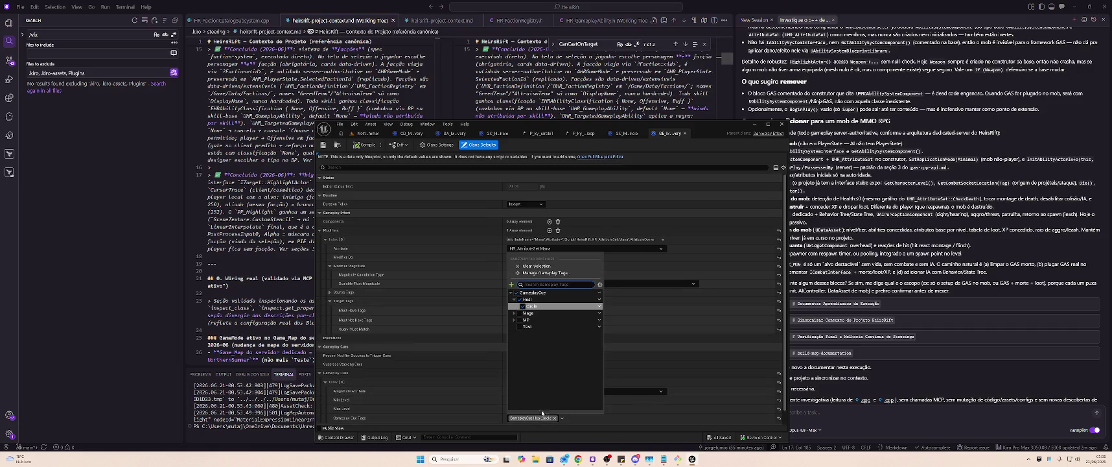
left_click(515, 320)
left_click(522, 326)
left_click(519, 300)
left_click(683, 414)
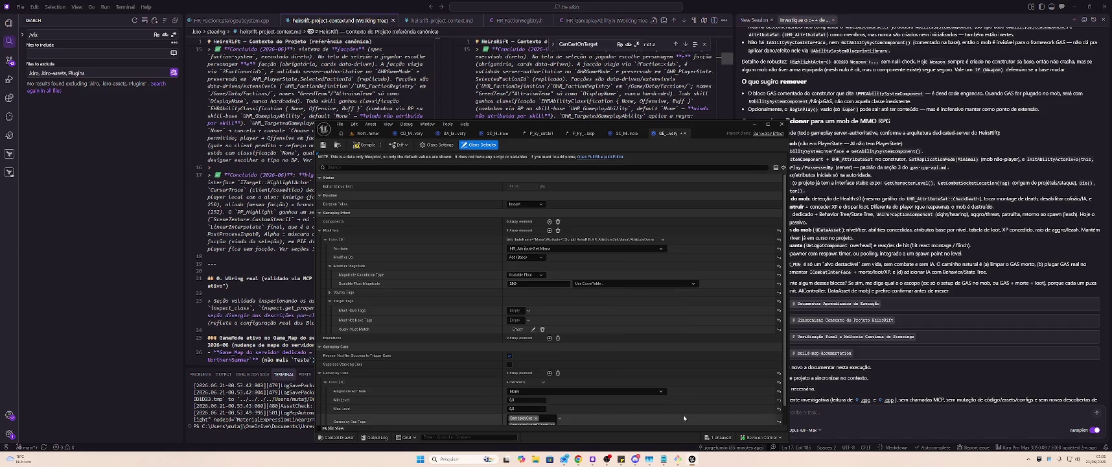
scroll(683, 414, "down", 1)
left_click(537, 395)
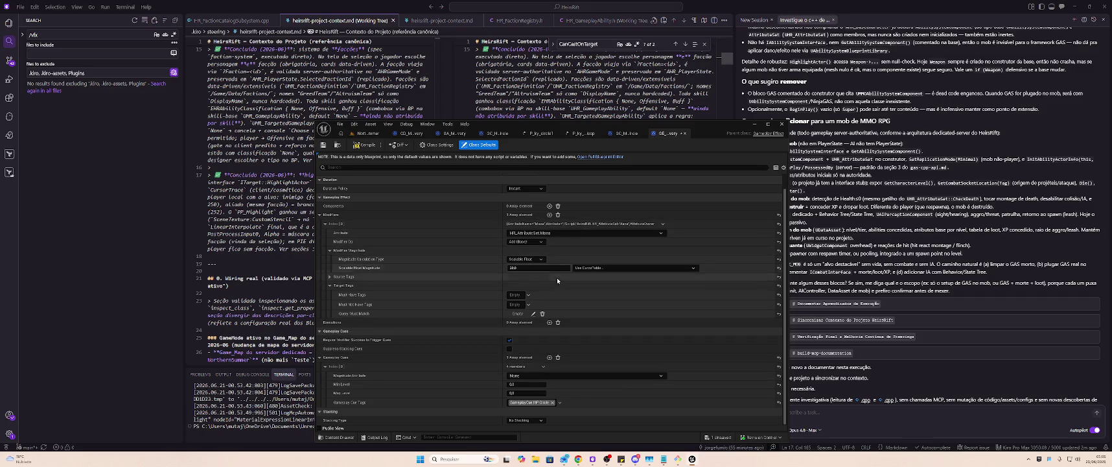
key("ctrl+s")
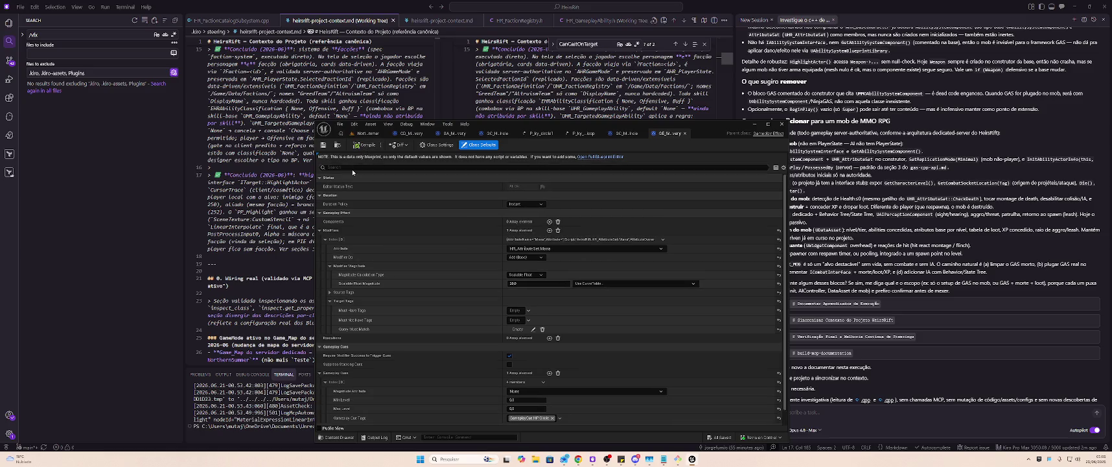
left_click(532, 283)
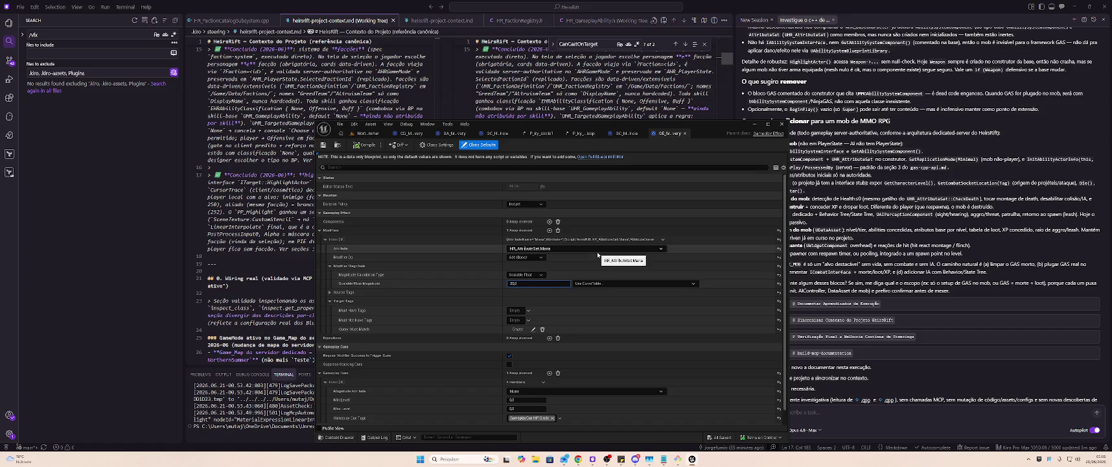
left_click(360, 134)
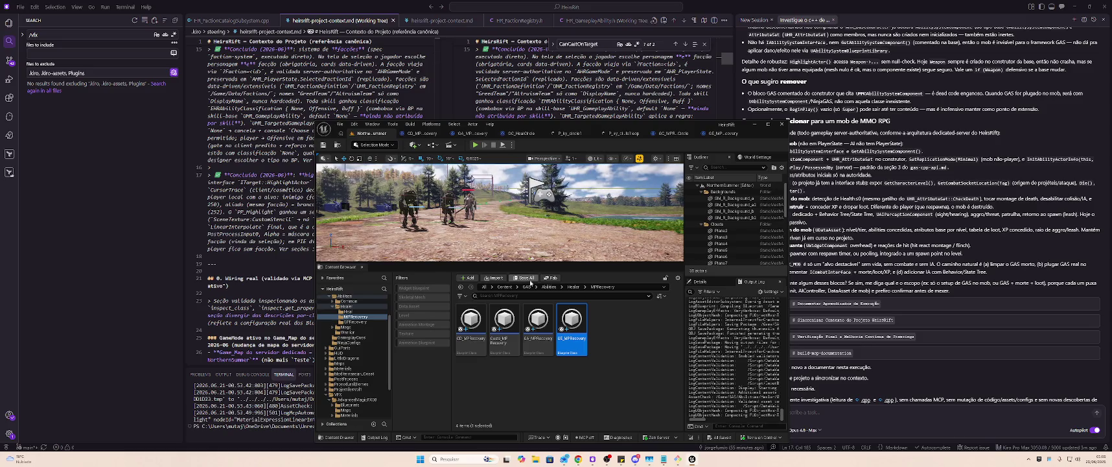
Step: Check the Play options' Number of Players setting and narrow the editor window
left_click(597, 316)
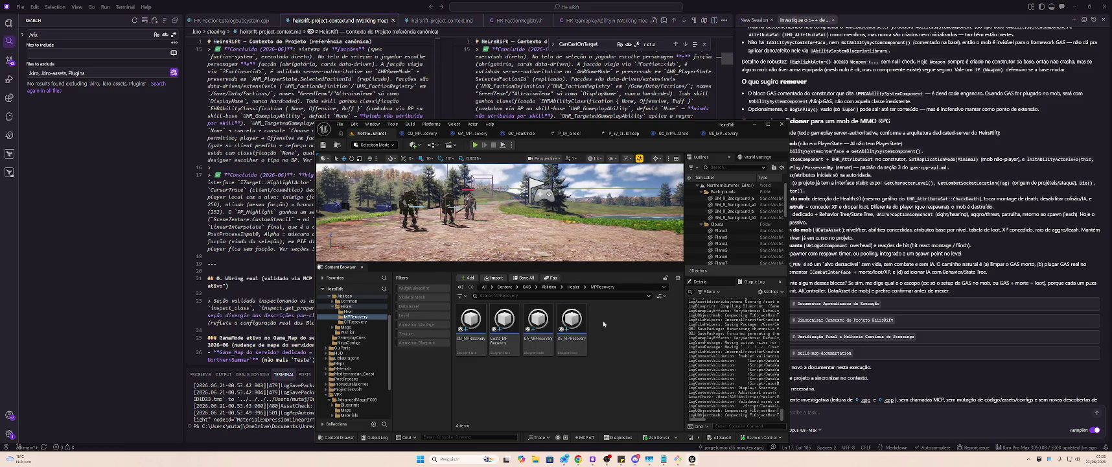
left_click(512, 145)
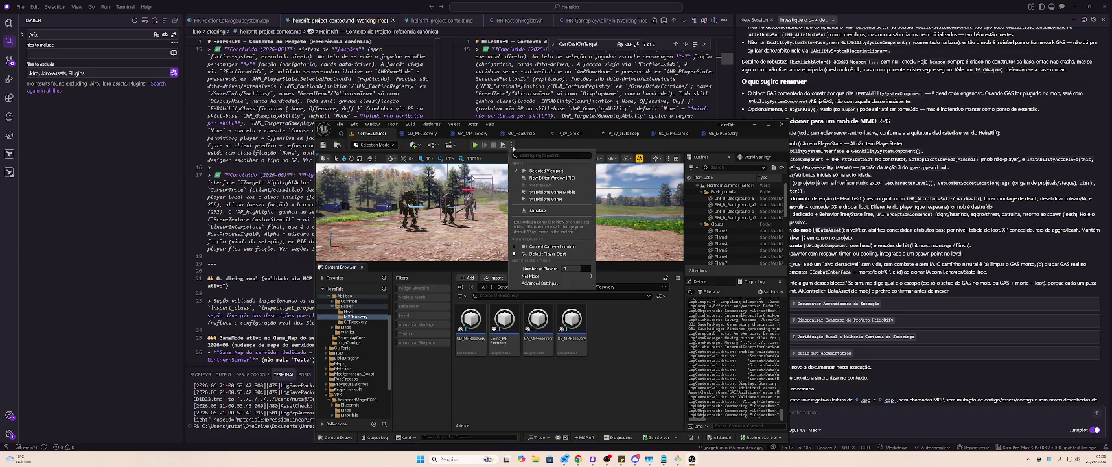
left_click(565, 267)
left_click(316, 195)
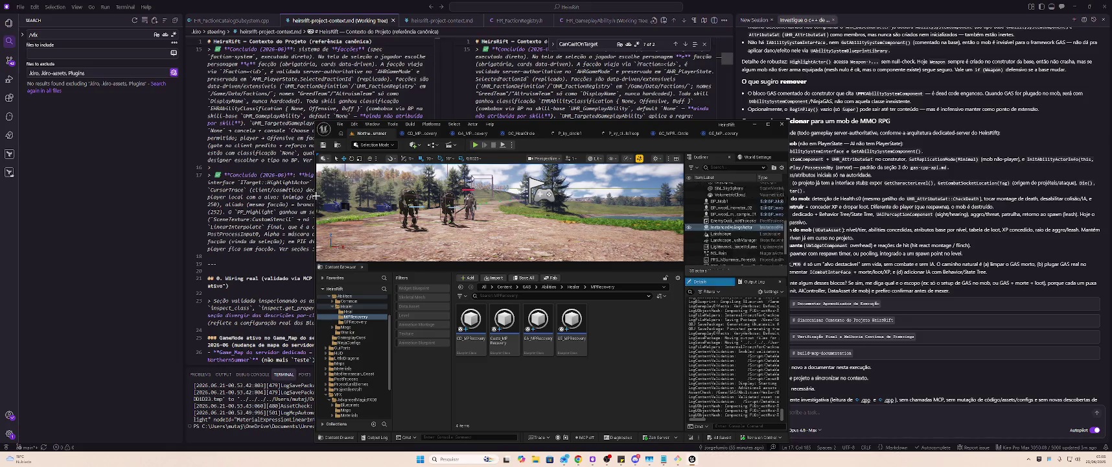
left_click_drag(316, 195, 434, 203)
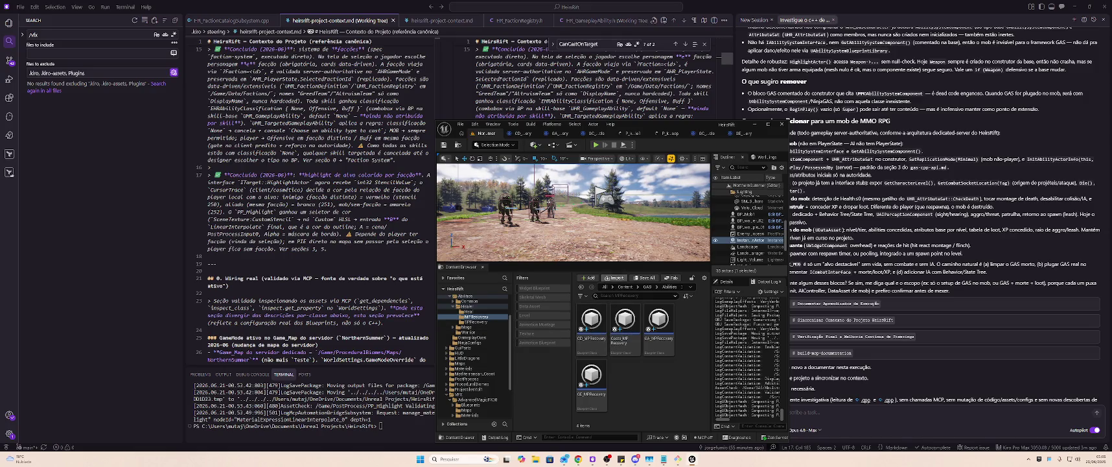
Step: Browse to GAS > NinjaConfigs and open DA_AbilitySet_Healer
scroll(483, 319, "up", 2)
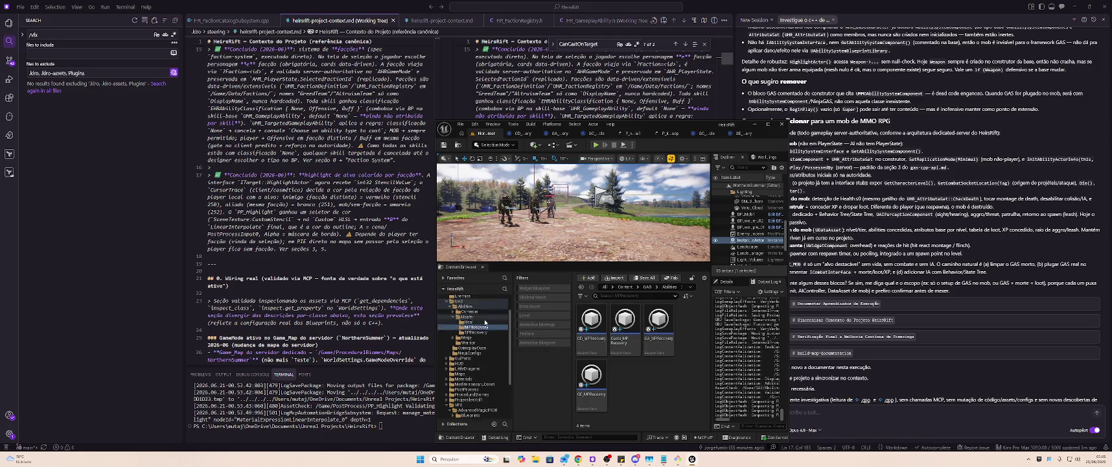
left_click(475, 316)
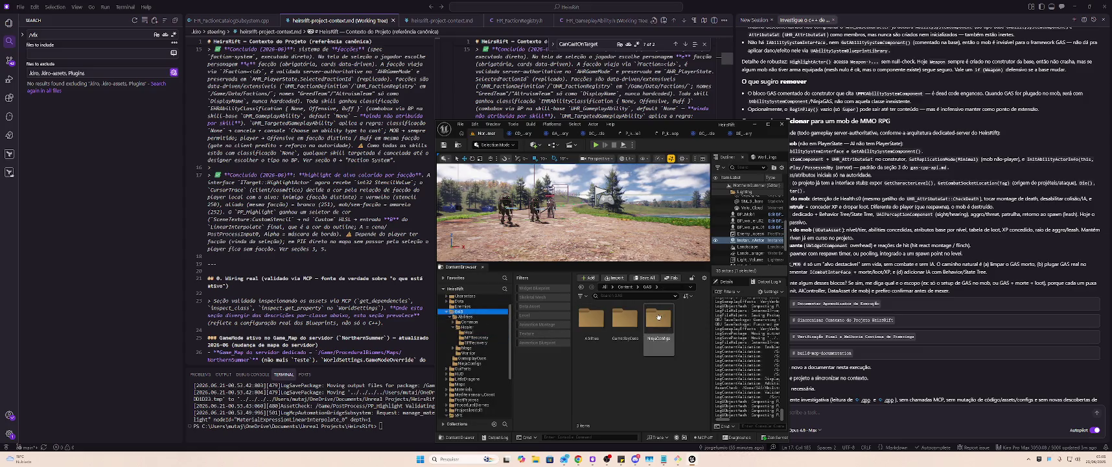
left_click(468, 363)
left_click(591, 374)
double_click(591, 375)
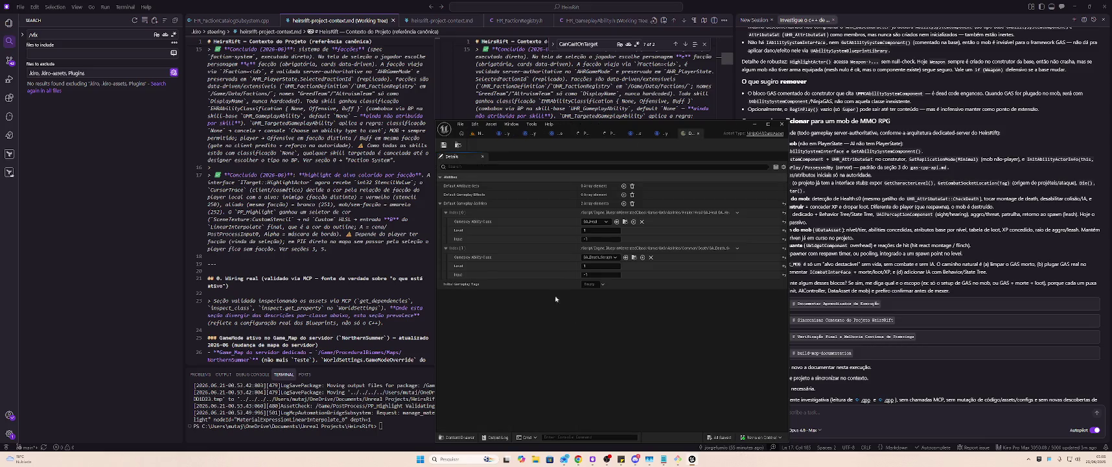